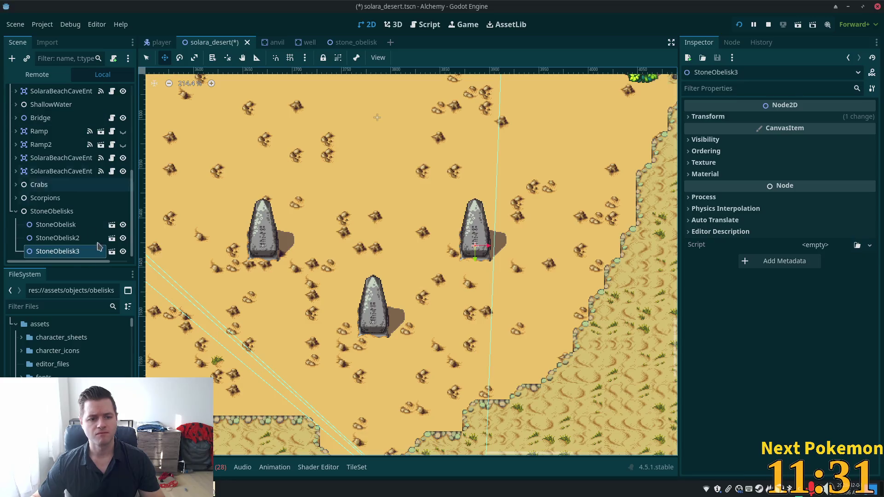
- Duplicate the right-hand obelisk and move the copy up above it
key("ctrl+d")
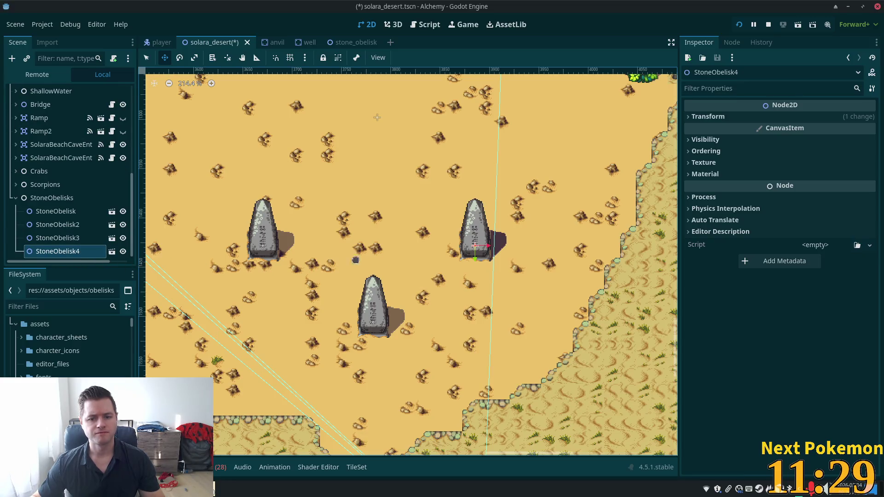
left_click_drag(399, 236, 393, 142)
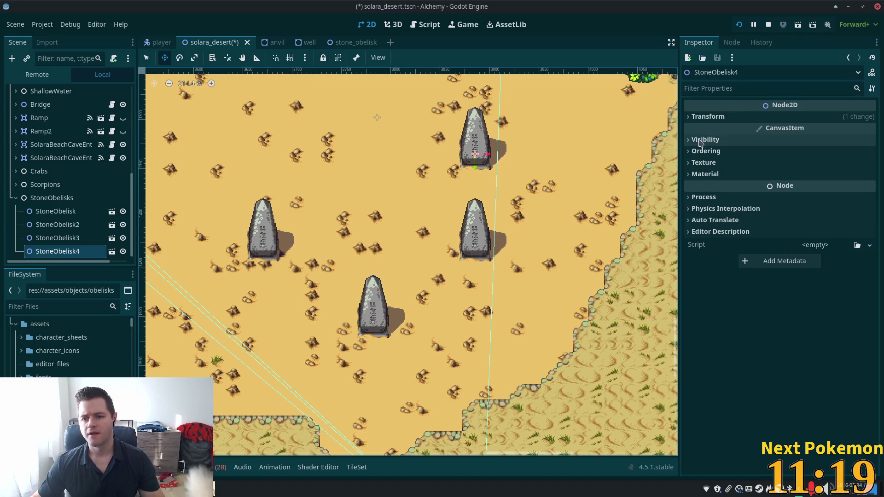
left_click(688, 117)
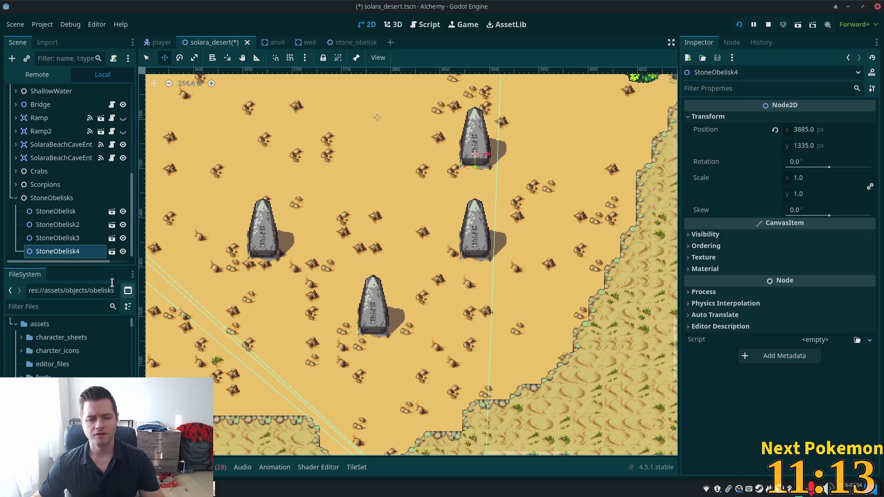
- Duplicate StoneObelisk2 as StoneObelisk5, move it to the list's end, and place it above the left obelisk
left_click(58, 238)
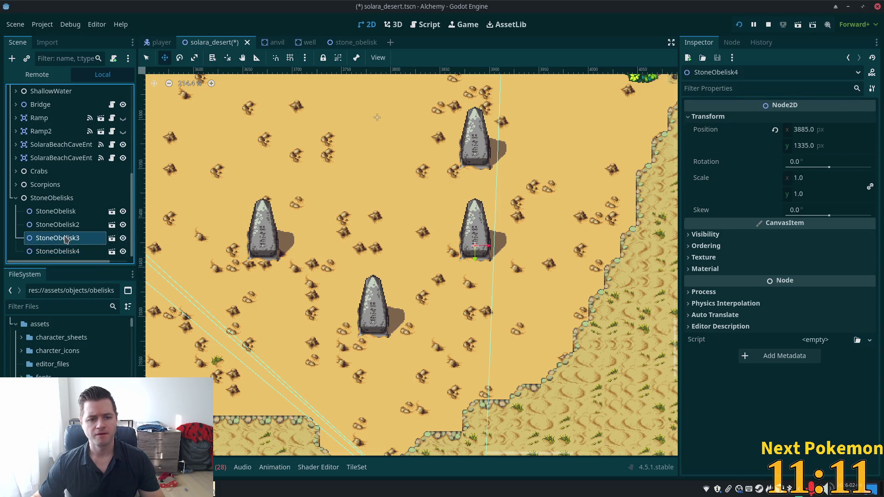
left_click(58, 224)
key("ctrl+d")
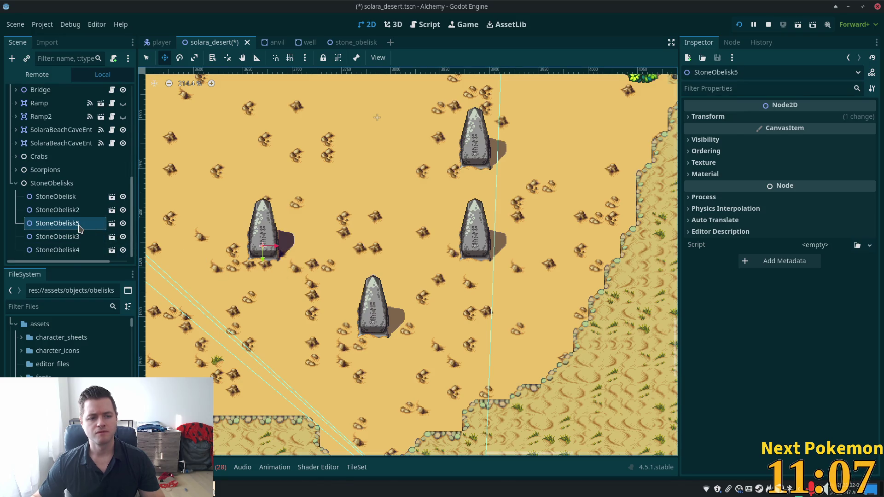
left_click_drag(78, 226, 71, 258)
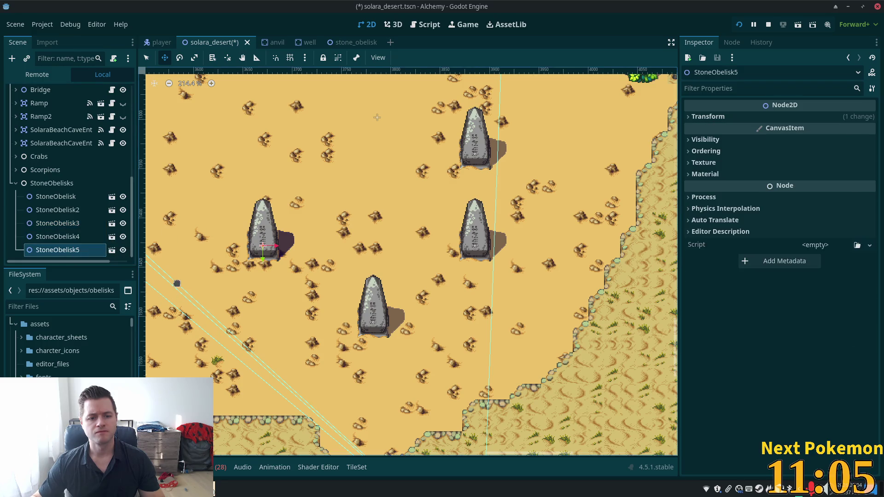
left_click_drag(176, 283, 193, 194)
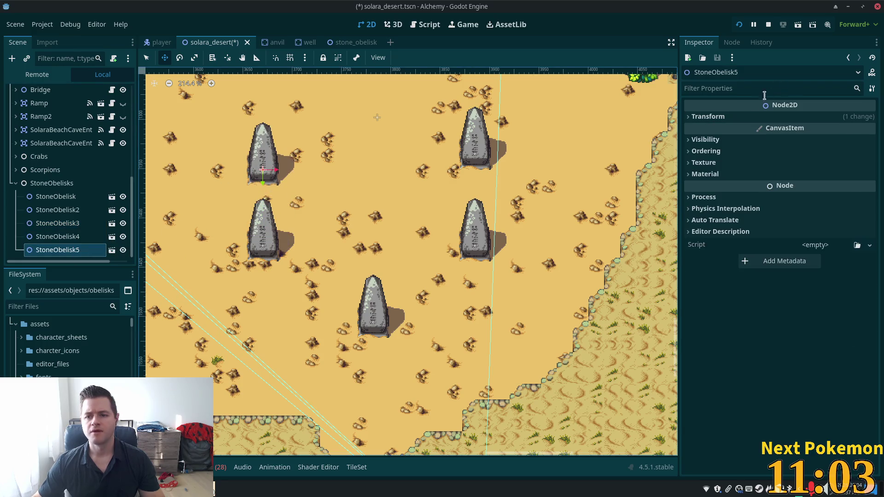
left_click(708, 117)
left_click_drag(259, 257, 261, 241)
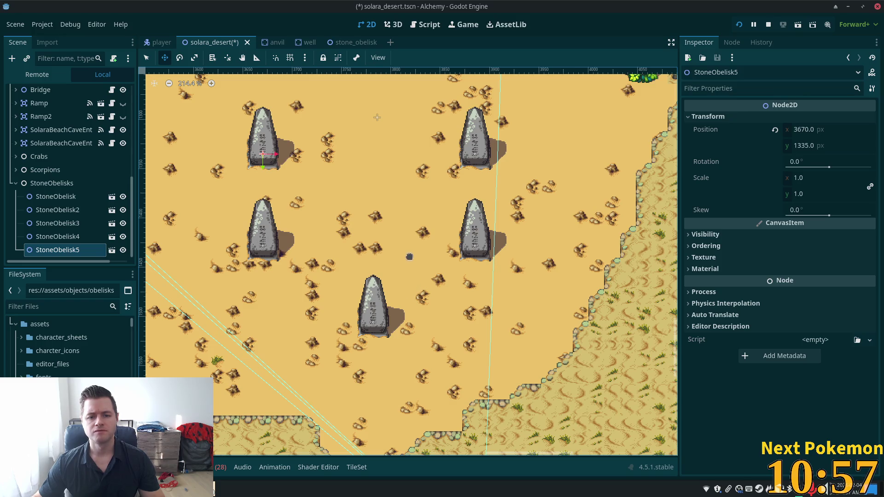
- Duplicate StoneObelisk as StoneObelisk6, move it to the list's end, and place it at the ring's top
left_click(55, 197)
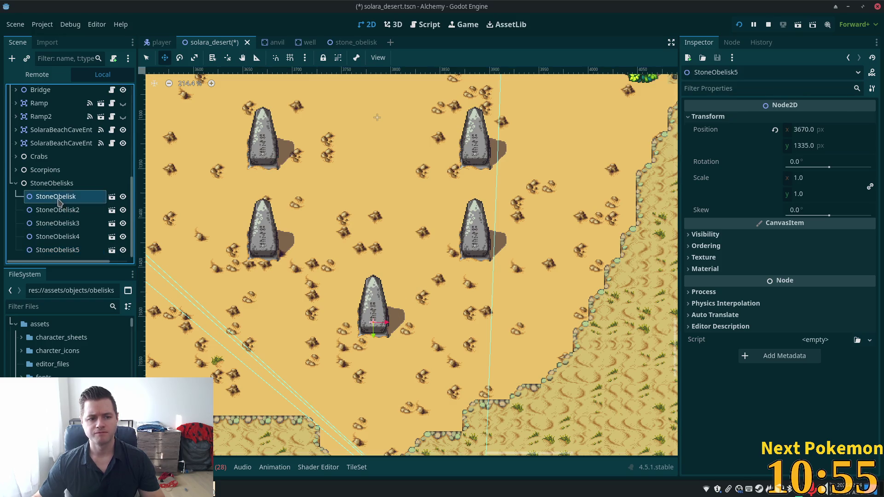
key("ctrl+d")
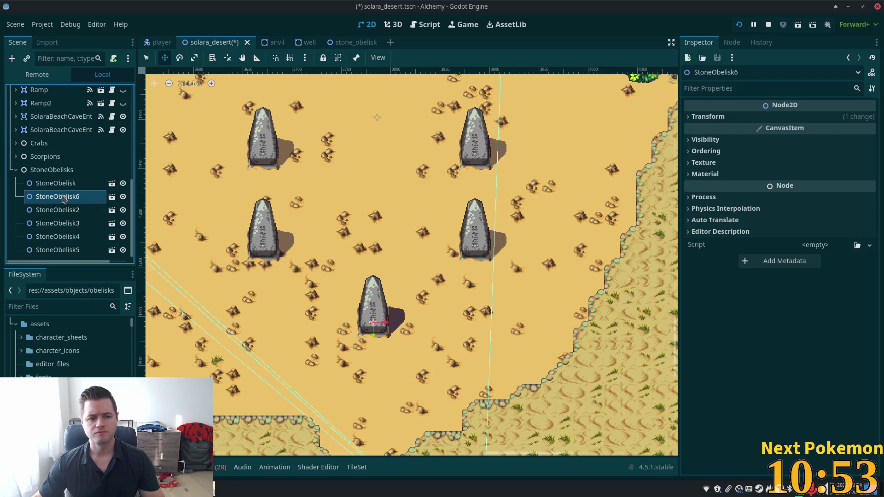
mouse_move(59, 197)
left_mouse_down()
mouse_move(55, 261)
mouse_move(63, 254)
left_mouse_up()
mouse_move(431, 244)
left_mouse_down()
mouse_move(415, 231)
mouse_move(414, 115)
mouse_move(432, 129)
left_mouse_up()
scroll(428, 147, "up", 3)
mouse_move(420, 205)
left_mouse_down()
mouse_move(420, 152)
mouse_move(418, 162)
left_mouse_up()
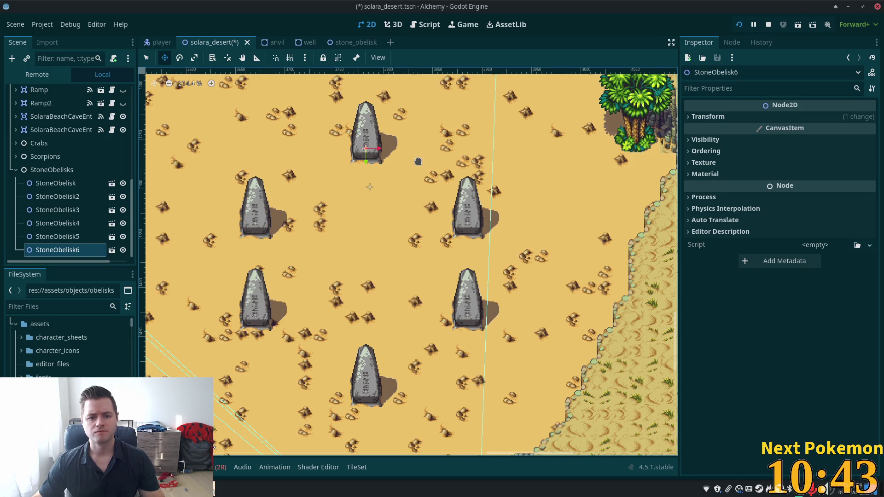
left_click_drag(418, 161, 418, 160)
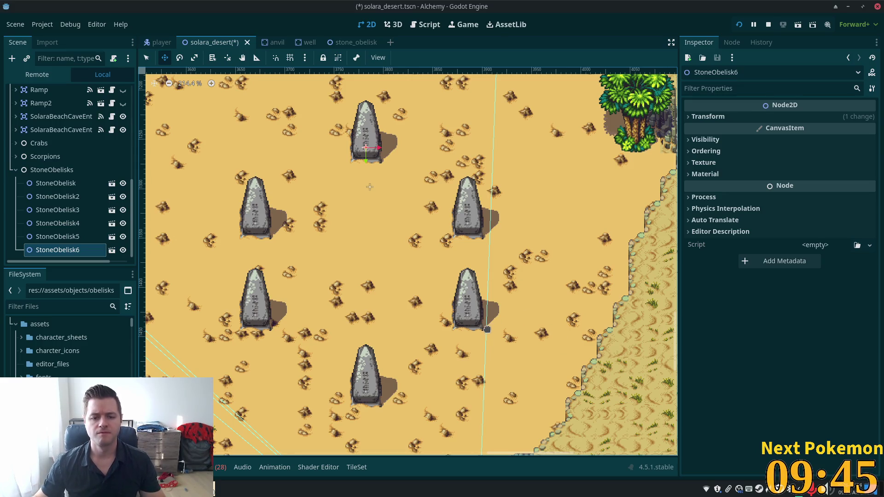
scroll(487, 329, "down", 5)
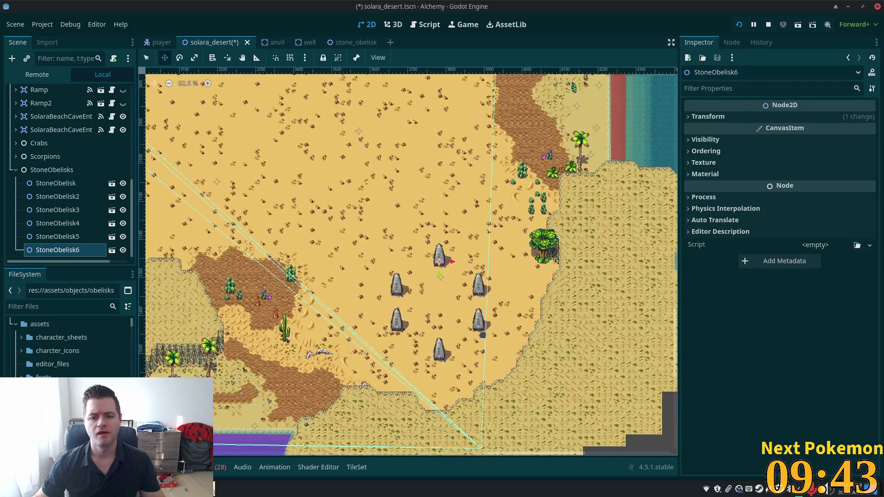
- Save the solara_desert scene and teleport the game character to the Solara Desert beach
scroll(525, 323, "up", 3)
key("ctrl+s")
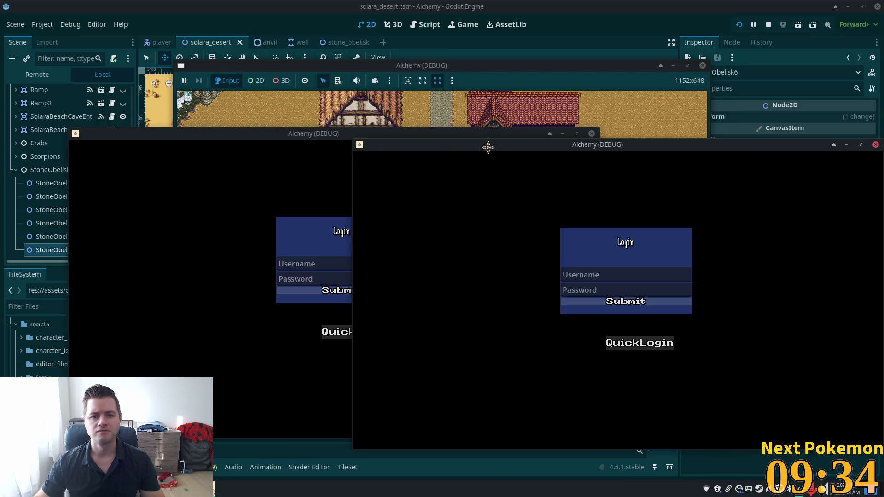
left_click_drag(287, 134, 222, 144)
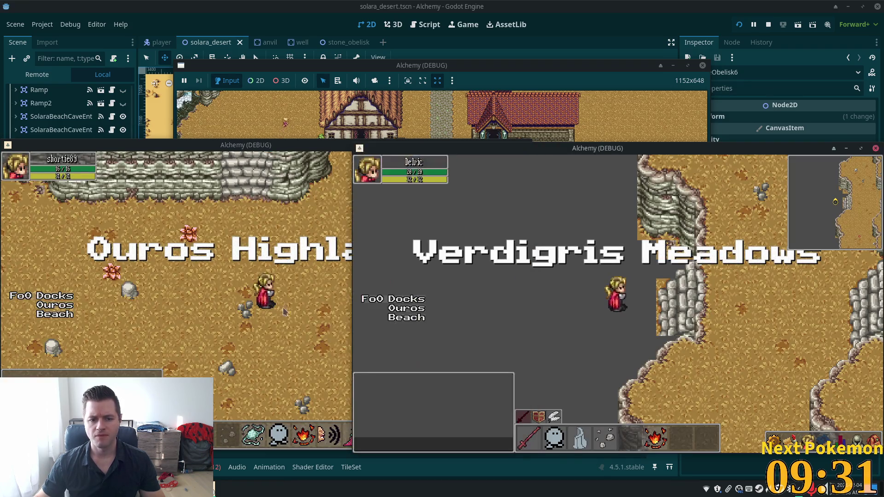
left_click(42, 318)
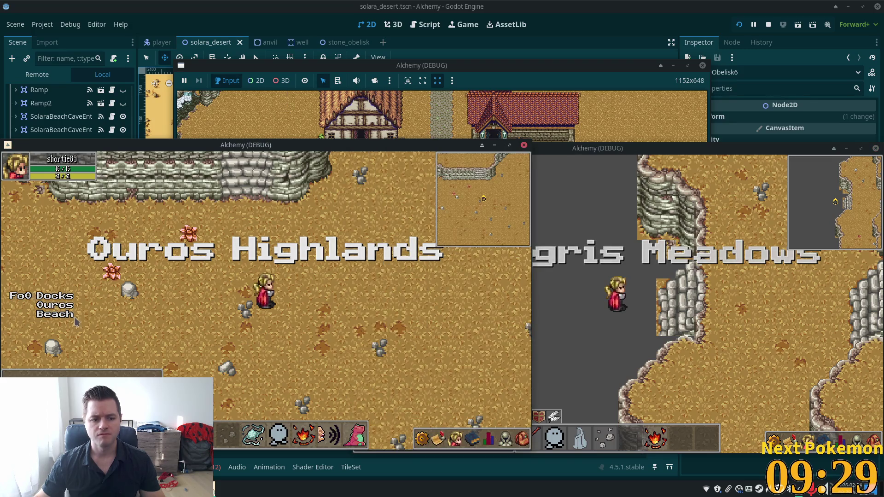
left_click(43, 316)
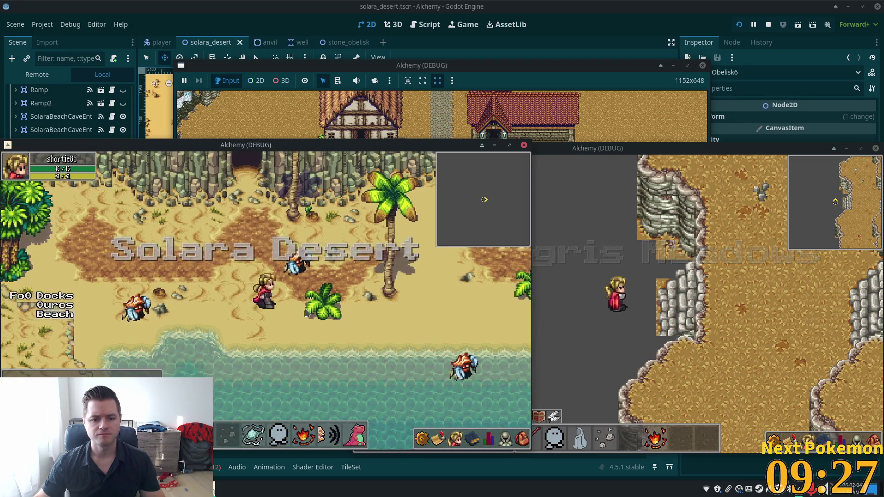
- Walk from the beach to the obelisks, checking the character hides behind the central obelisk
key("Right")
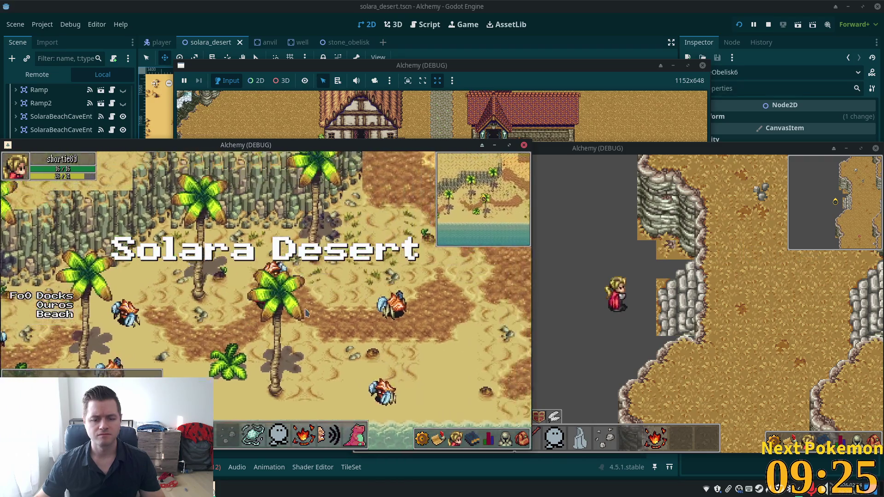
key("Right")
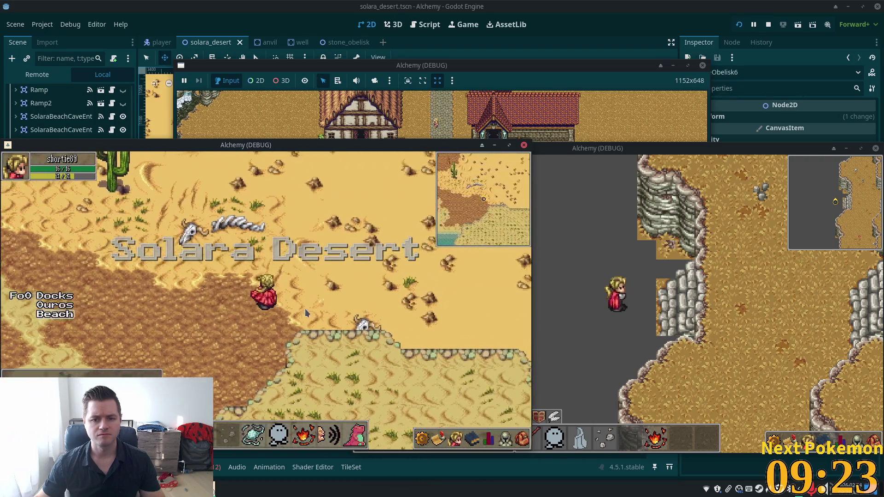
key("Up")
key("Right")
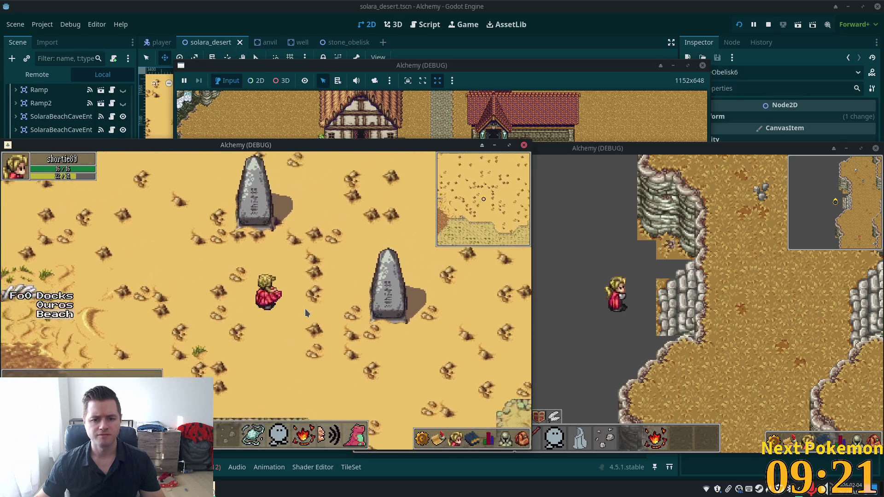
key("Up")
key("Right")
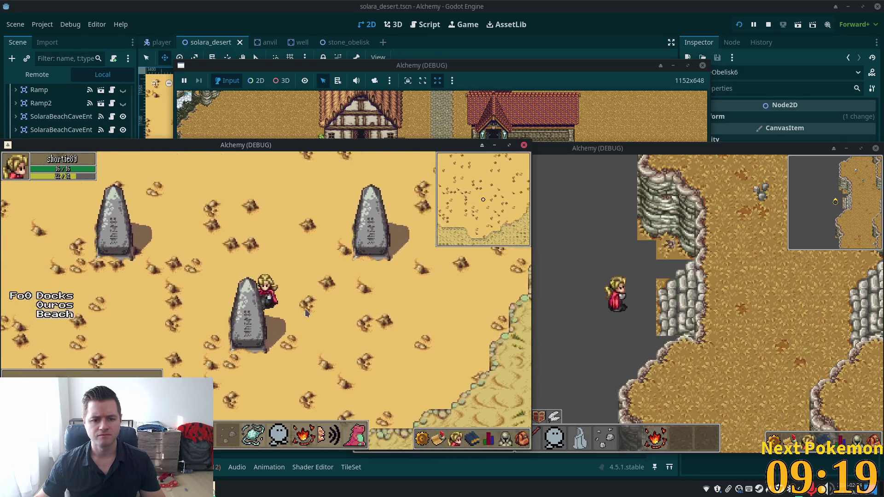
key("Left")
key("Right")
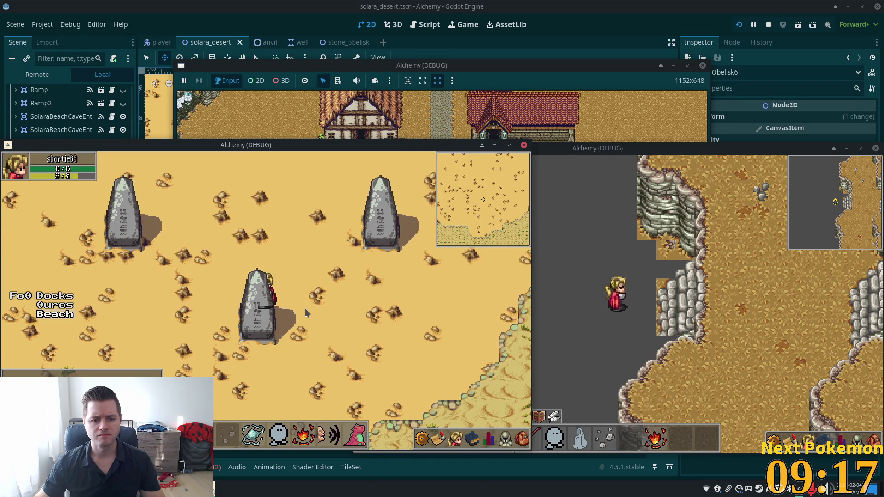
key("Left")
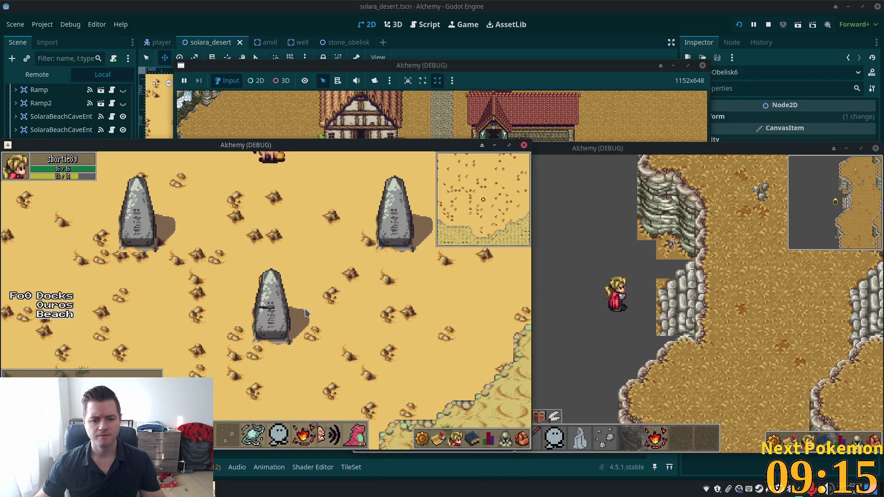
key("Up")
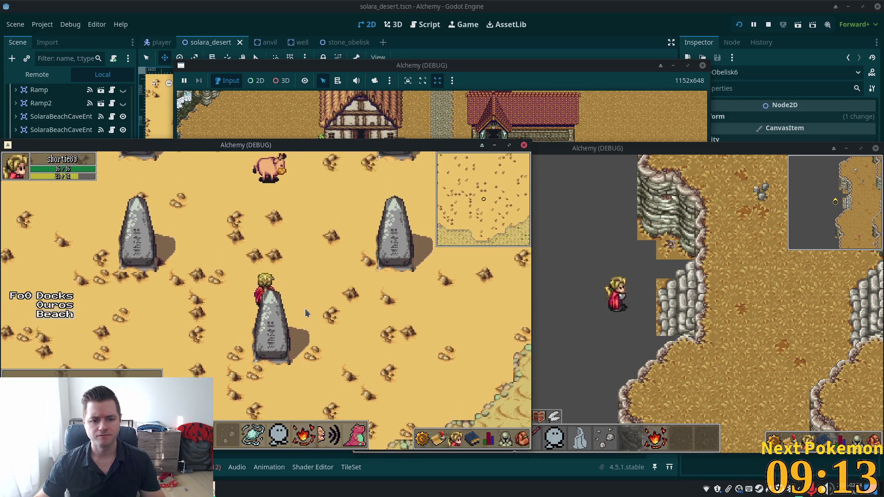
key("Right")
key("Up")
key("Right")
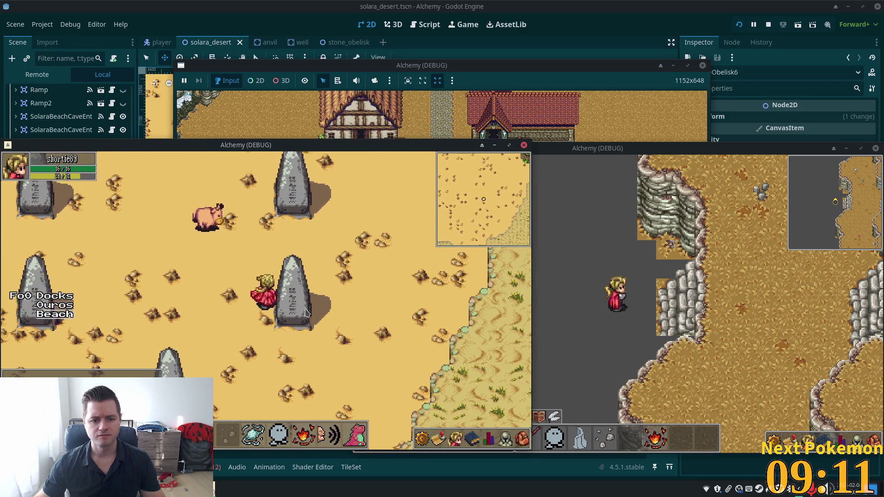
- Walk around the left and other obelisks testing overlap, then stop the game with F8
key("Up")
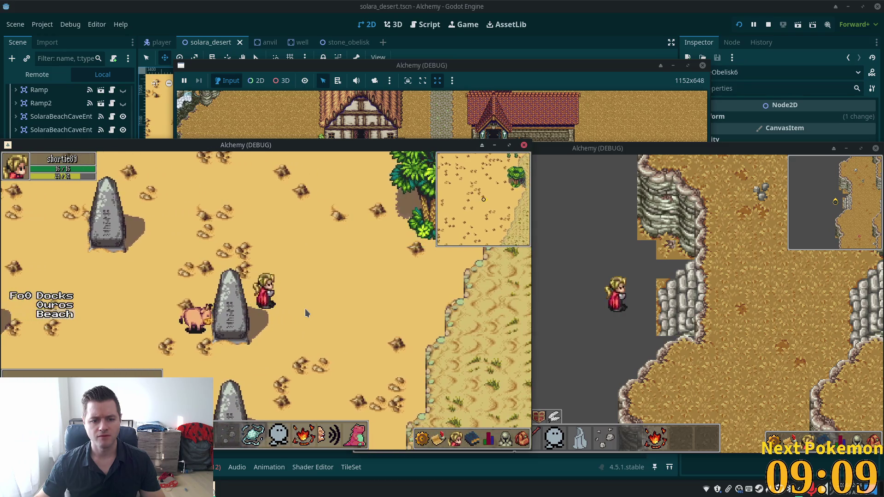
key("Left")
key("Left")
key("Down")
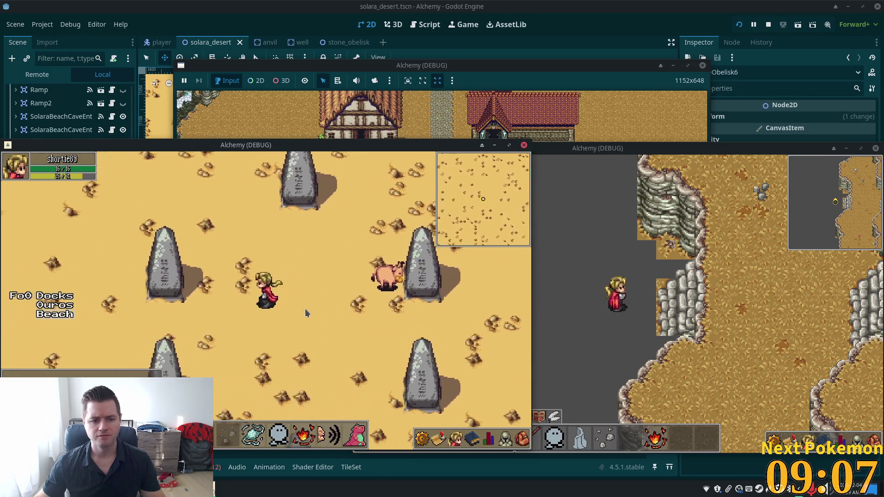
key("Down")
key("Right")
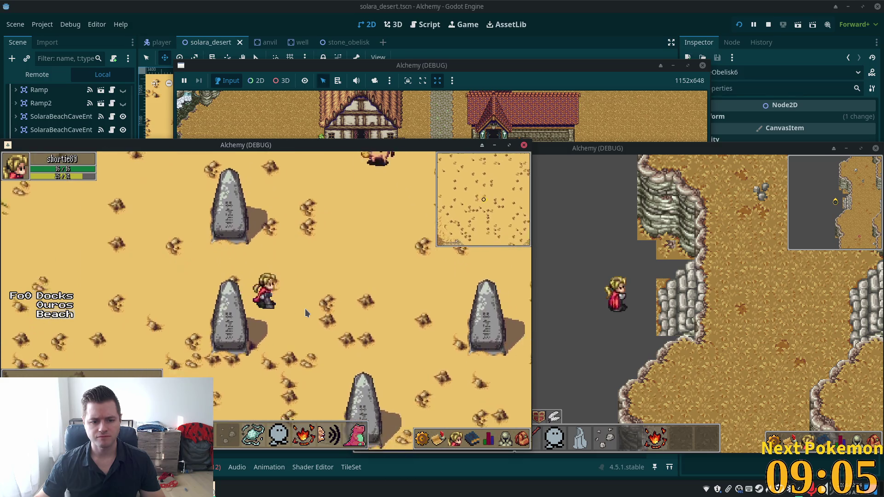
key("Up")
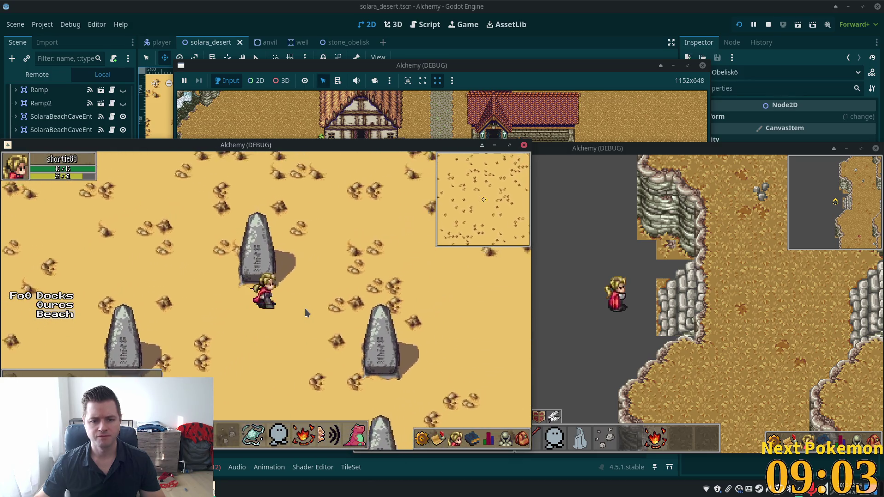
key("Right")
key("Down")
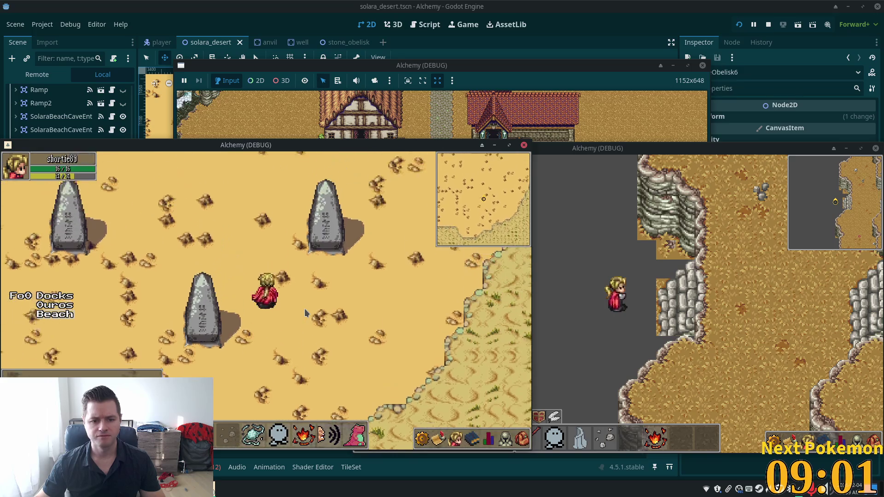
key("Up")
key("Up")
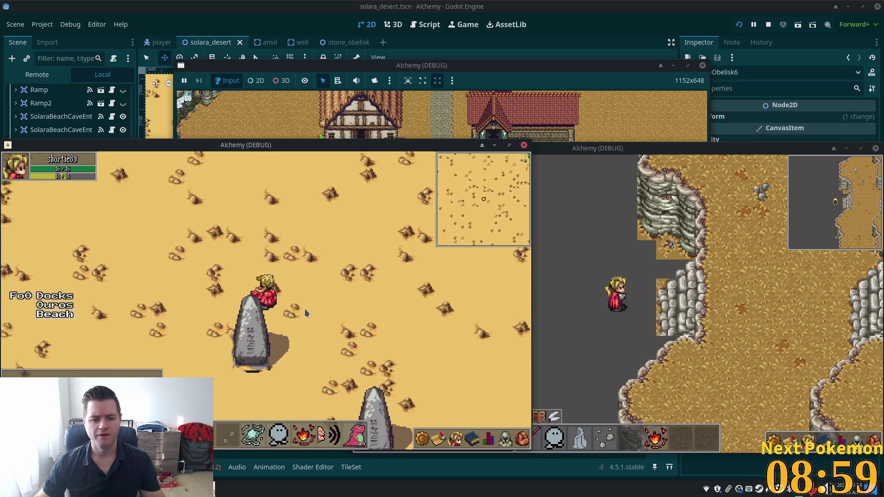
key("Down")
key("Right")
key("Left")
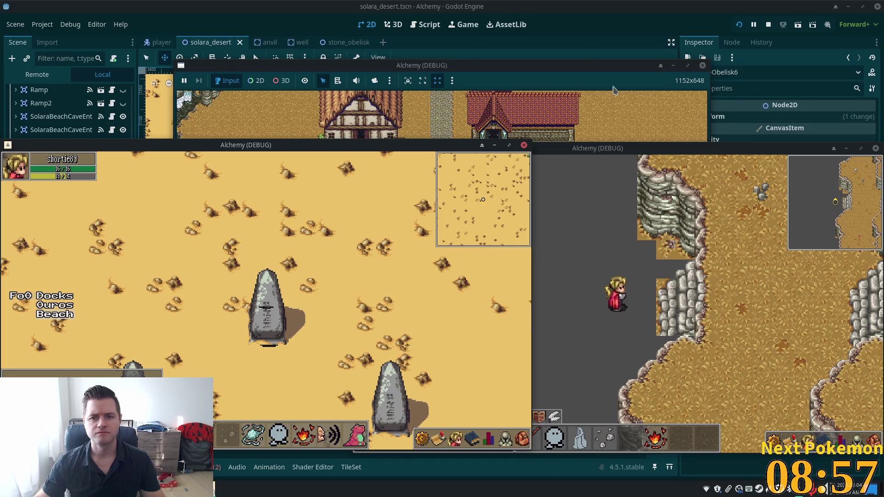
key("F8")
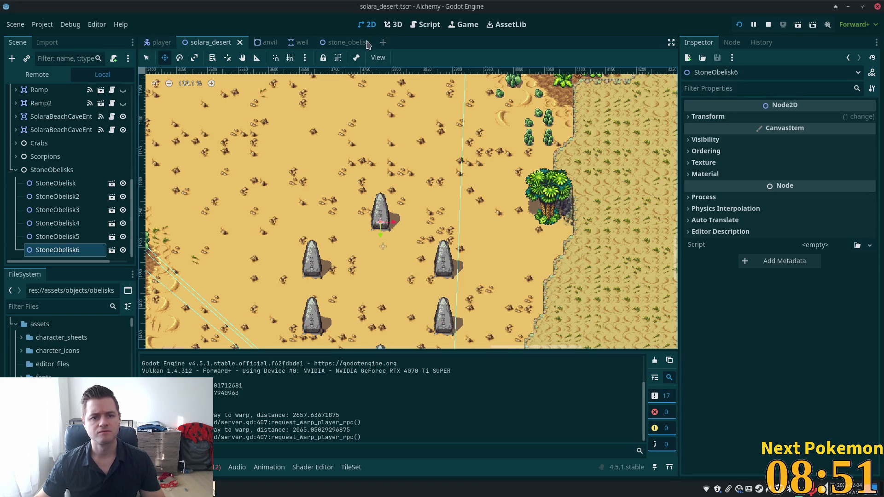
- In stone_obelisk, stretch the CollisionShape2D top edge to make it 27 × 28 px, then save
left_click(334, 43)
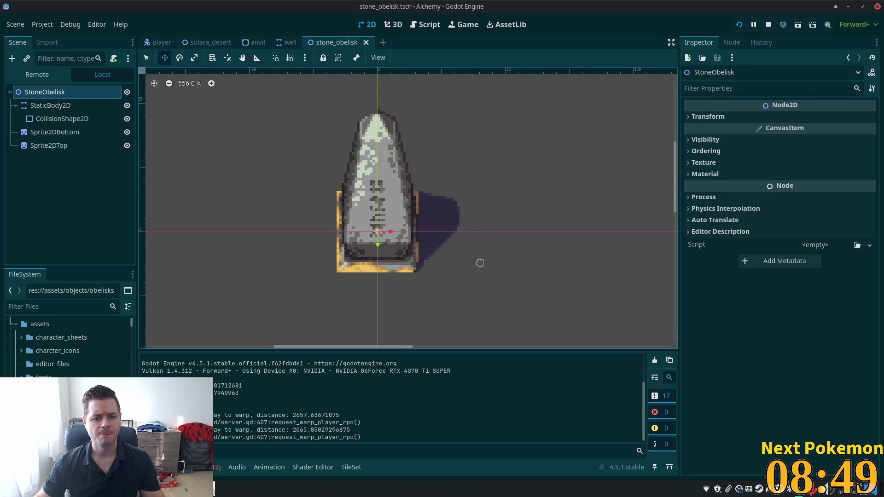
scroll(480, 263, "up", 1)
scroll(177, 182, "up", 2)
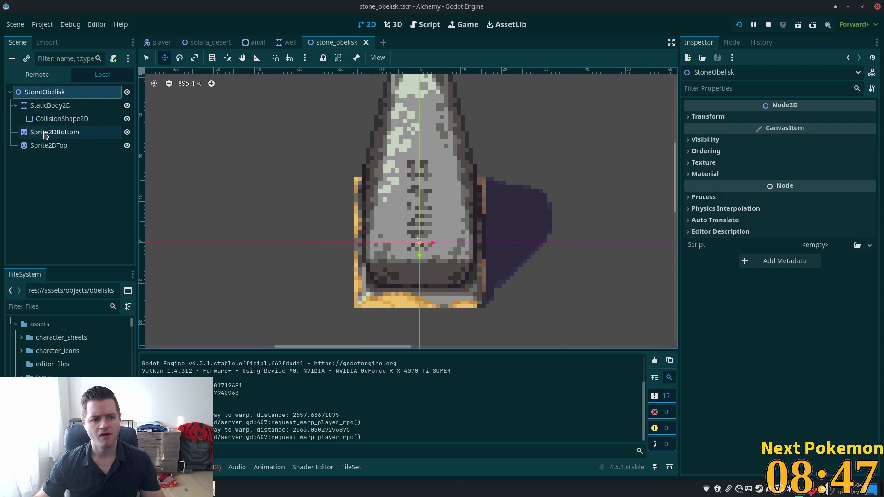
left_click(50, 119)
left_click(49, 105)
left_click(50, 118)
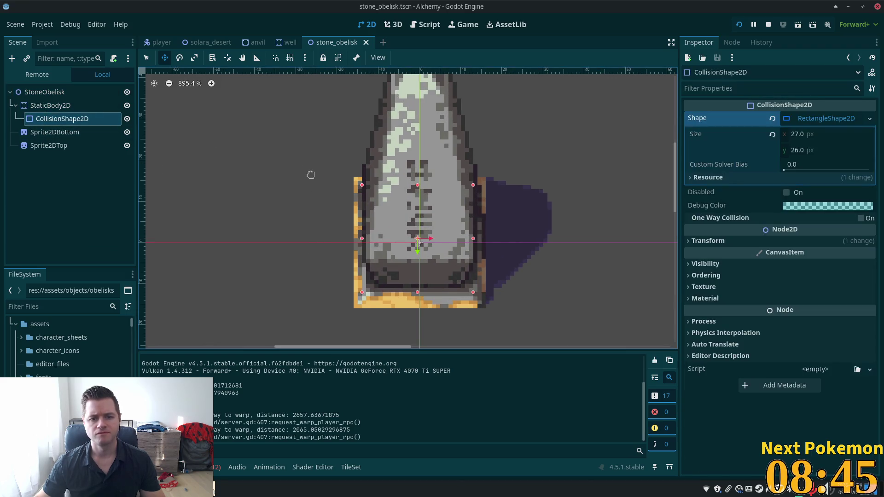
left_click(146, 57)
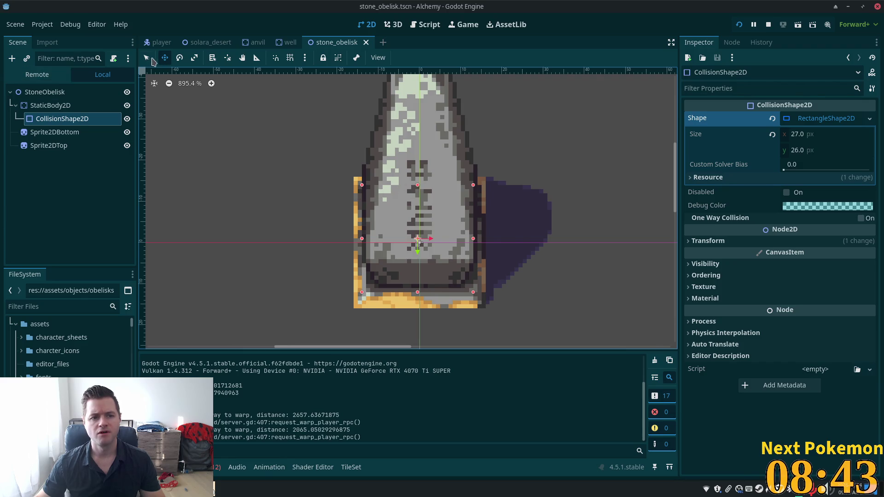
left_click(151, 59)
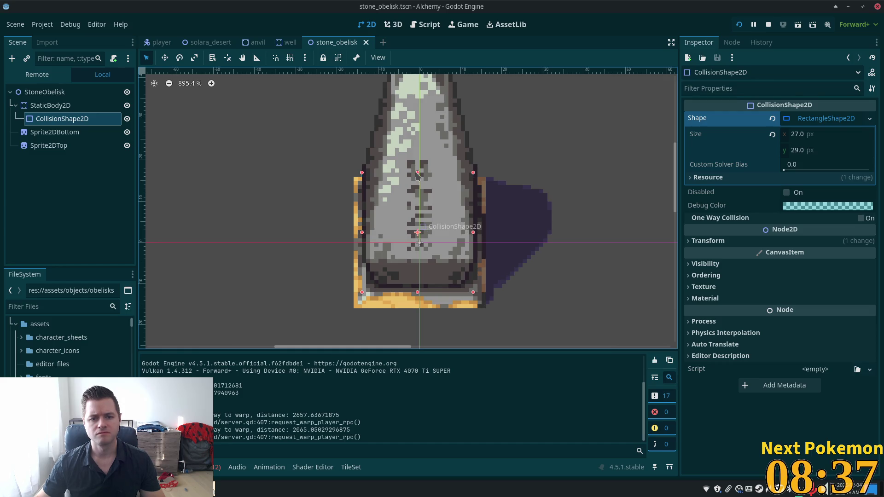
left_click_drag(417, 173, 417, 177)
key("ctrl+s")
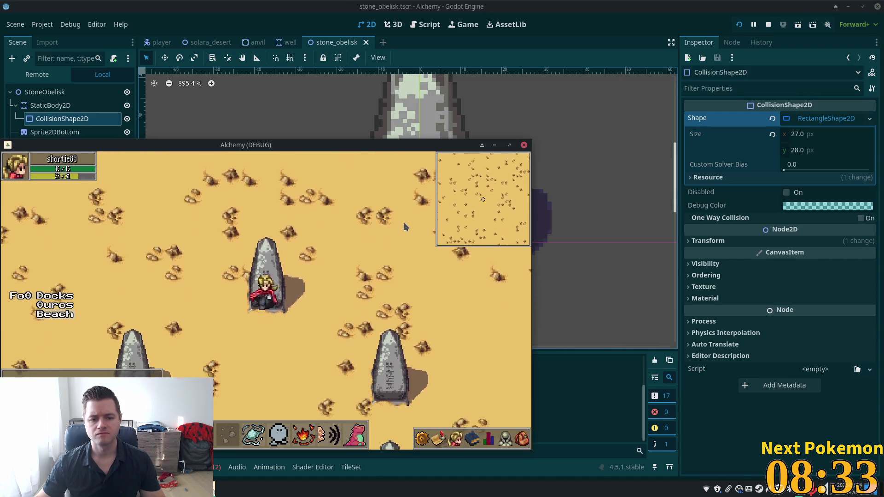
key("Down")
key("Right")
key("Down")
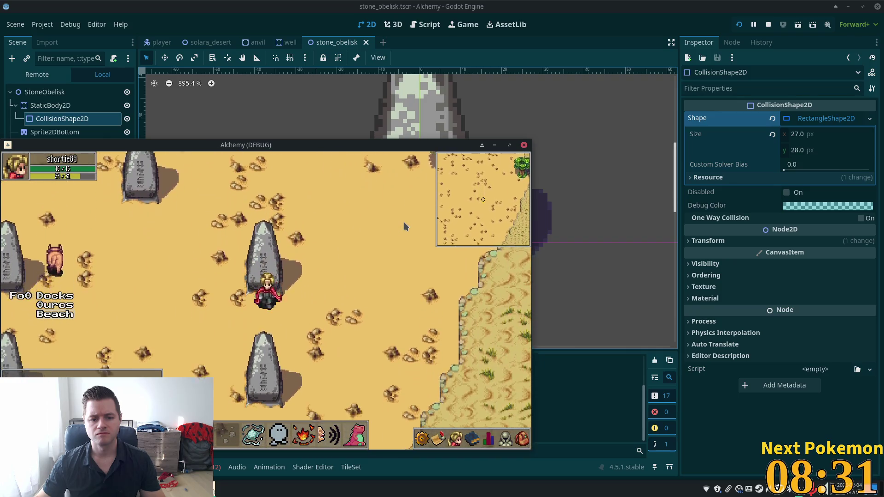
key("F5")
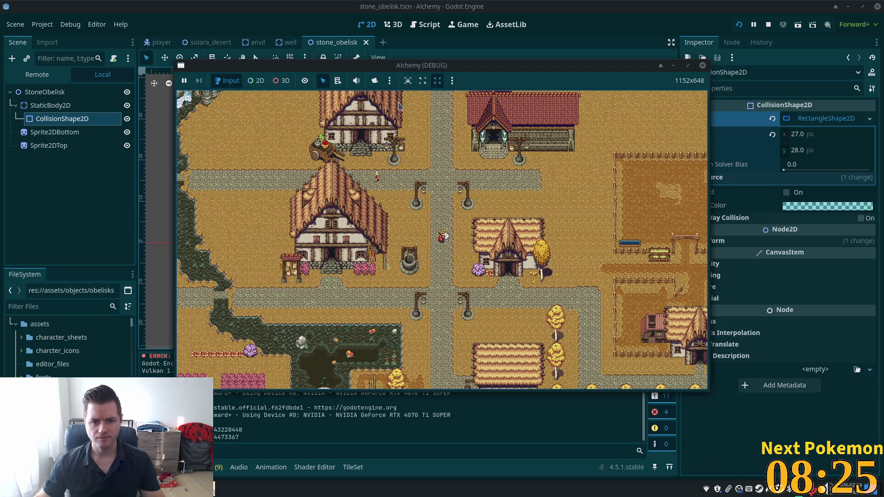
left_click_drag(379, 69, 420, 47)
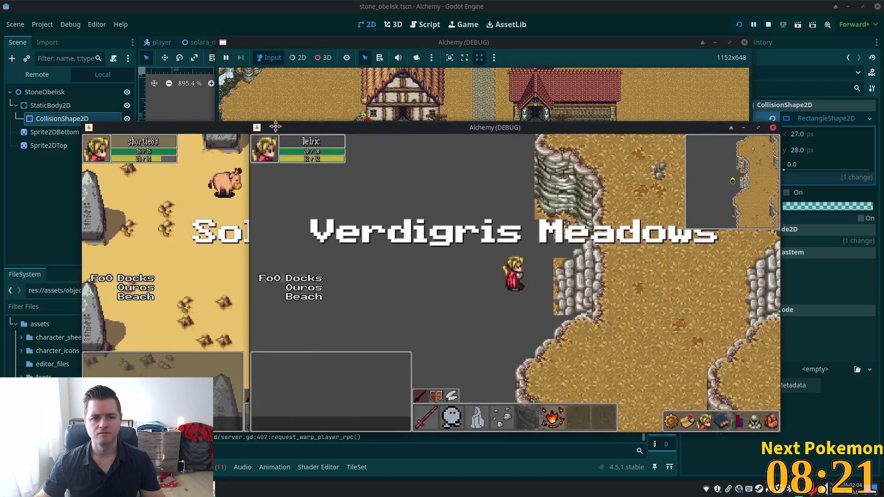
left_click_drag(275, 126, 297, 127)
left_click(292, 205)
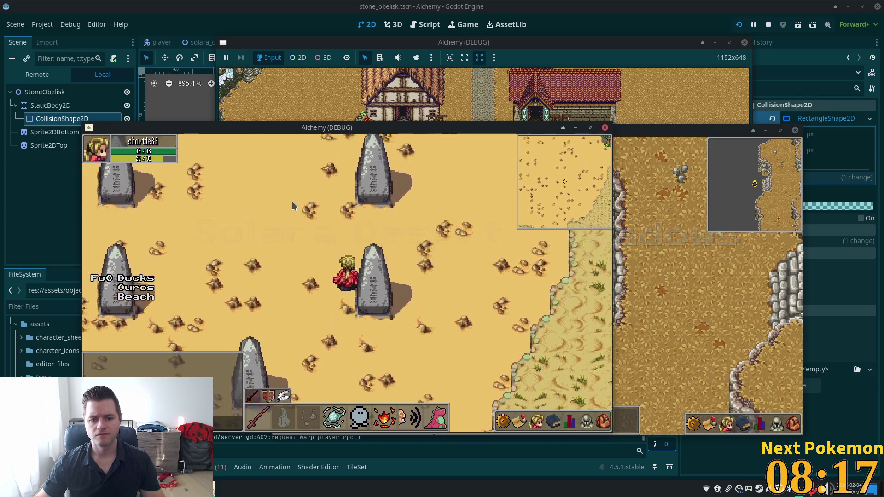
key("Right")
key("Up")
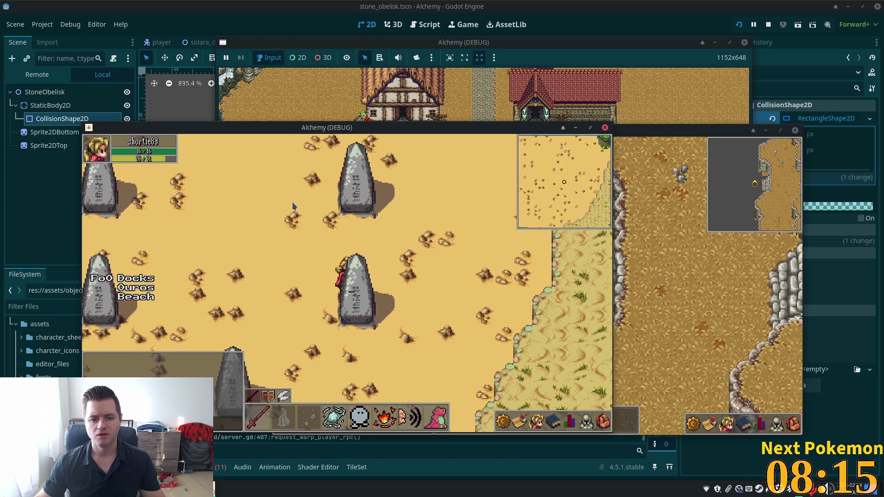
key("Right")
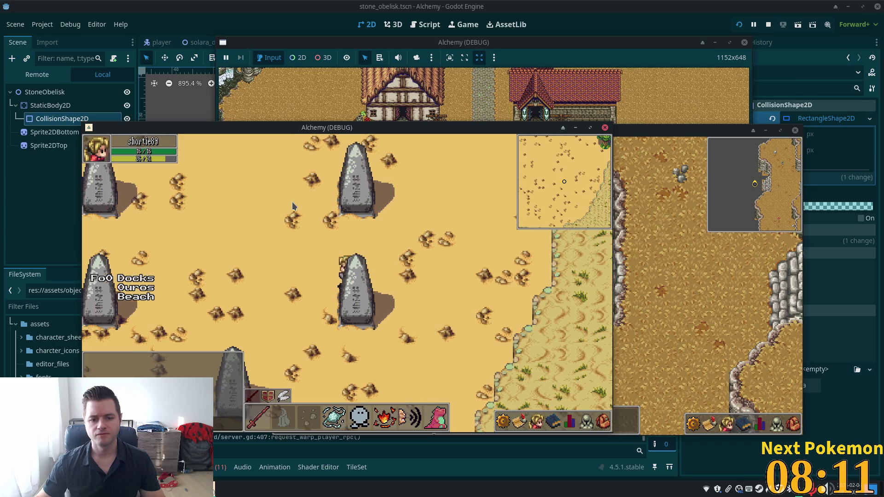
key("F8")
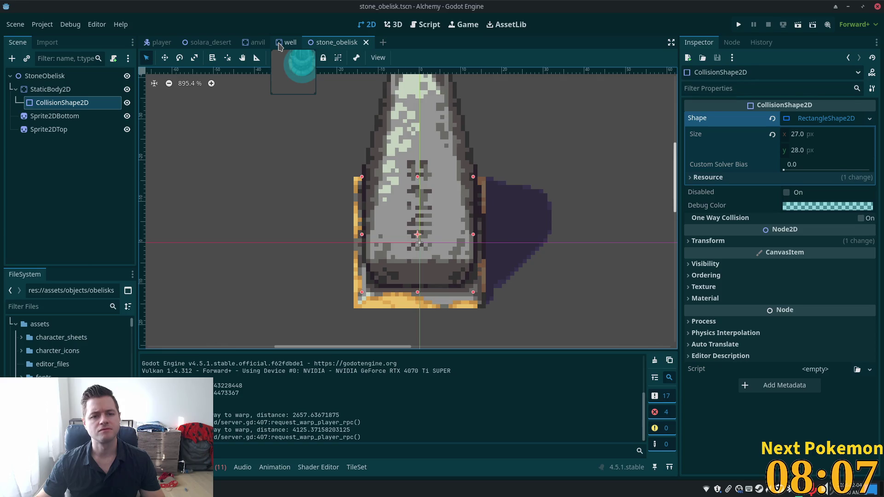
- Raise the obelisk collision box to 27 × 29 px, then save and run the game with F5
left_click(419, 175)
key("F5")
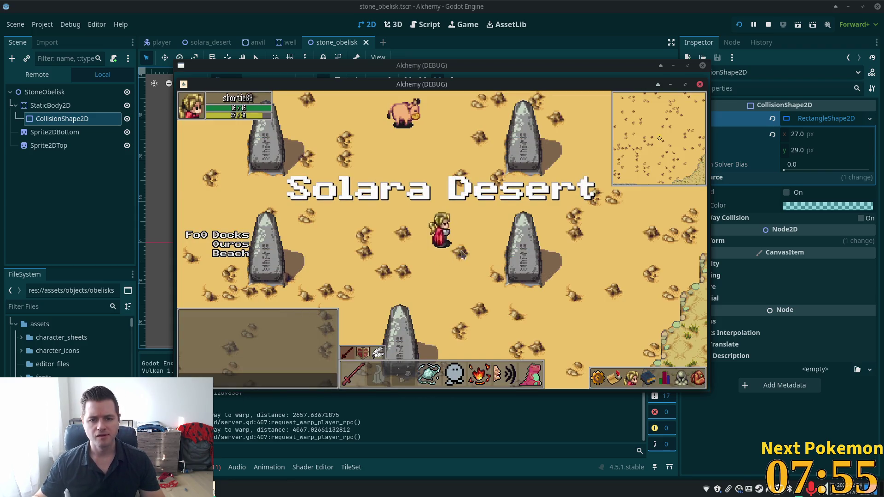
key("Right")
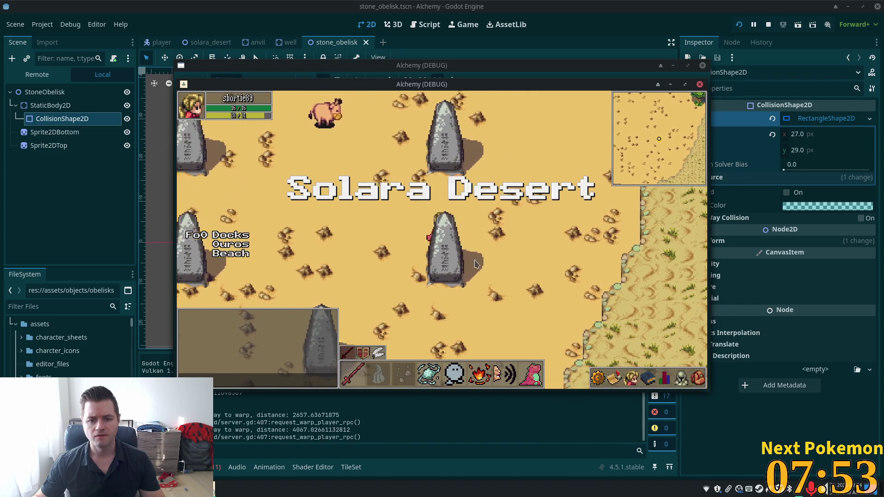
key("Down")
key("Up")
key("Right")
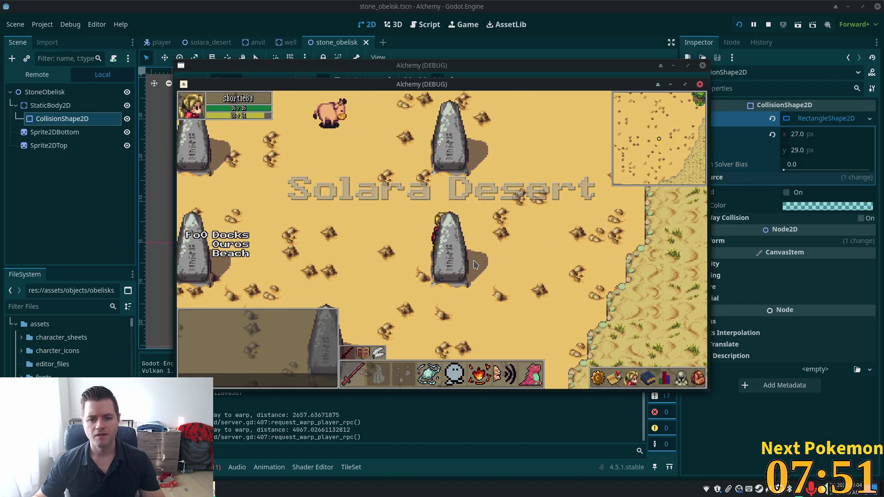
key("Right")
key("Down")
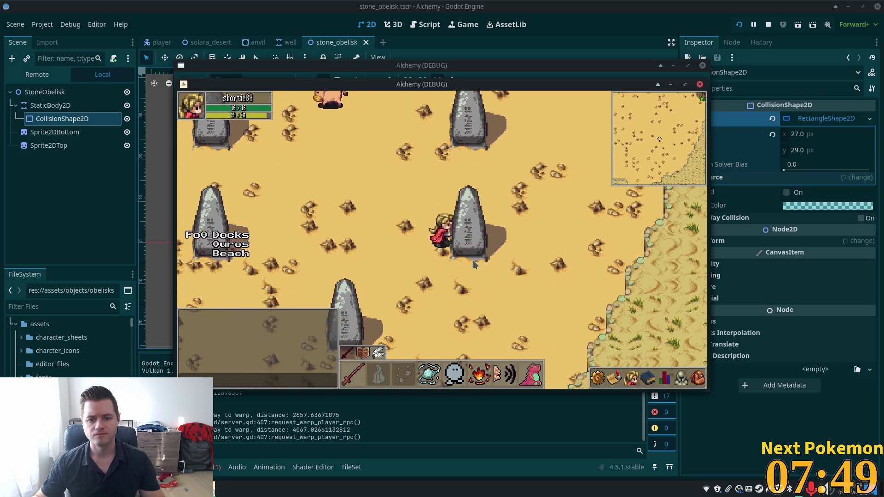
key("Left")
key("Down")
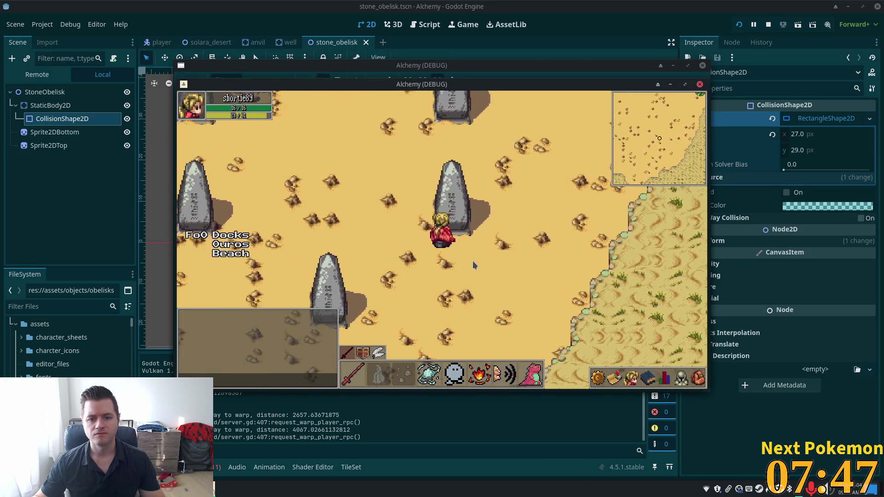
key("Up")
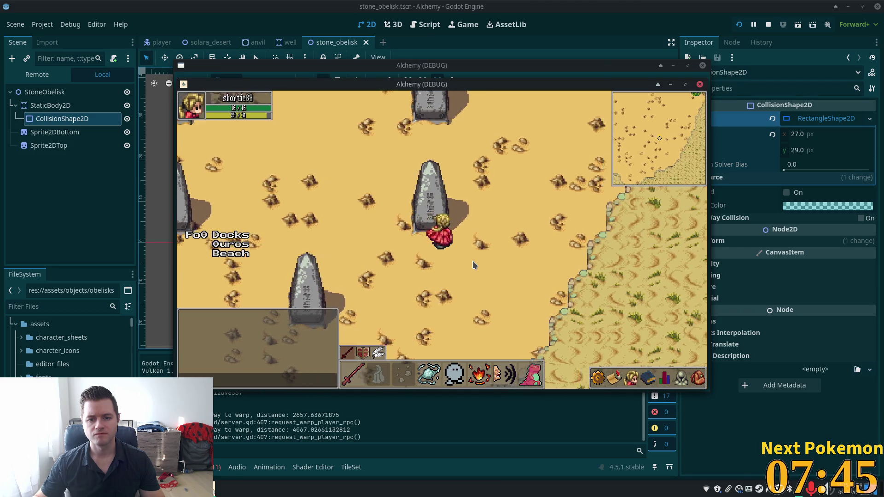
key("Left")
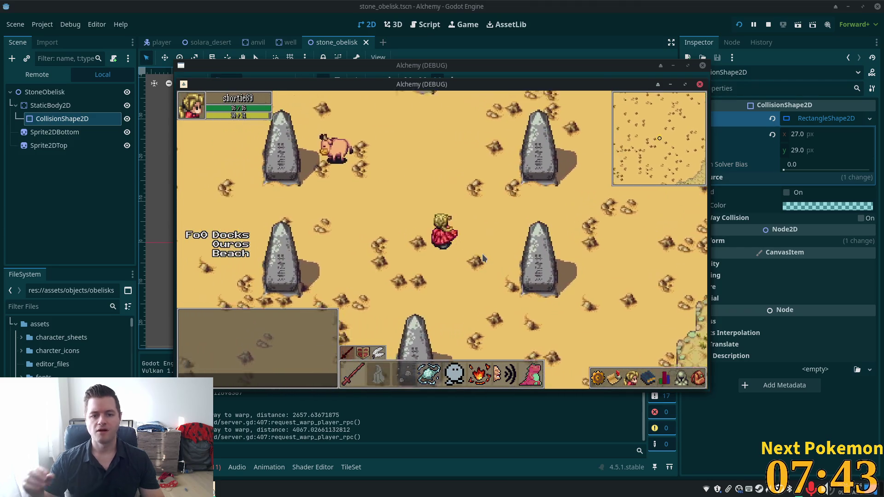
key("Up")
key("Left")
key("Up")
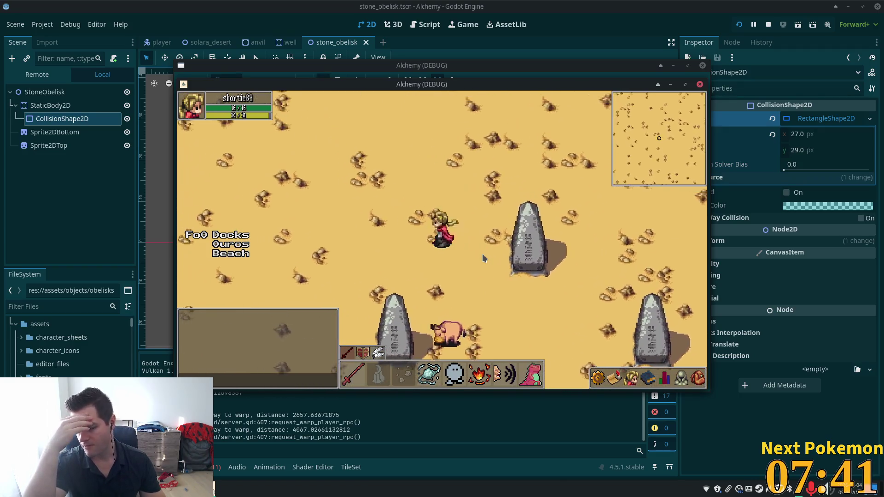
key("Down")
key("Down")
key("Right")
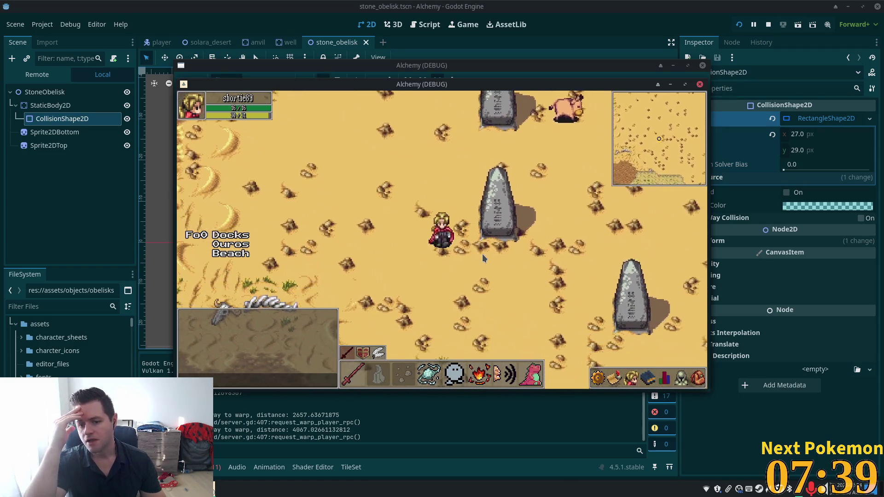
key("Up")
key("Up")
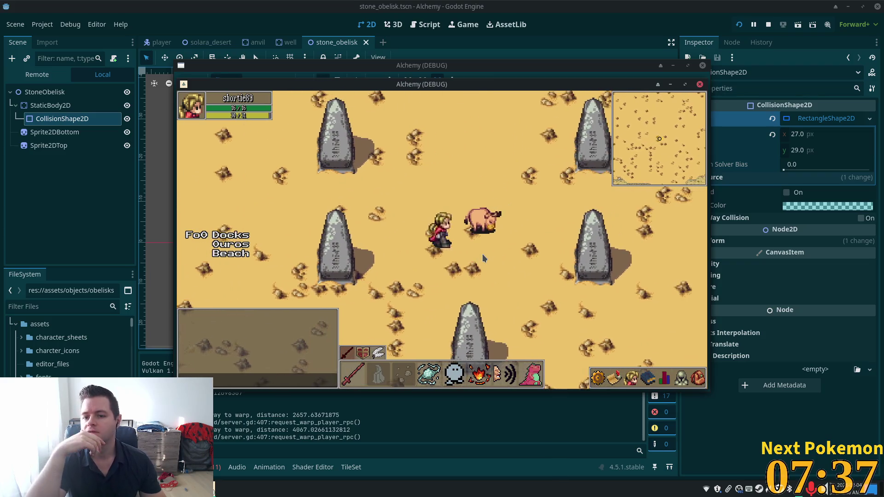
key("Up")
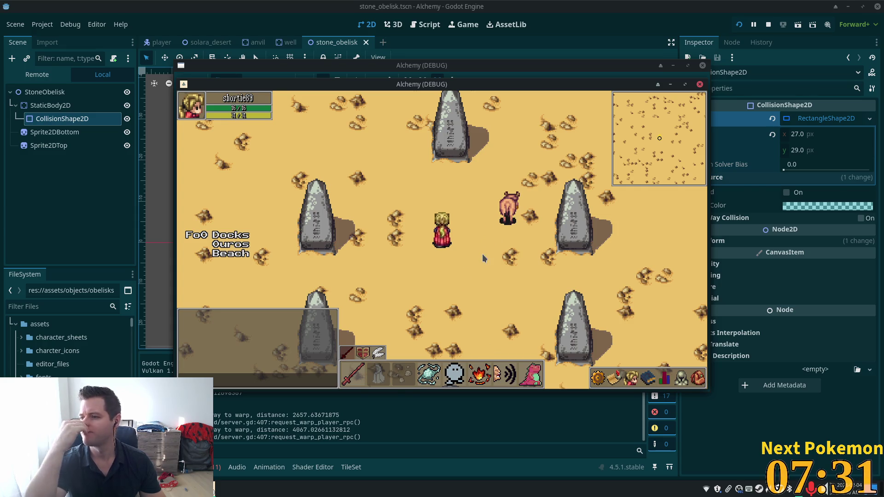
key("Left")
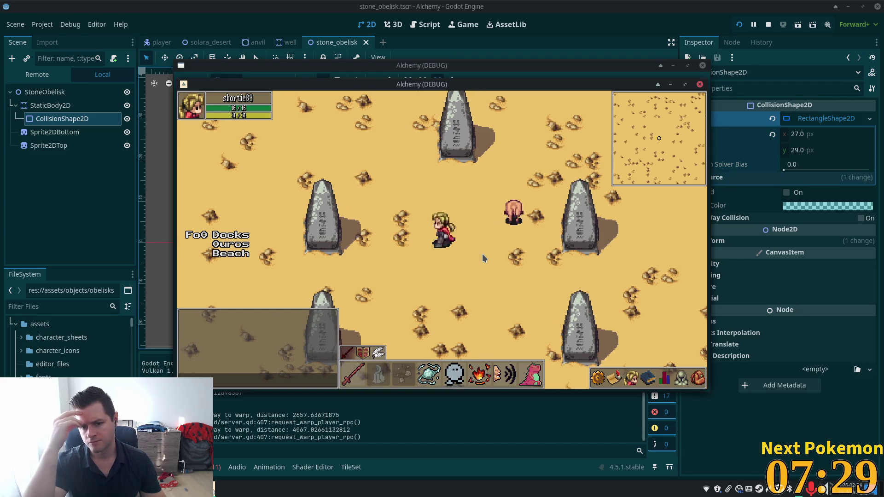
key("Up")
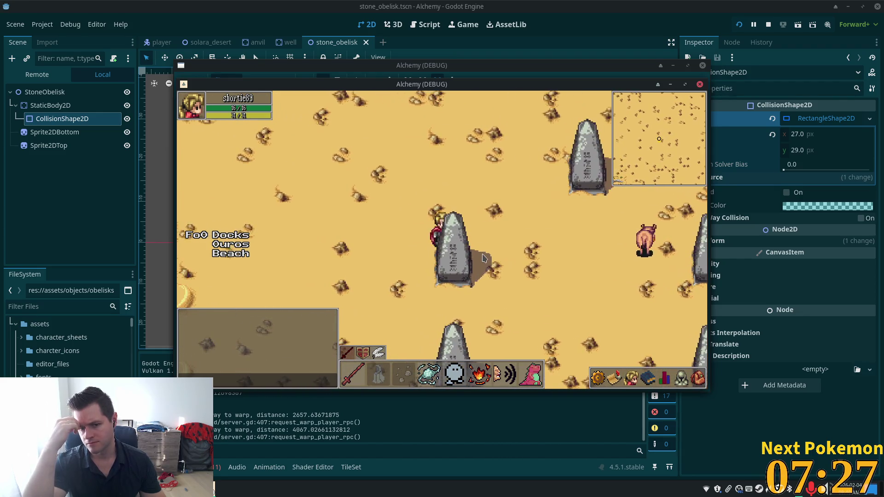
key("Down")
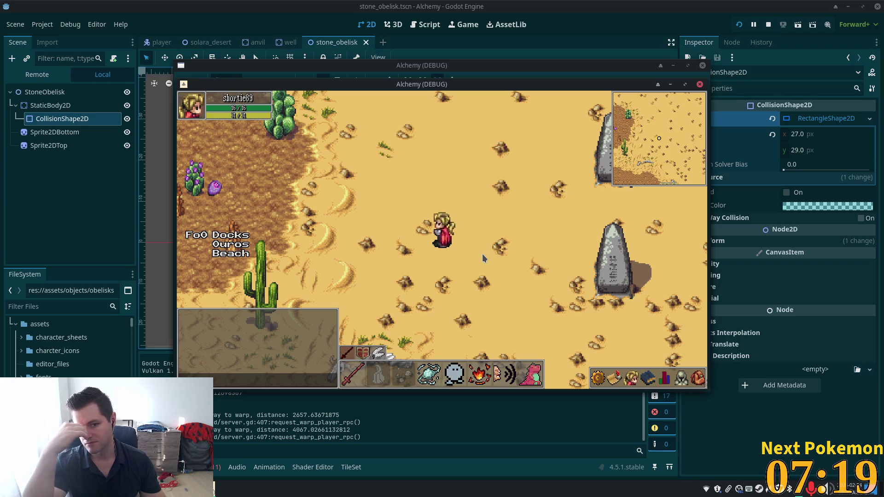
- Walk the character right past the obelisks onto the beach among the palms and cacti
key("Right")
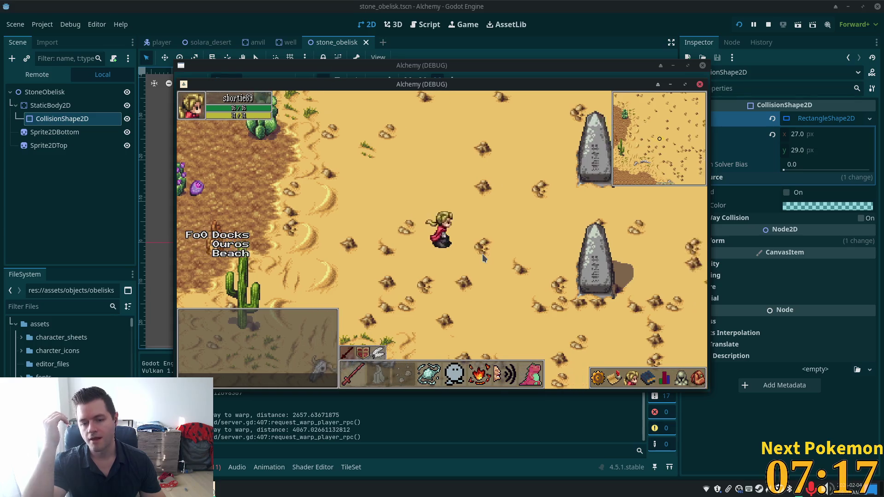
key("Right")
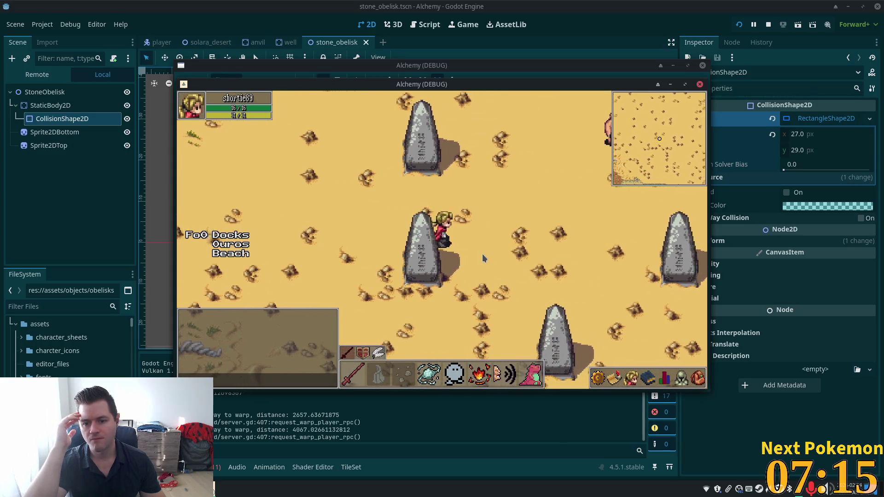
key("Right")
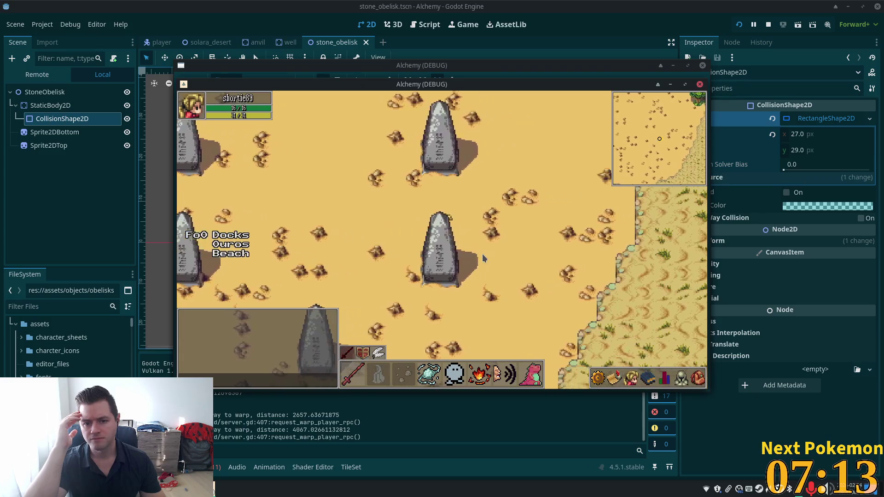
key("Up")
key("Up")
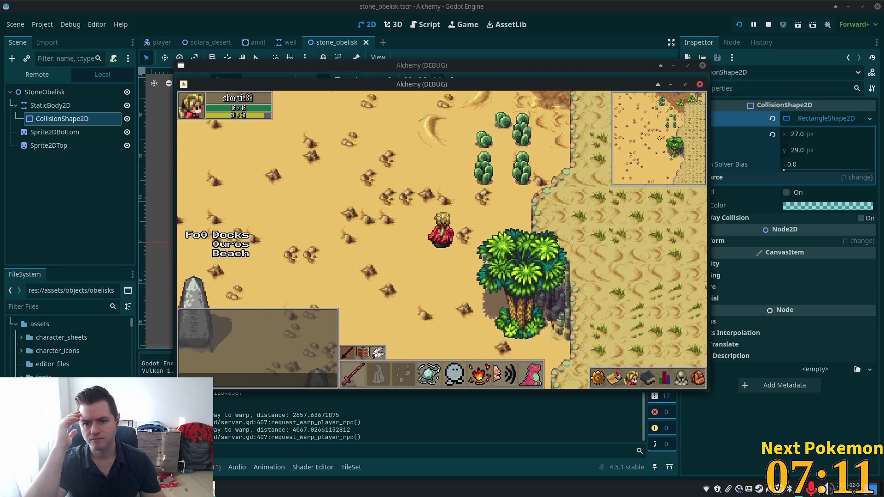
key("Right")
key("Up")
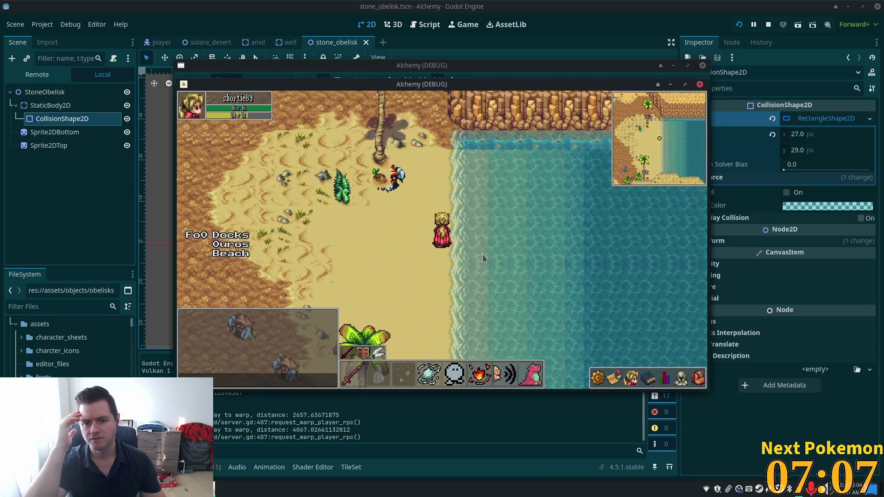
key("Left")
key("Up")
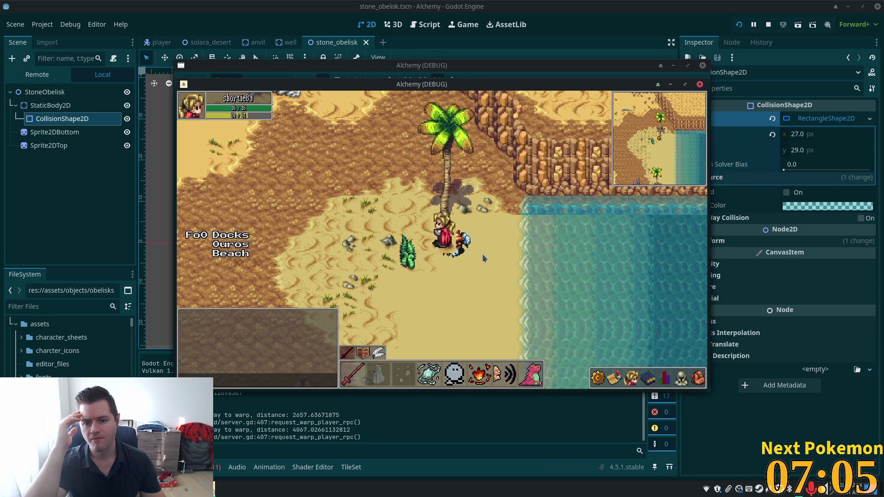
key("Left")
key("Down")
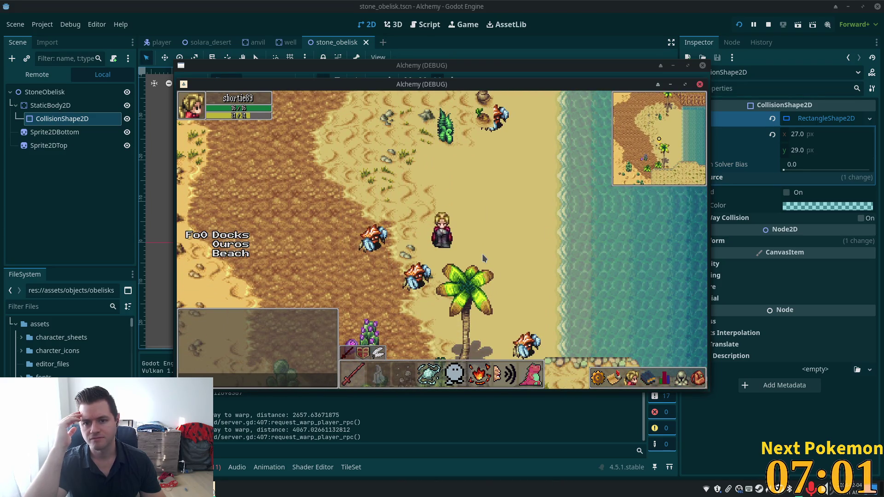
- Walk back across the beach to the cliff, enter Solara Cliff Cave, and step back out
key("Down")
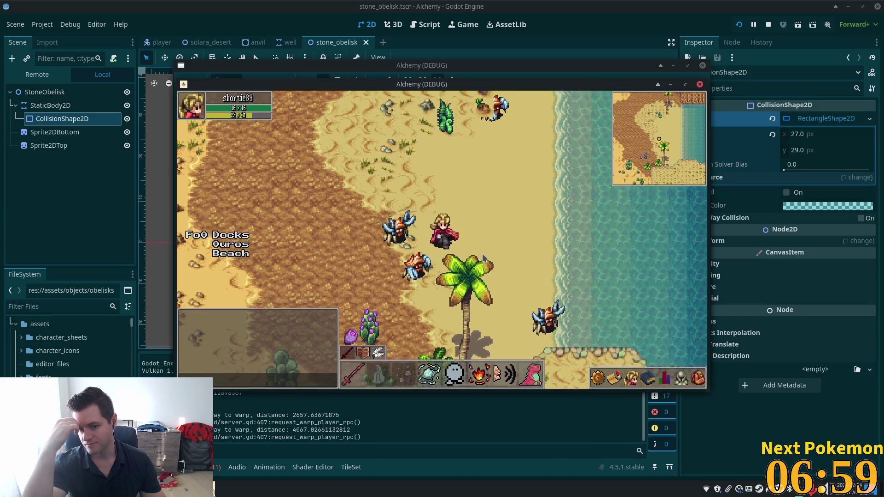
key("Left")
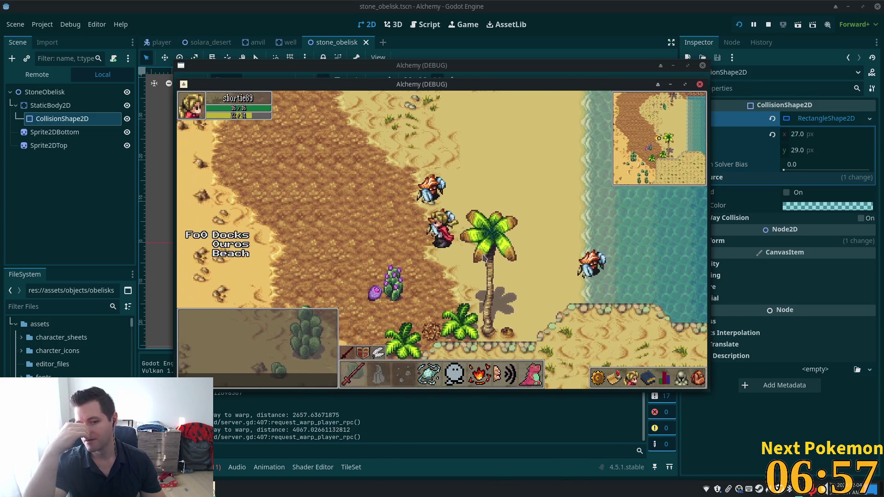
key("Up")
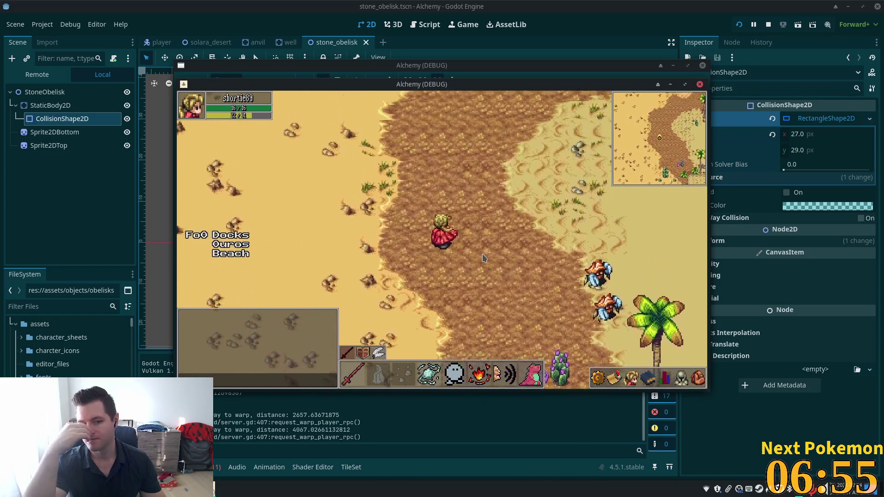
key("Up")
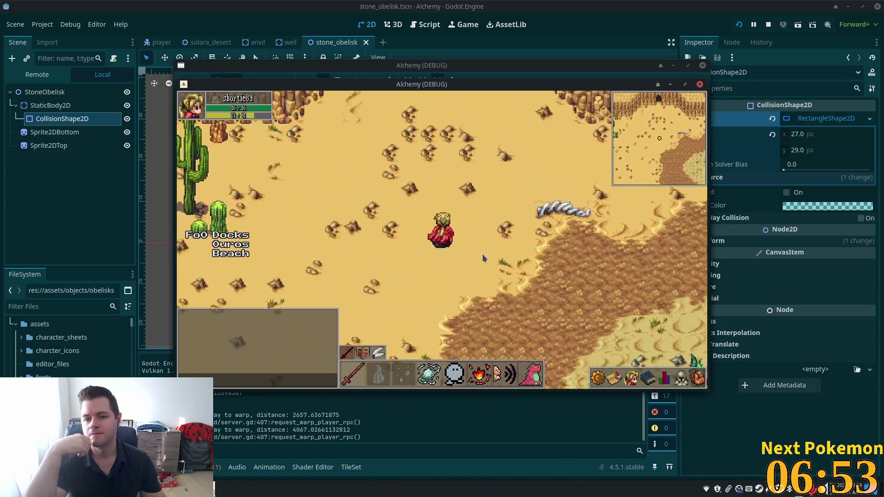
key("Left")
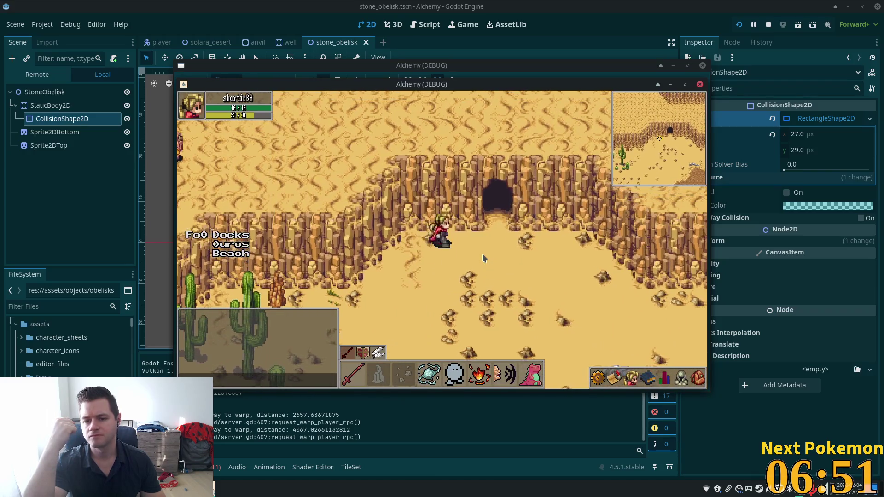
key("Up")
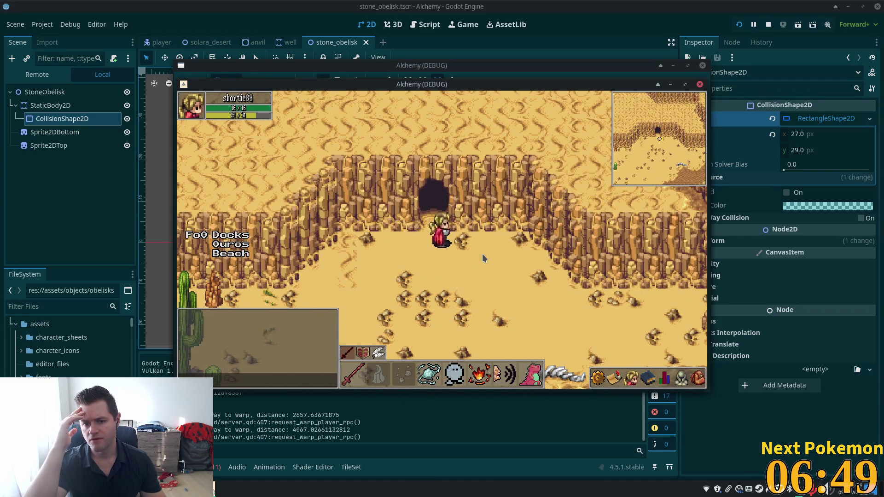
key("Down")
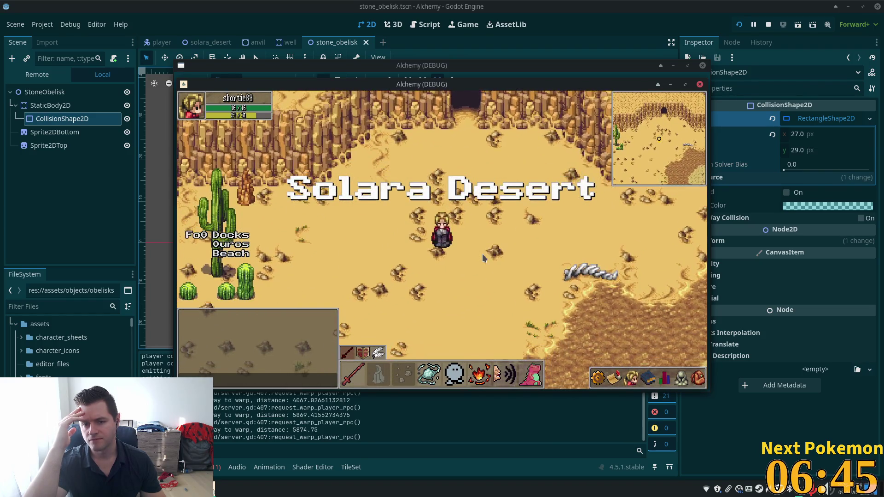
- Walk from the cave down past the obelisks, near the grassland, and toward the cliffs
key("Up")
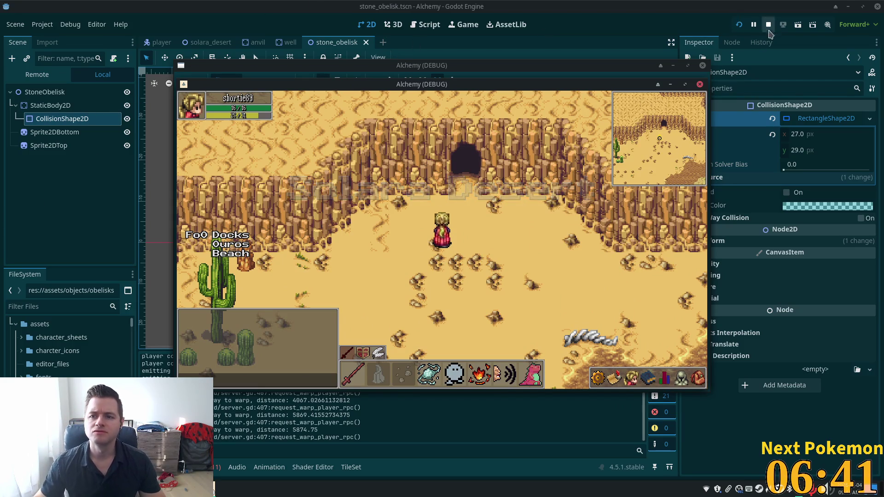
key("Down")
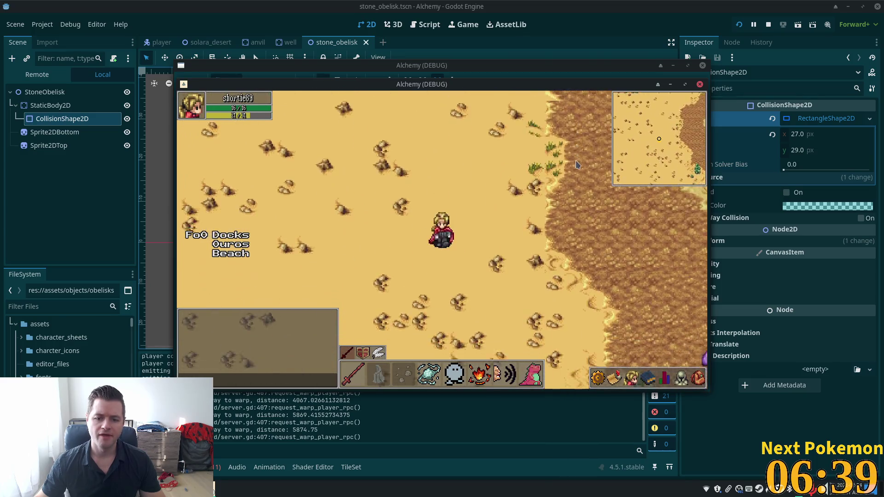
key("Left")
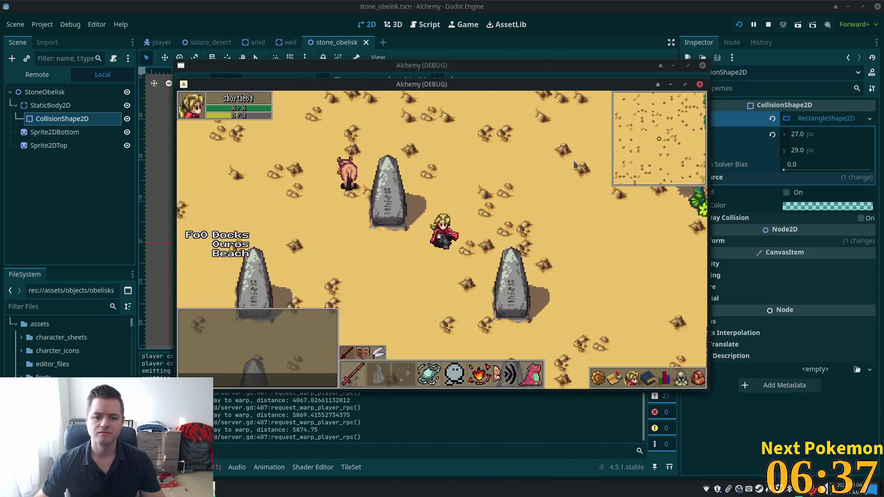
key("Right")
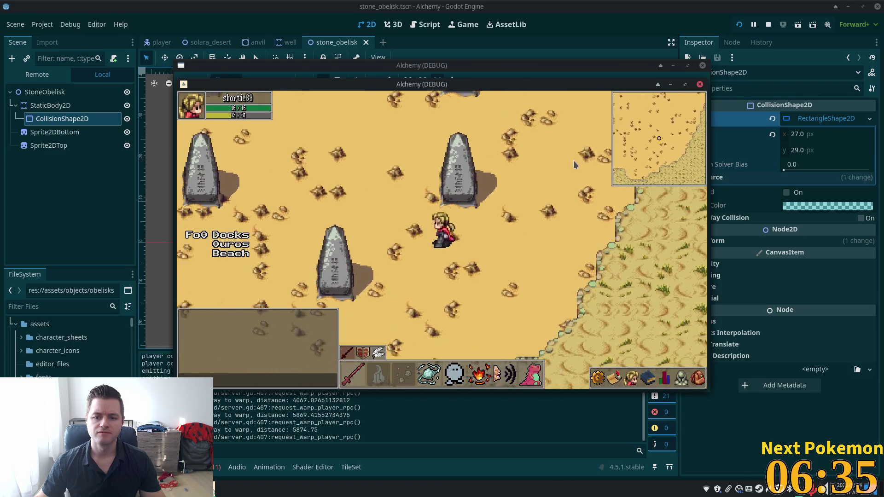
key("Left")
key("Up")
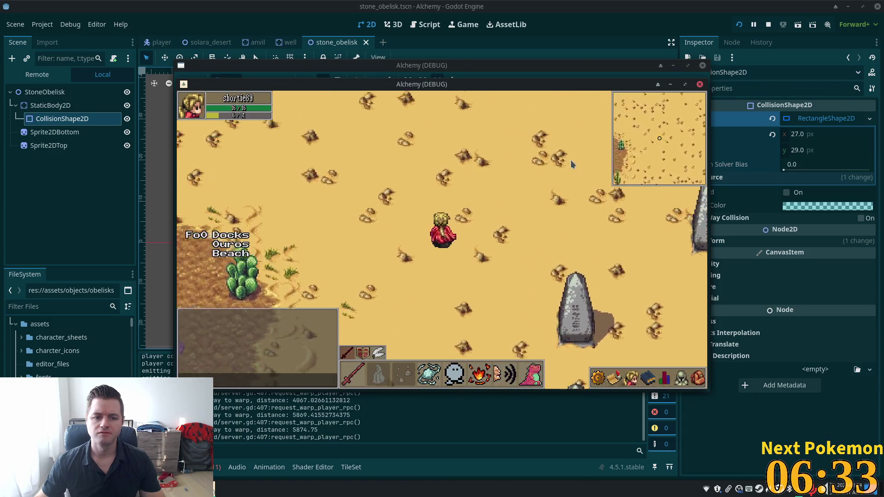
key("Right")
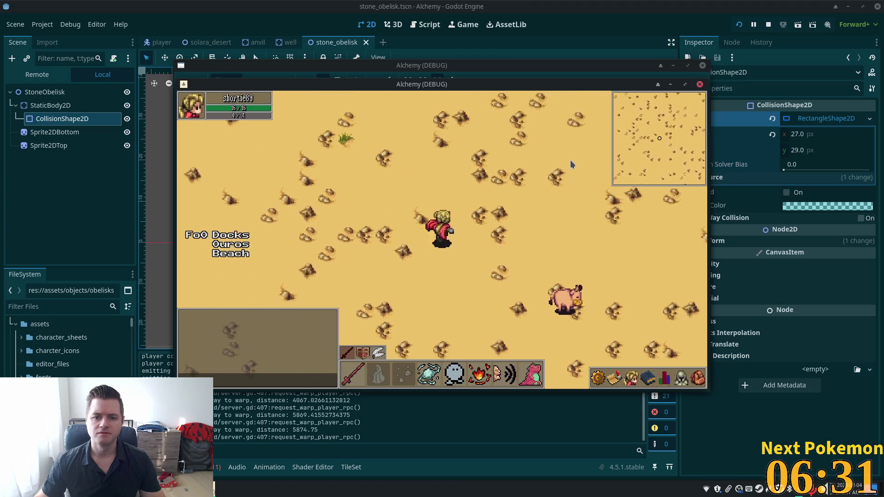
key("Up")
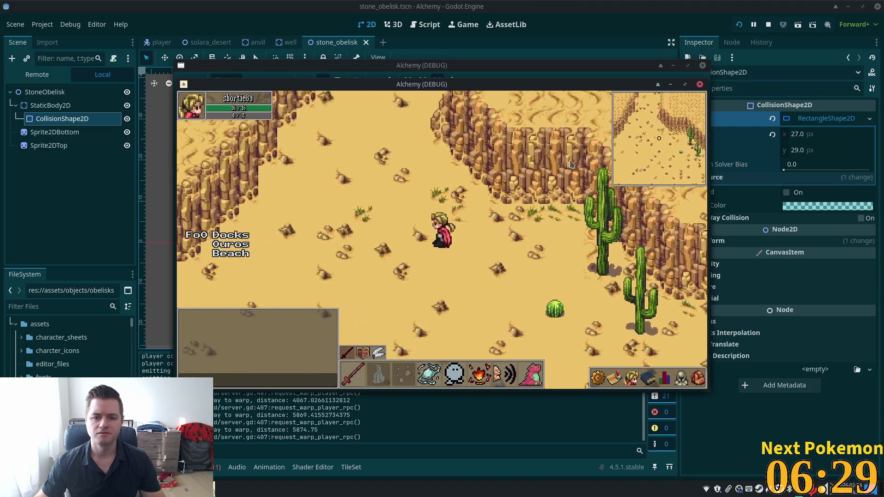
key("Down")
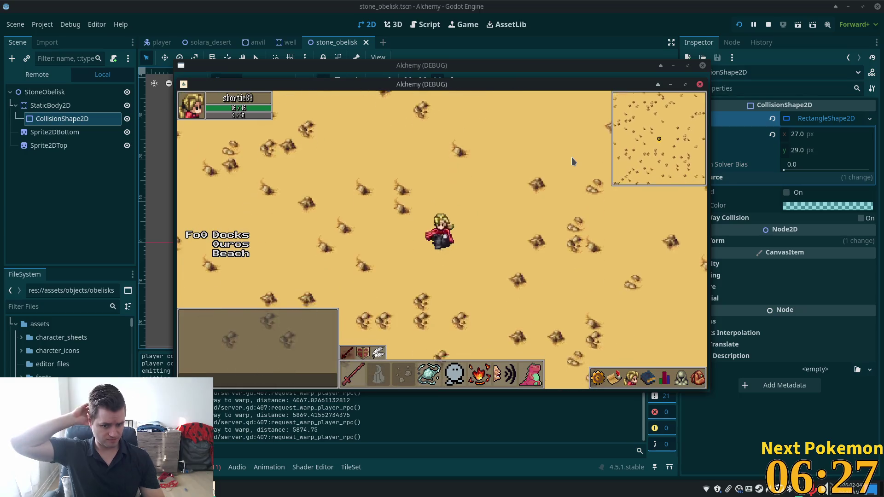
key("Down")
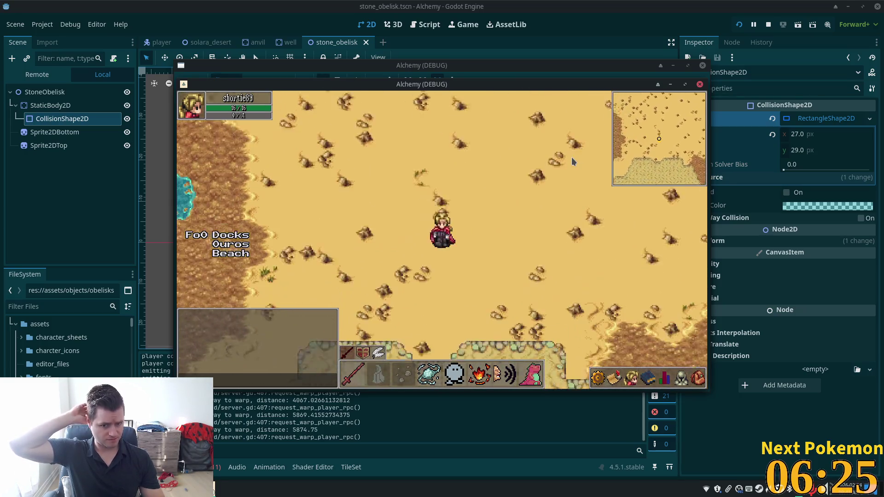
- Walk past the oasis, stop the game with F8, and go up to Game Assets in the file manager
key("Up")
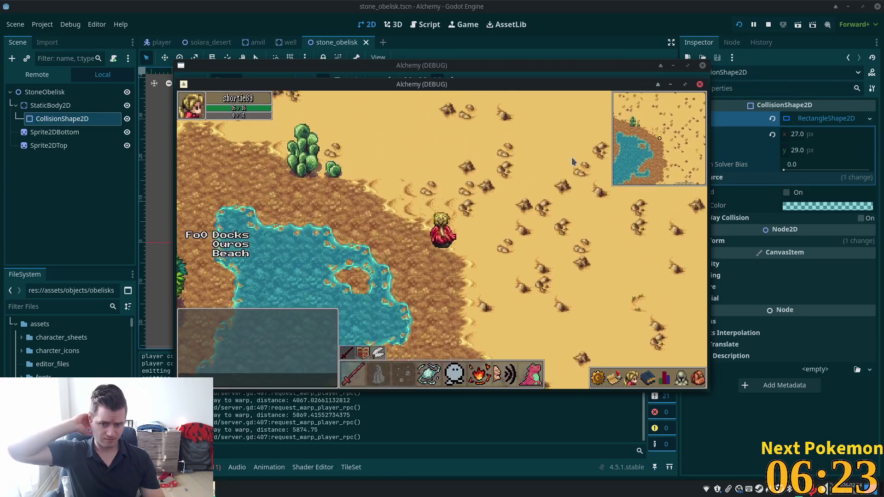
key("Up")
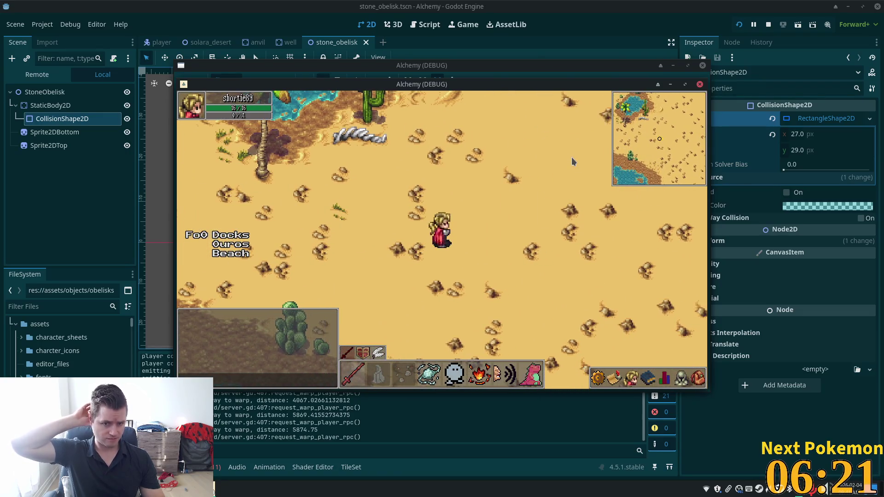
key("Down")
key("Right")
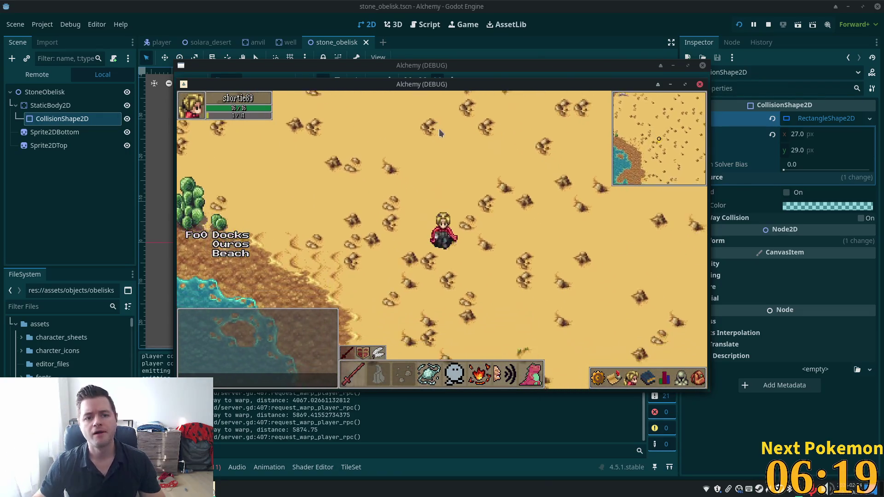
key("F8")
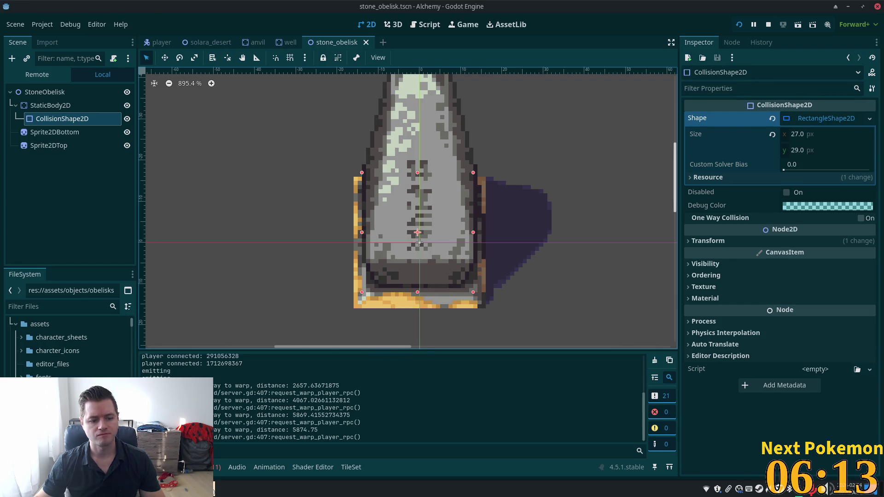
key("alt+Tab")
left_click(185, 94)
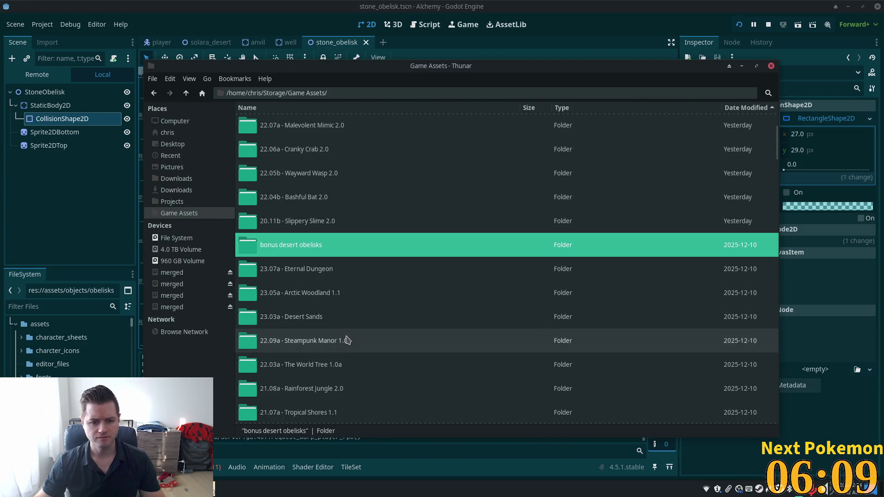
- Go into 23.03a - Desert Sands, open desert sheets, and preview desert sands v01.png
scroll(346, 335, "down", 5)
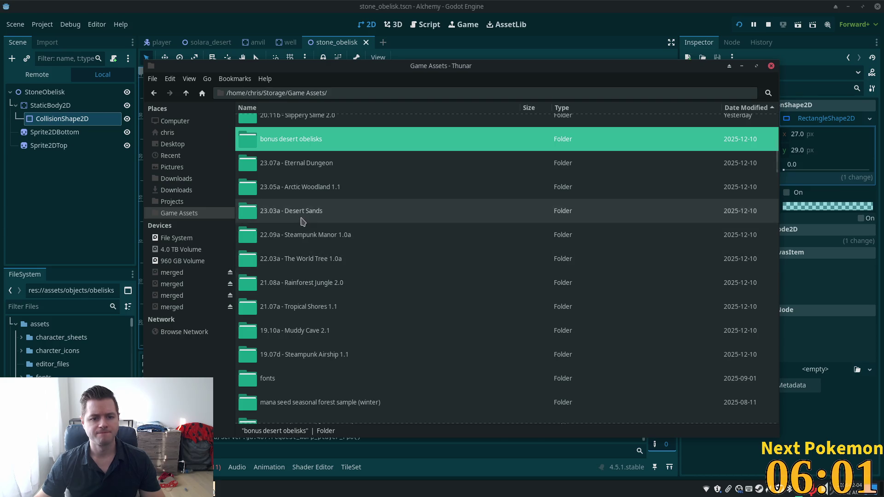
double_click(313, 211)
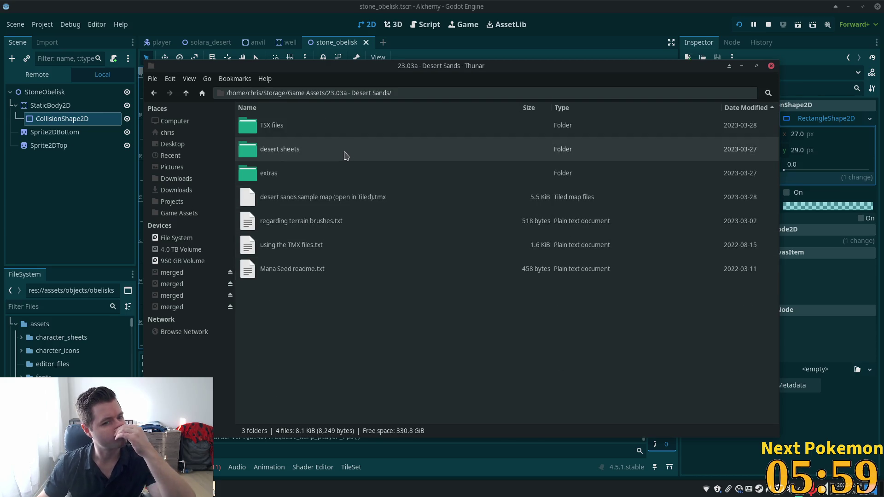
double_click(336, 179)
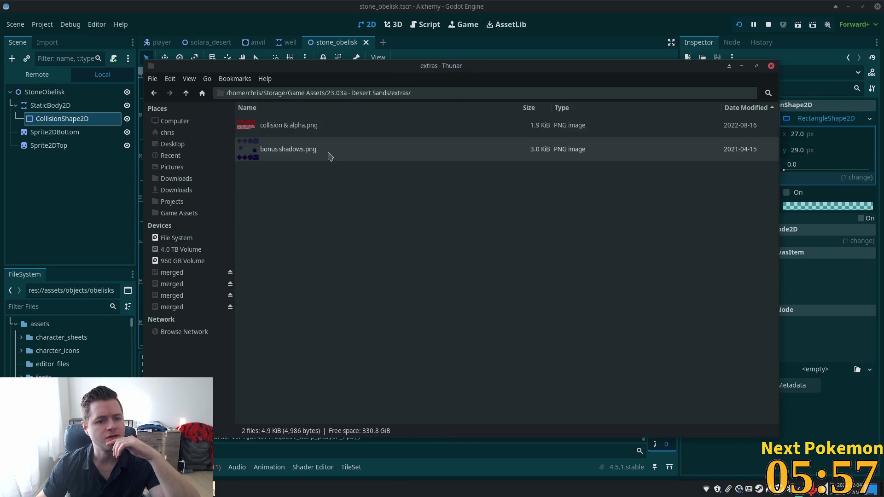
left_click(186, 93)
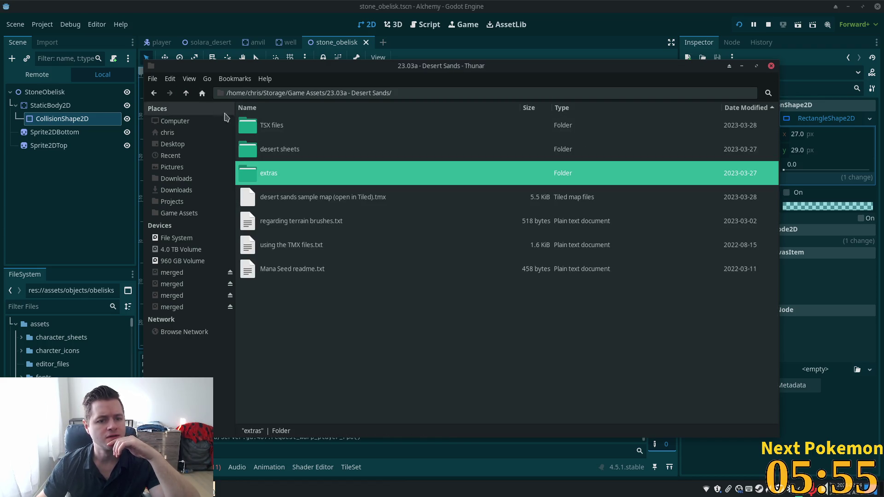
double_click(304, 148)
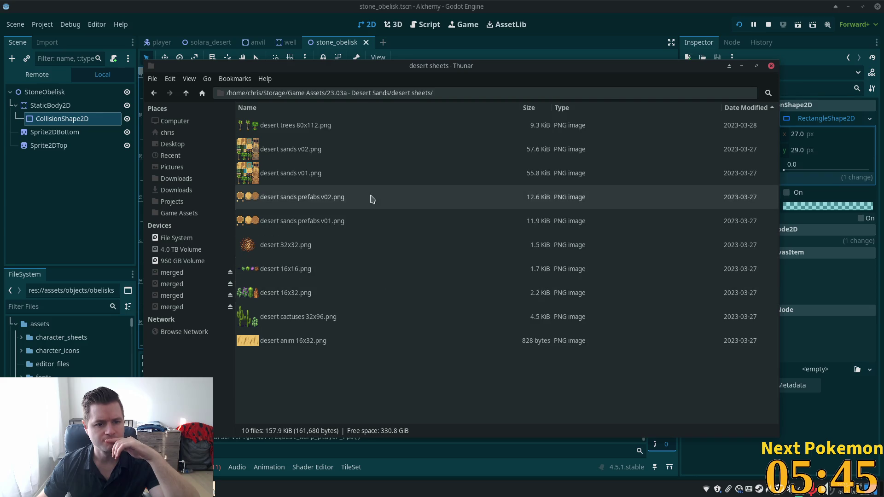
double_click(350, 173)
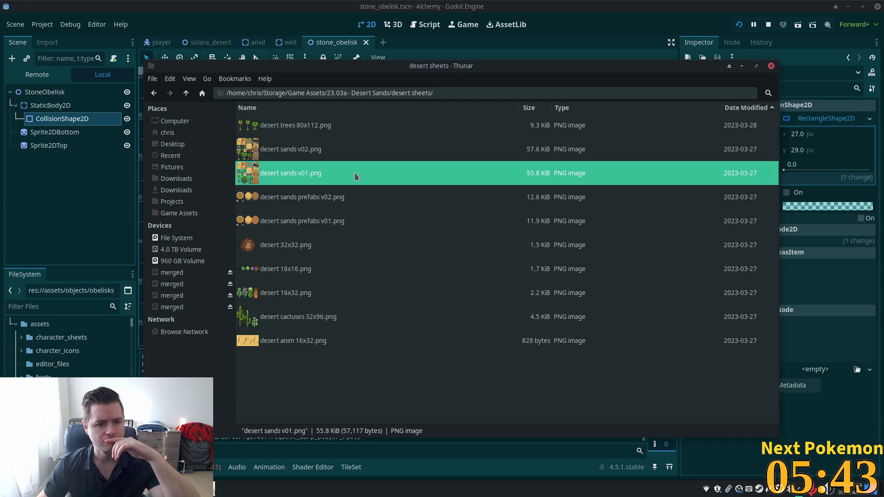
- Close the desert sands v01 preview and look inside the TSX files folder
scroll(472, 300, "up", 2)
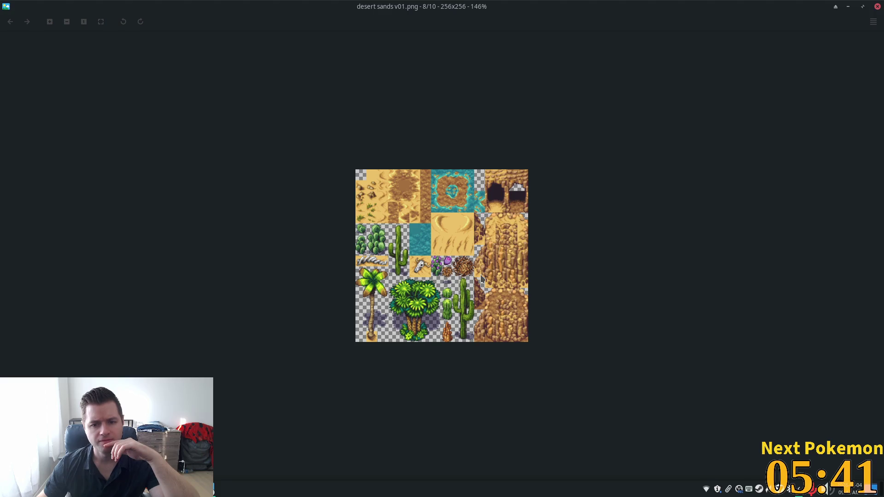
scroll(464, 266, "up", 1)
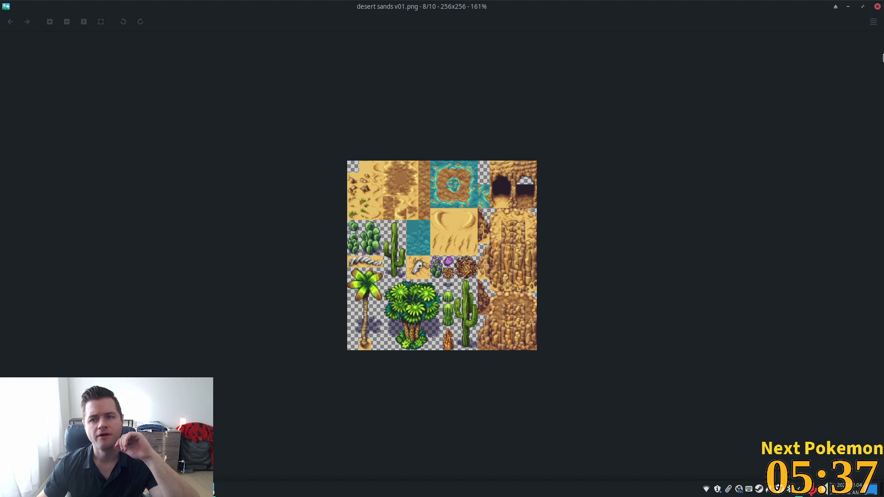
left_click(877, 9)
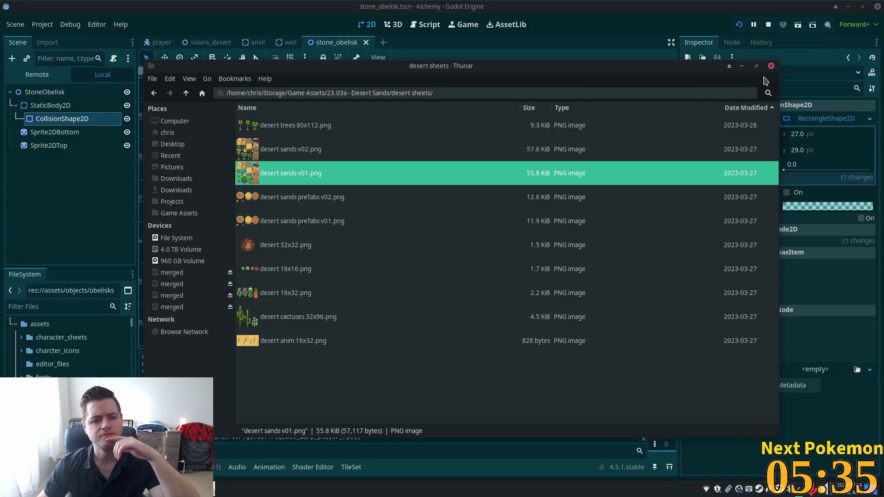
left_click(186, 93)
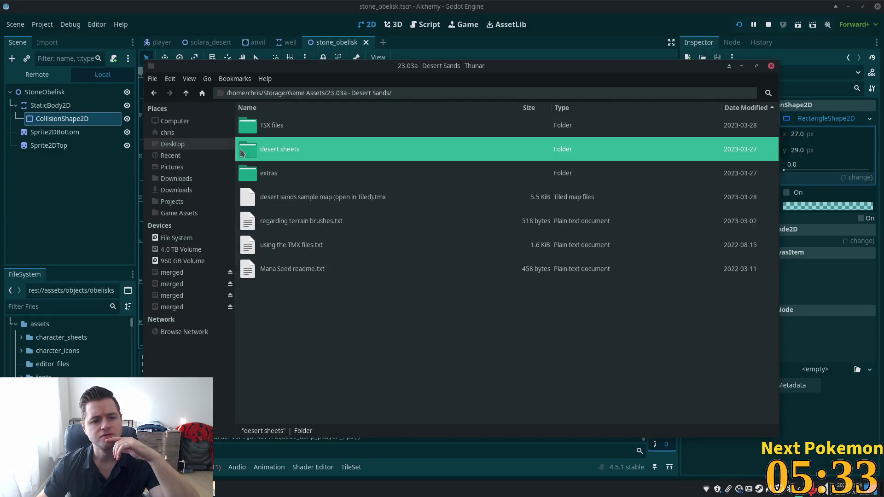
double_click(270, 126)
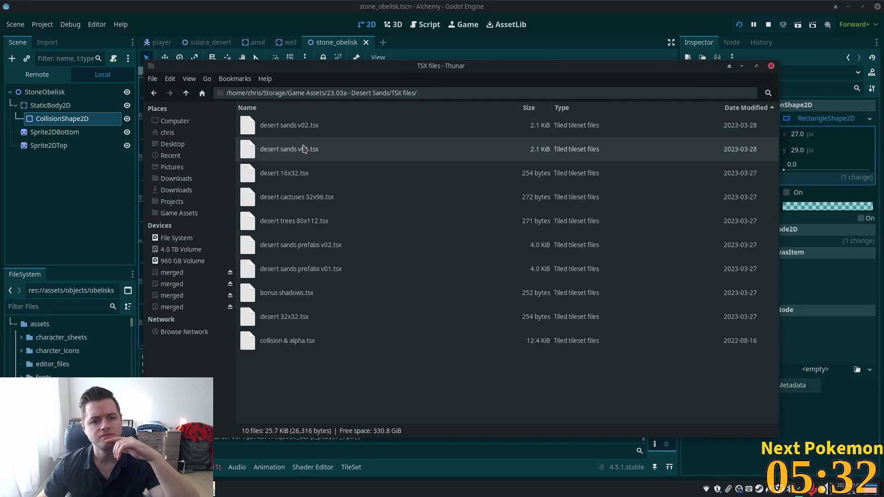
left_click(186, 94)
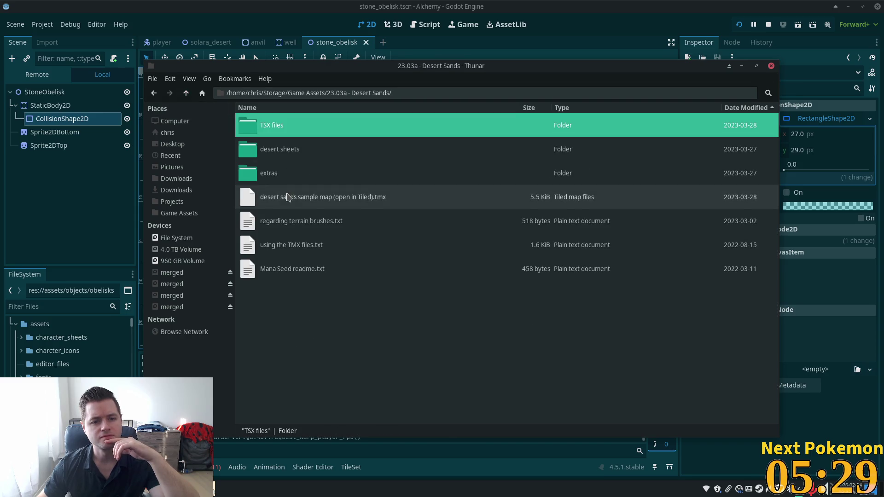
- Go up to Game Assets and open the 21.08a - Rainforest Jungle 2.0 folder
left_click(186, 93)
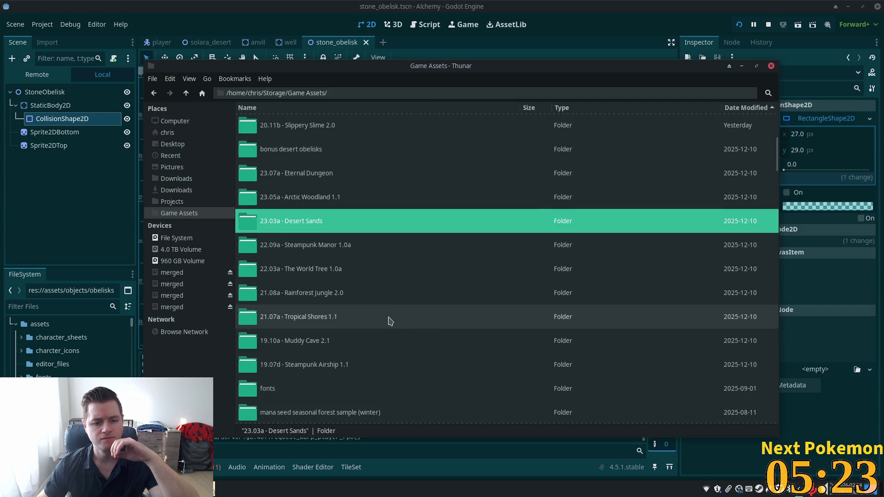
scroll(389, 321, "down", 3)
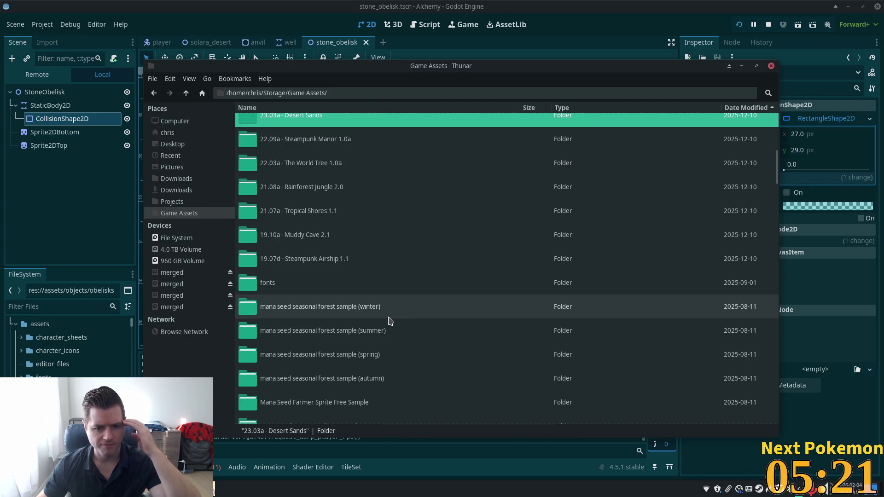
scroll(390, 321, "down", 2)
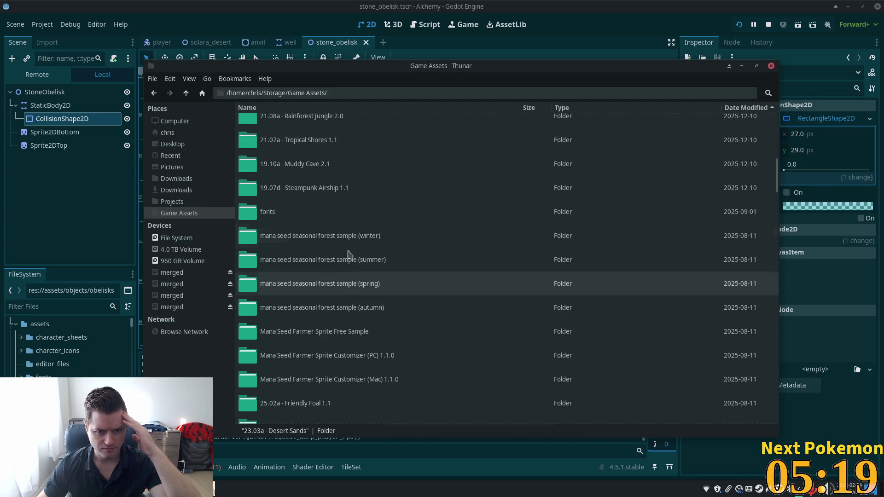
scroll(369, 276, "up", 5)
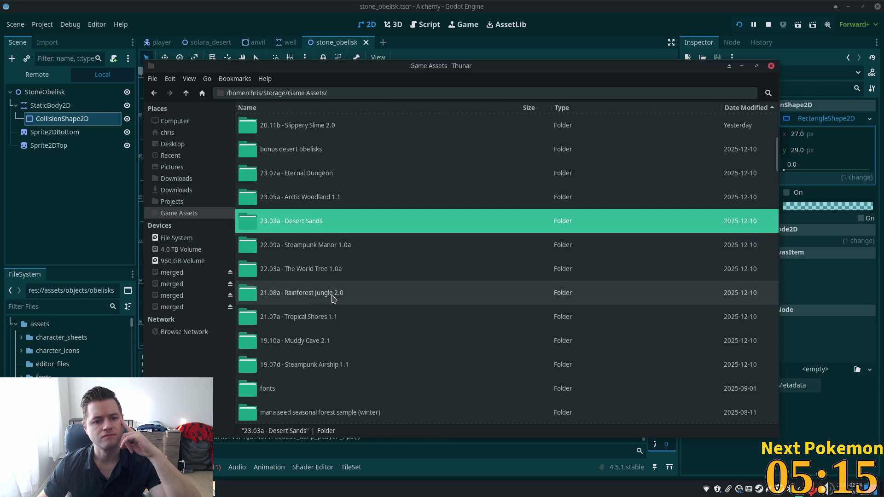
double_click(332, 298)
- Open palette v1 and view rainforest jungle v1.png full-screen
left_click(279, 189)
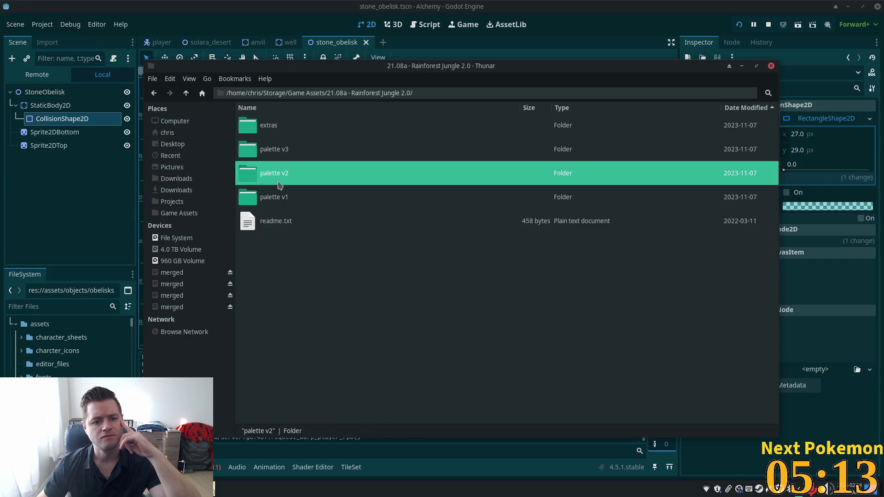
double_click(297, 204)
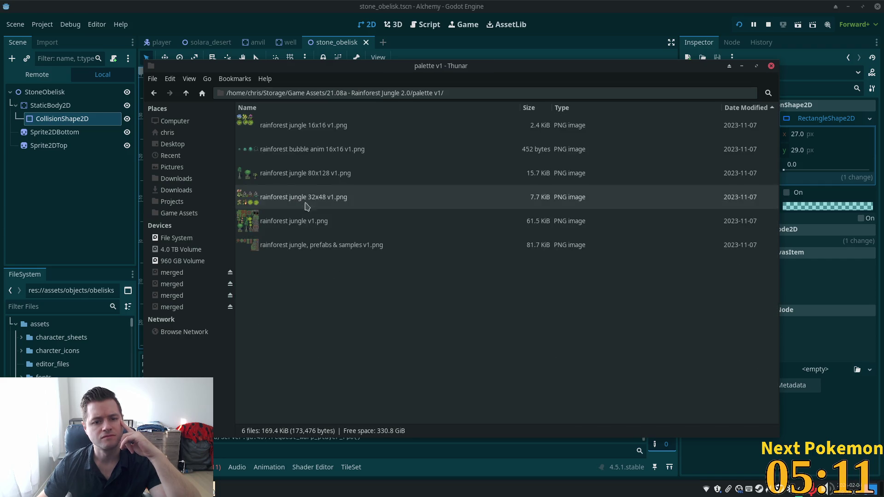
left_click(295, 224)
double_click(295, 224)
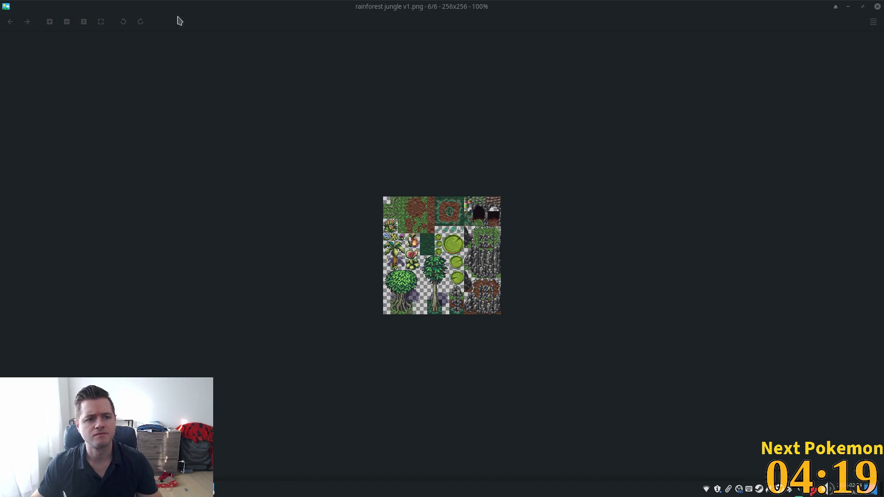
- Close the v1 preview and preview rainforest jungle v2.png from the palette v2 folder
left_click(877, 6)
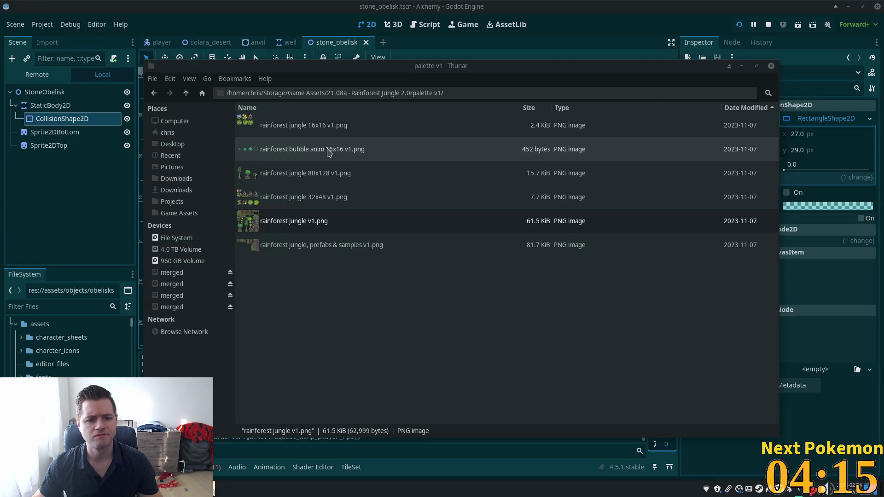
left_click(186, 92)
double_click(285, 176)
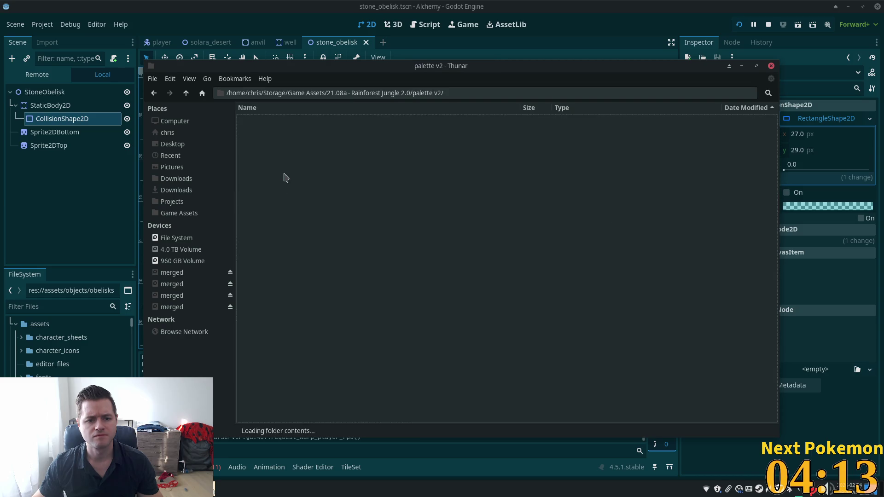
double_click(284, 220)
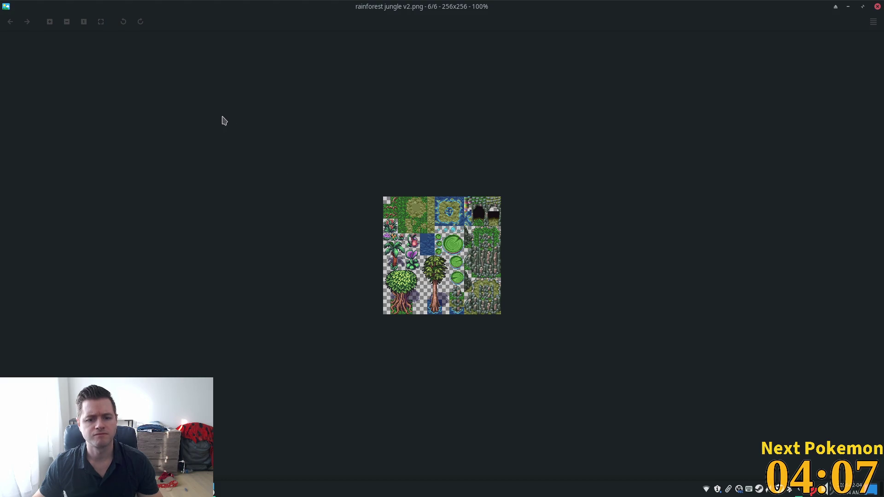
- Close the v2 preview and preview rainforest jungle v3.png from the palette v3 folder
left_click(878, 6)
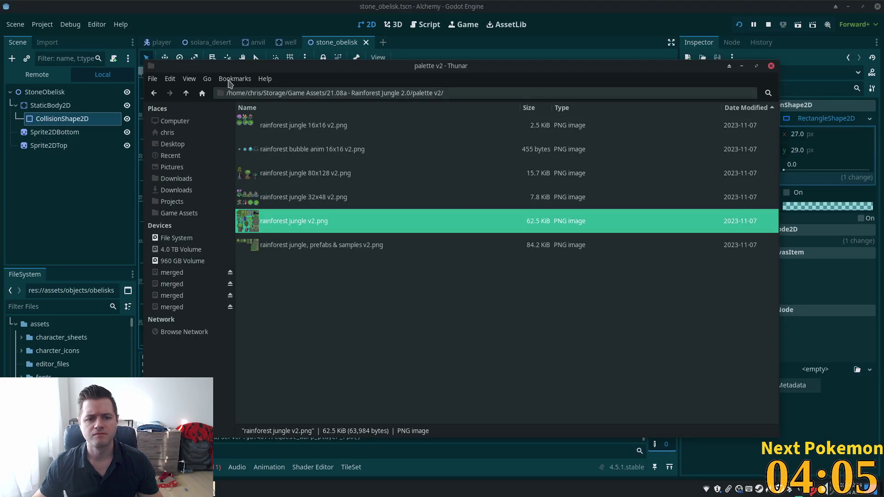
left_click(186, 93)
double_click(285, 149)
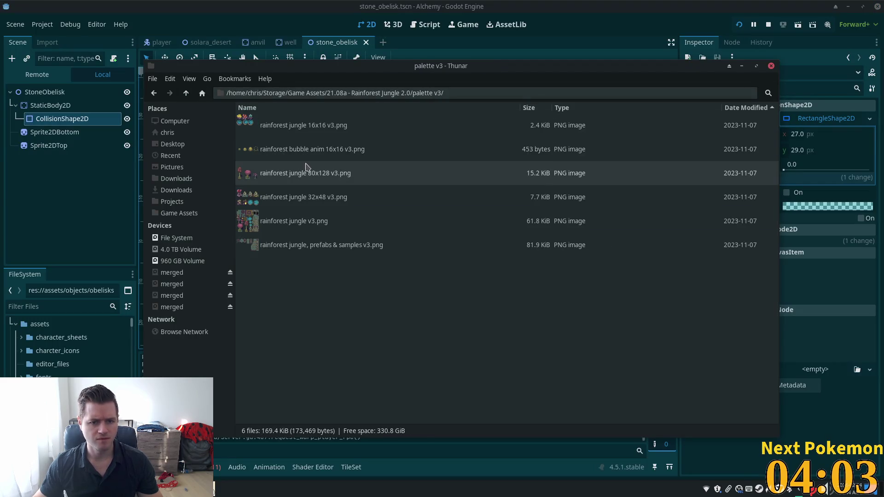
double_click(308, 220)
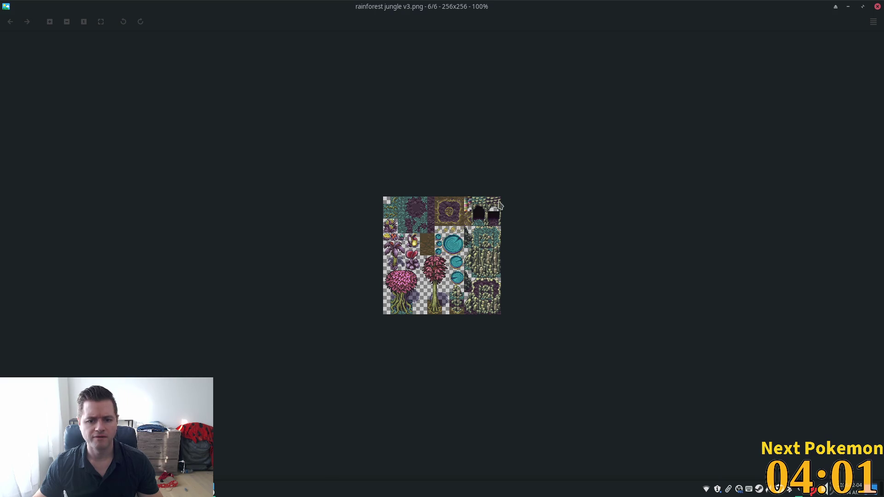
- Close the v3 preview, then open the extras folder and its sample map (requires Tiled) folder
left_click(878, 6)
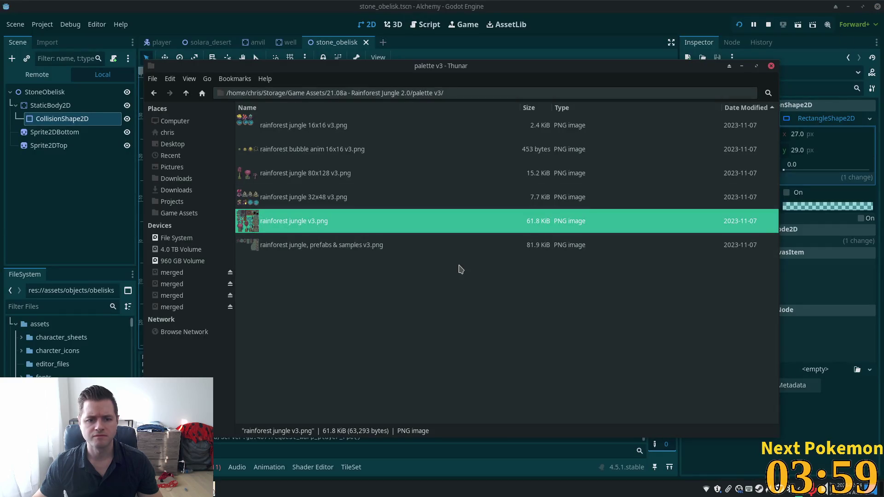
left_click(184, 94)
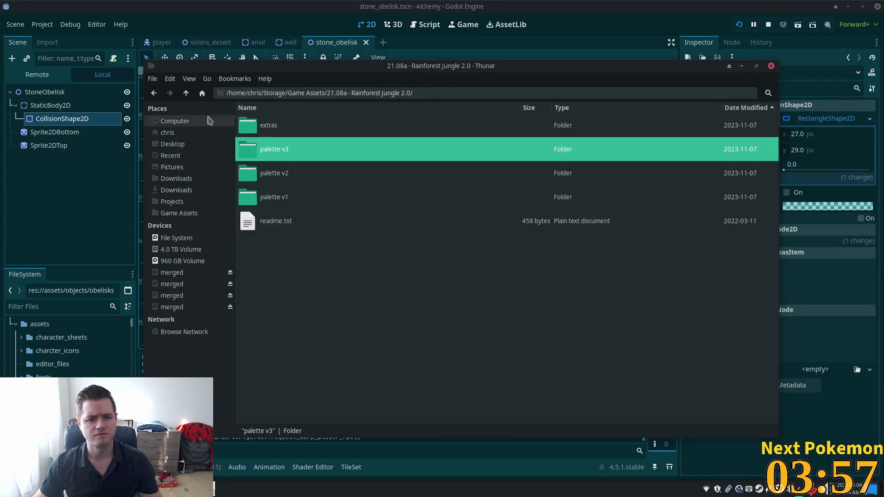
left_click(293, 133)
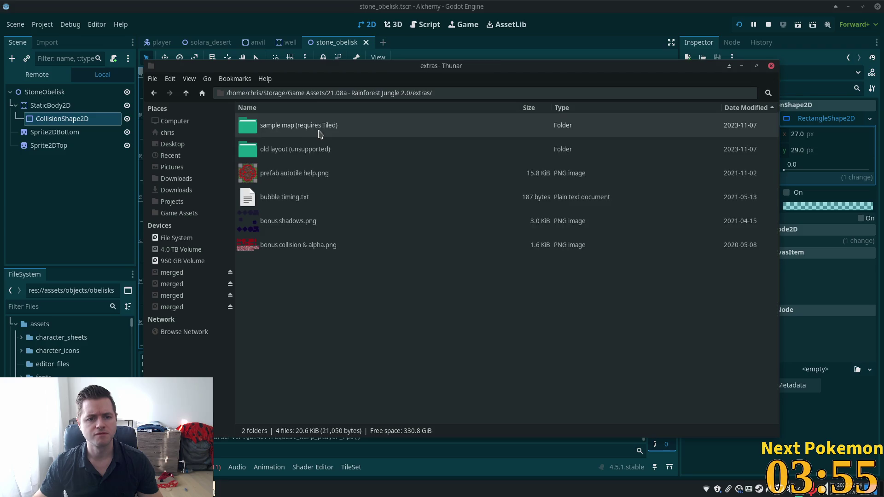
double_click(320, 135)
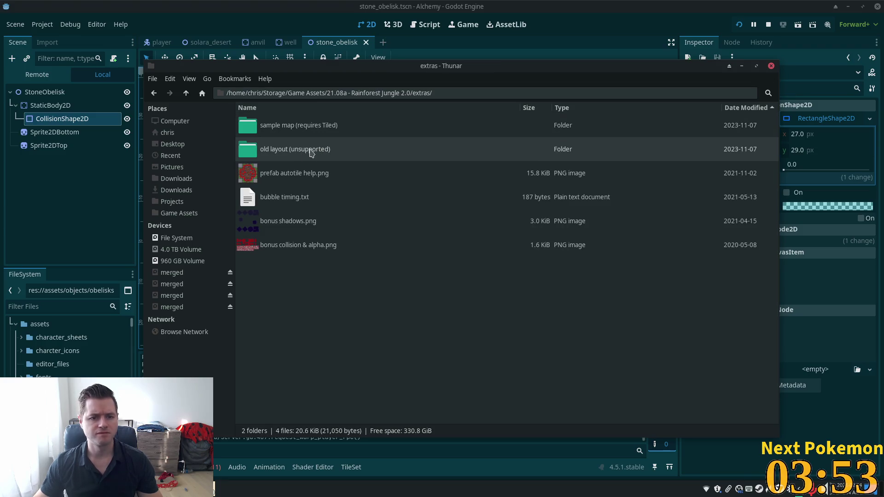
left_click(281, 133)
double_click(281, 134)
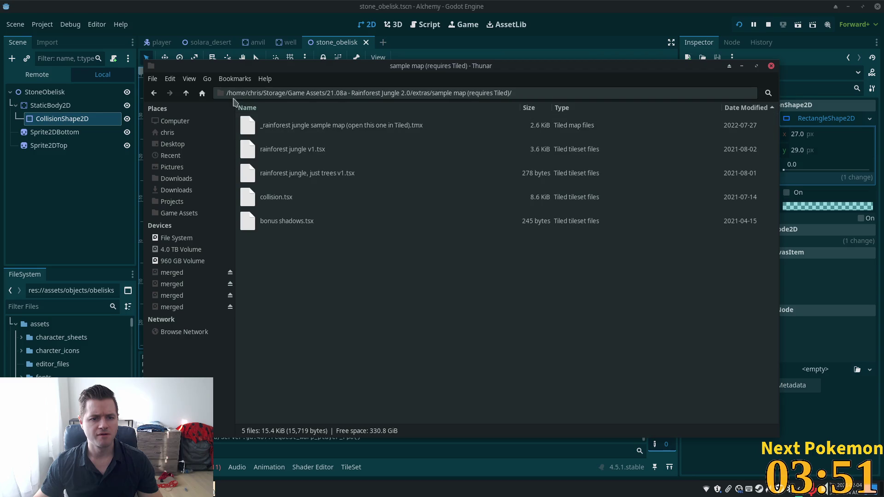
- Go back up three levels to the Game Assets folder
left_click(185, 95)
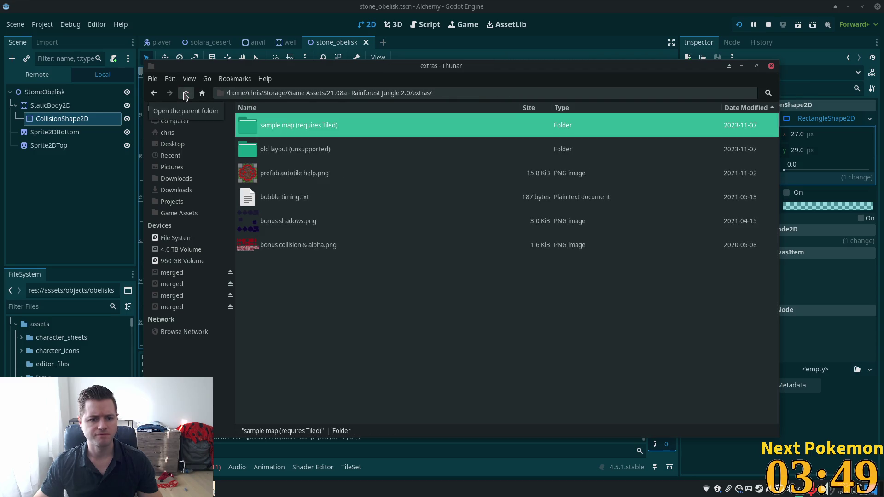
left_click(184, 94)
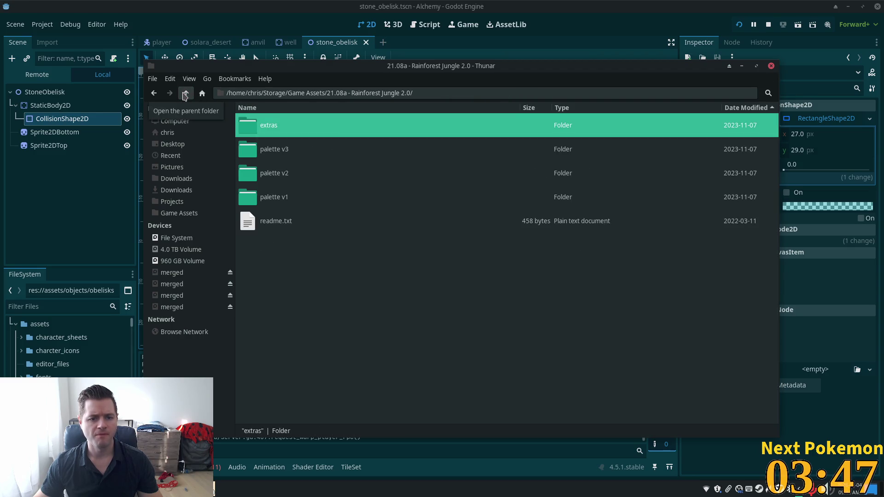
left_click(185, 93)
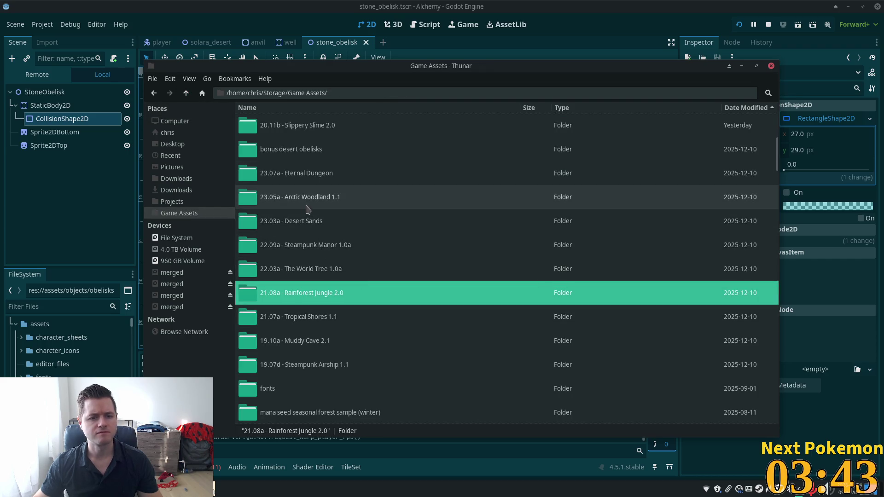
- Open Summer Forest 4.2's summer sheets folder, preview summer forest.png, then close the preview
scroll(299, 193, "up", 2)
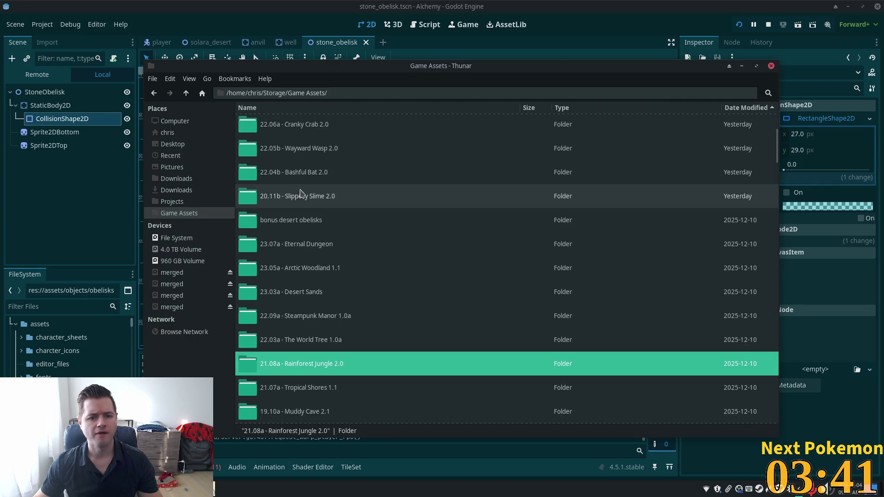
scroll(341, 198, "down", 5)
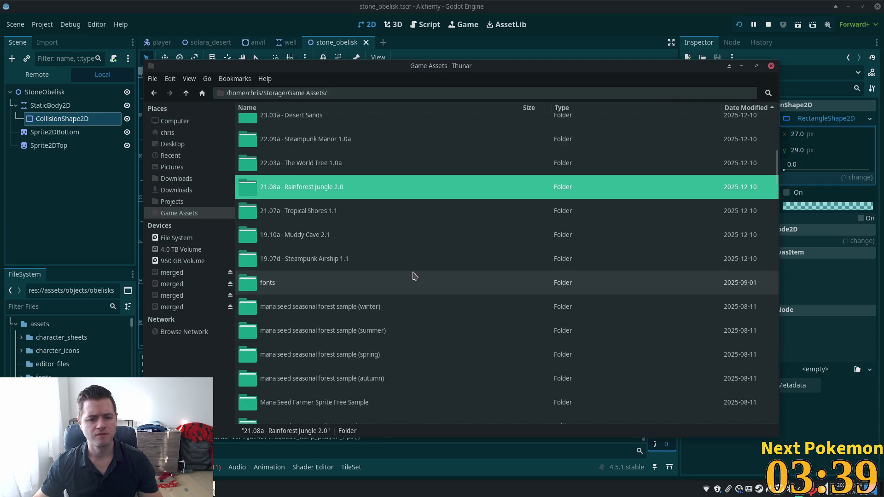
scroll(379, 285, "down", 5)
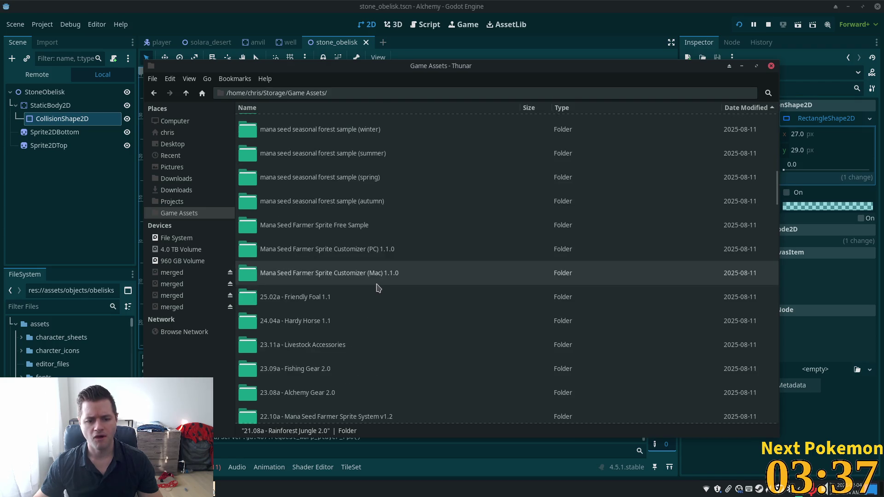
scroll(379, 288, "down", 4)
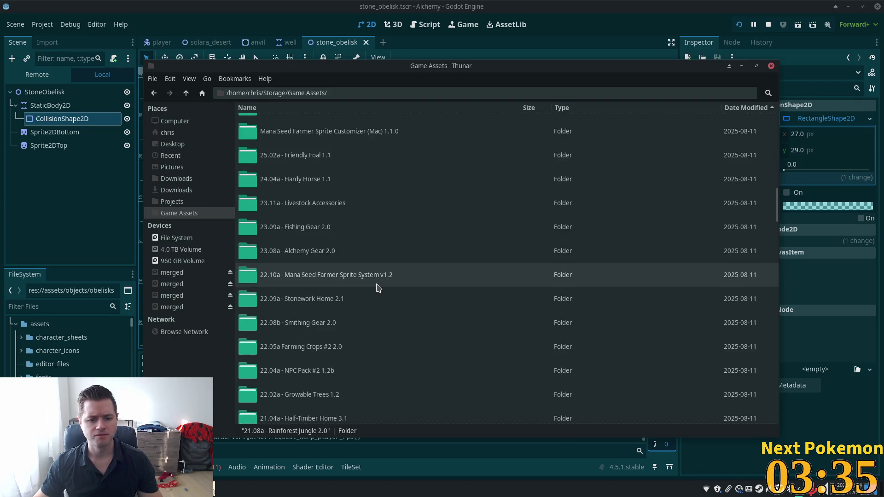
scroll(379, 288, "down", 7)
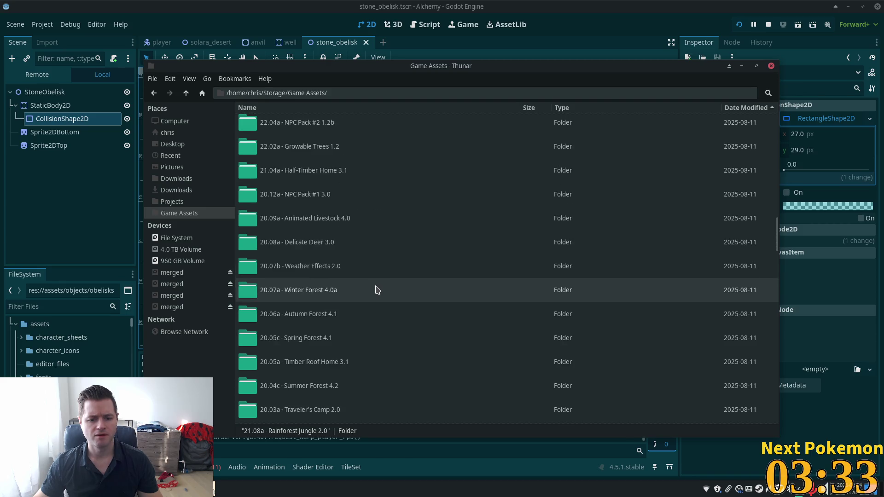
scroll(377, 290, "down", 2)
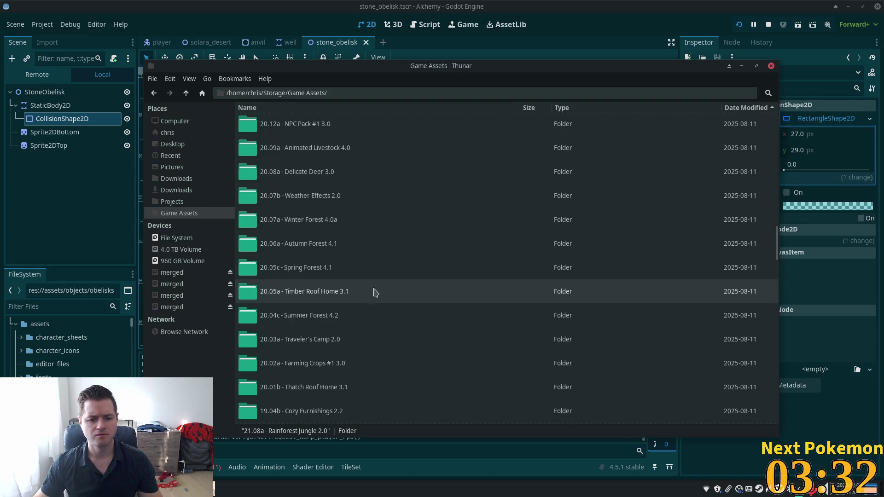
double_click(372, 321)
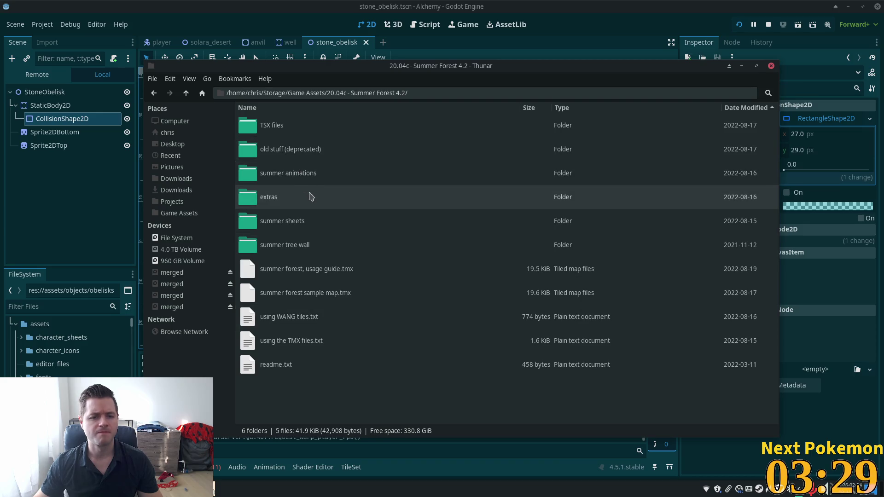
double_click(310, 224)
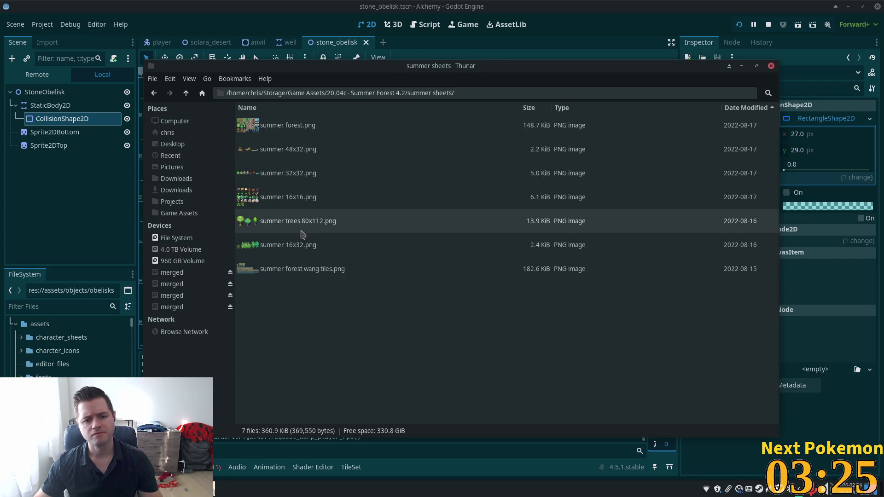
double_click(272, 125)
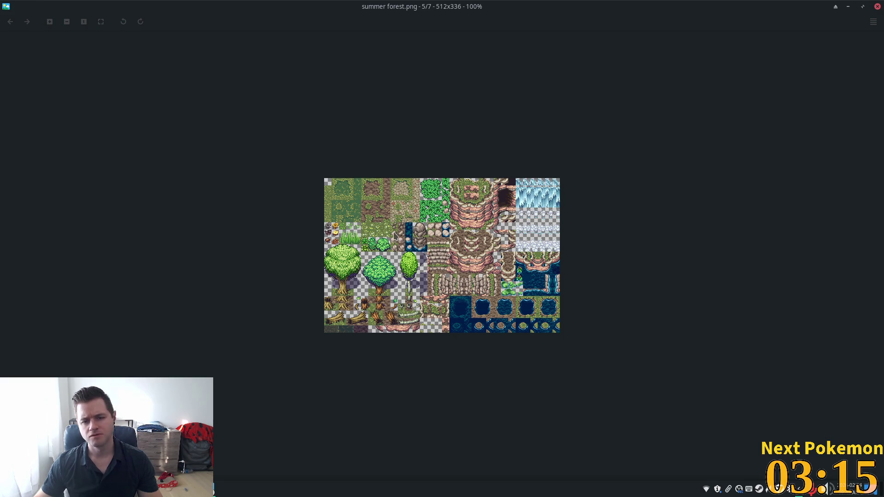
left_click(877, 7)
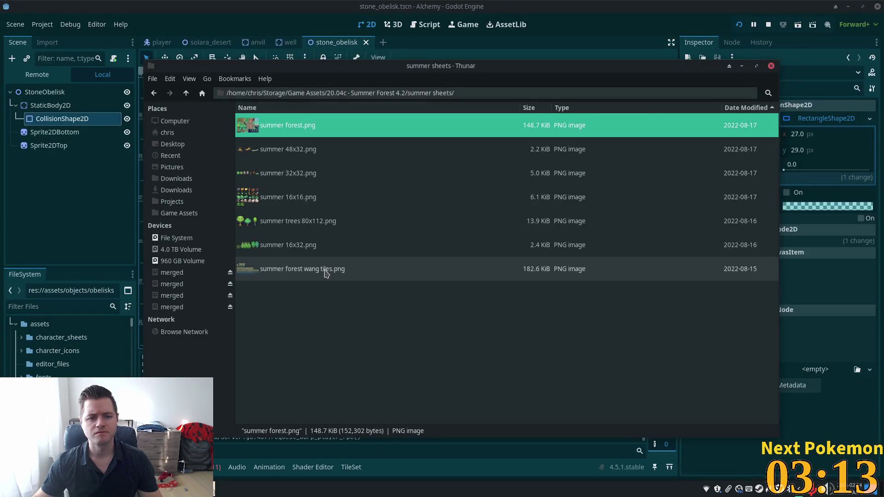
- Go back to Game Assets and preview spring forest.png in Spring Forest 4.1's spring sheets
left_click(186, 93)
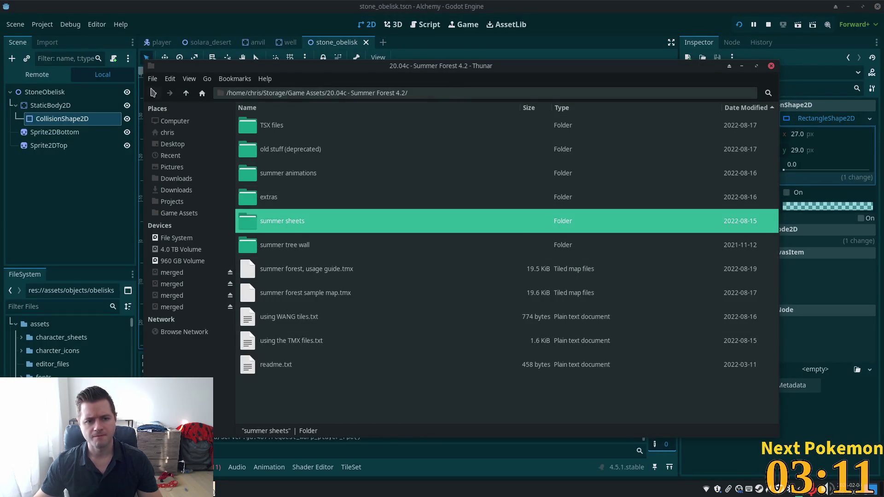
left_click(186, 92)
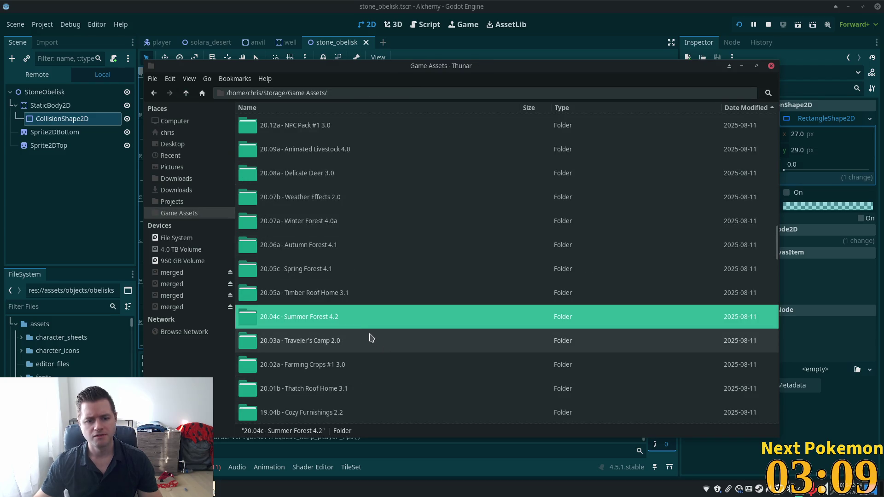
double_click(305, 271)
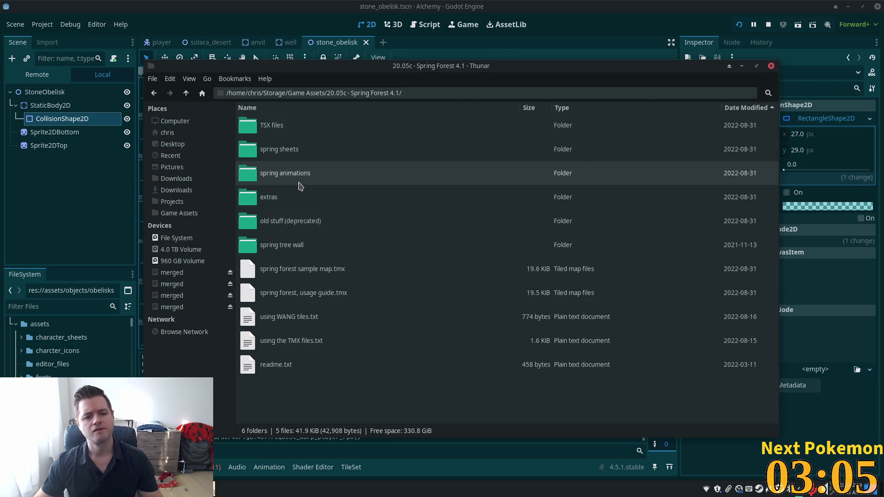
double_click(279, 159)
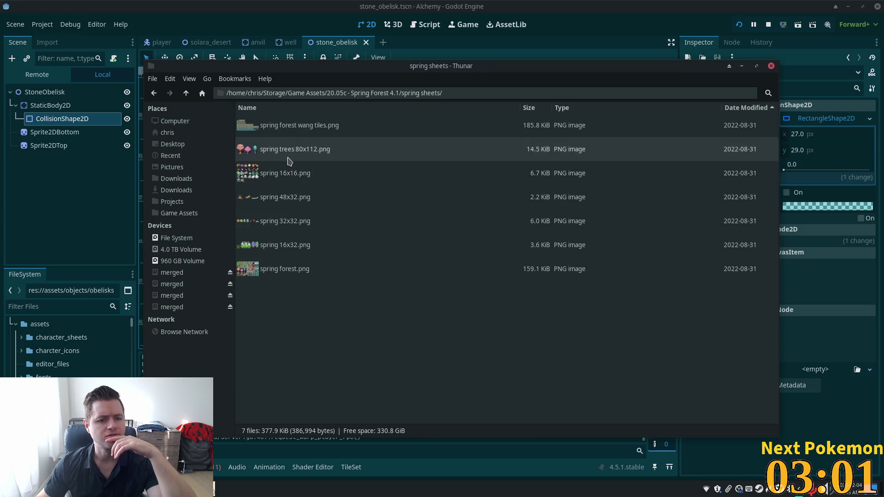
left_click(288, 278)
double_click(288, 278)
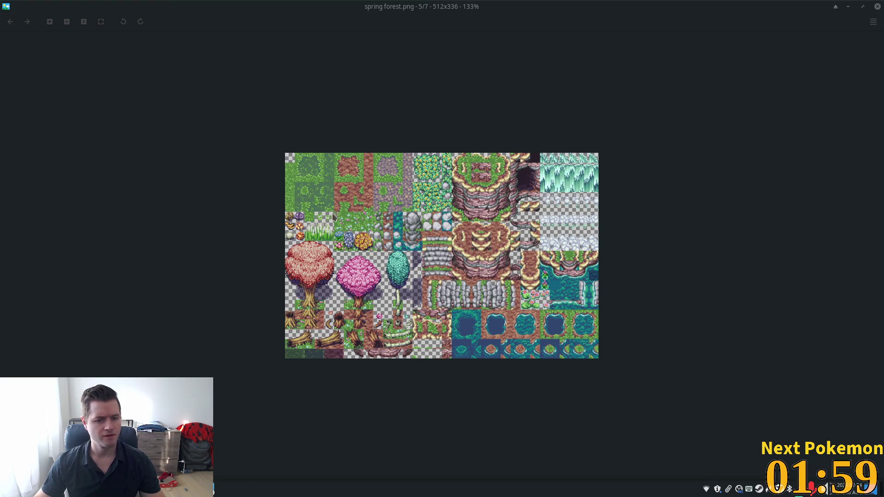
left_click(850, 7)
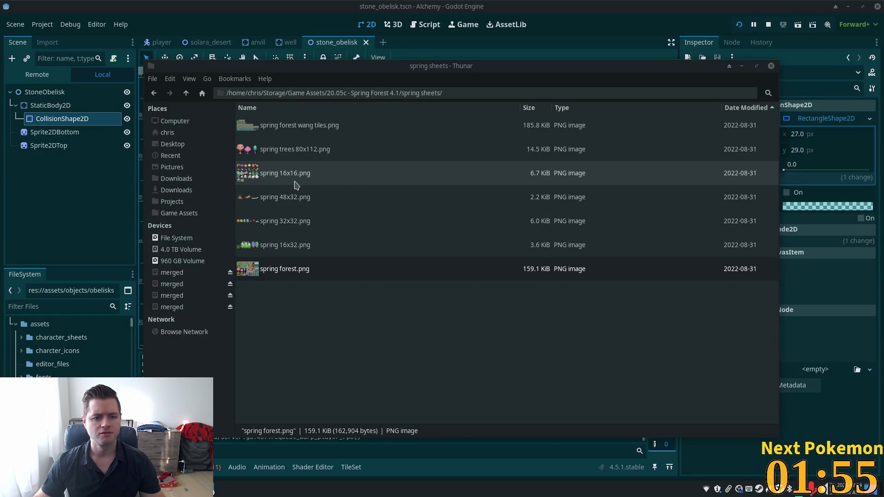
left_click(45, 171)
- Filter for 'obel', duplicate stone_obelisk.tscn as sand_obelisk.tscn, and open the copy
left_click(45, 93)
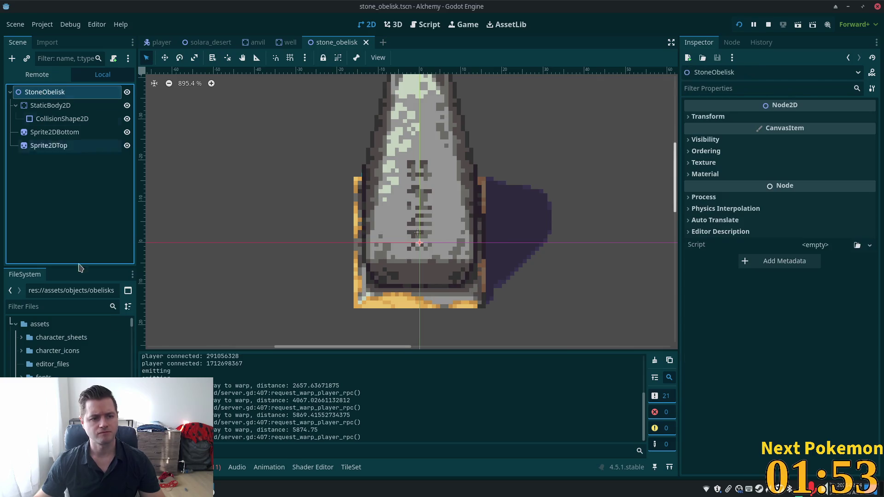
left_click(61, 307)
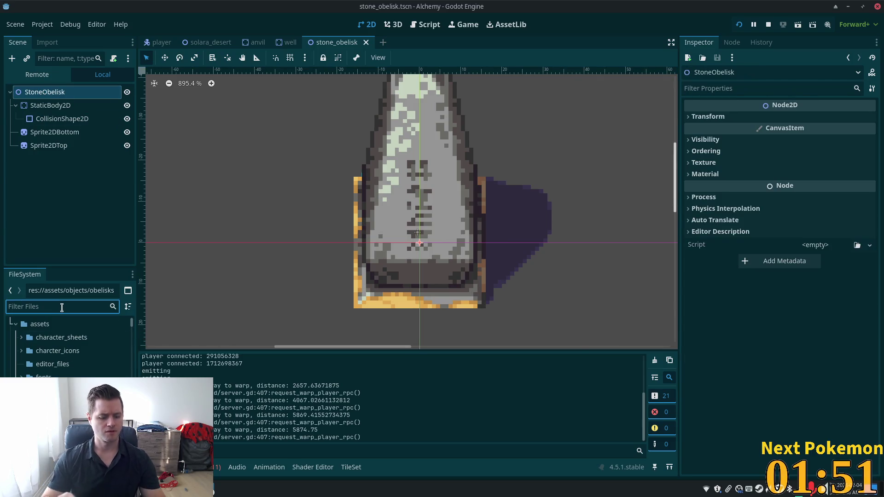
type("obel")
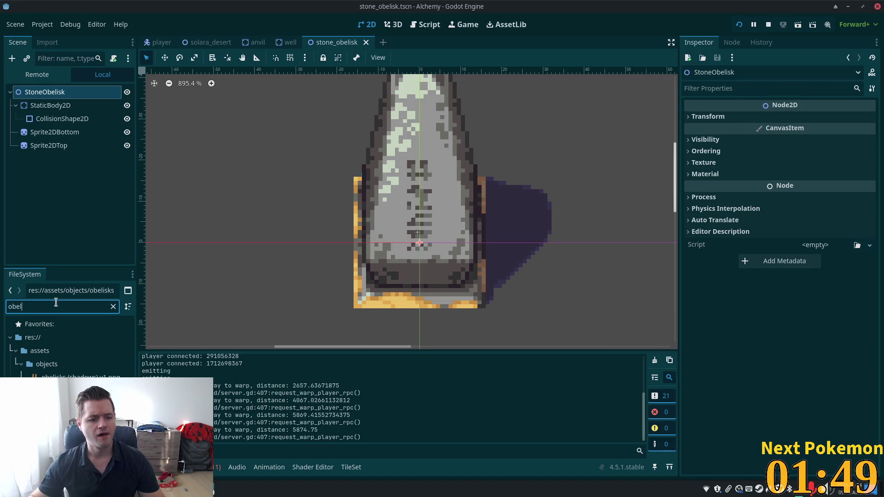
key("Down")
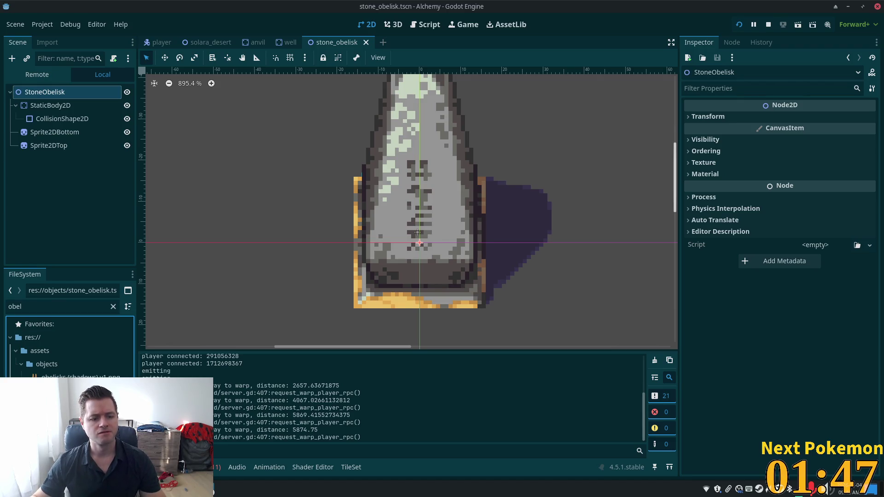
key("ctrl+d")
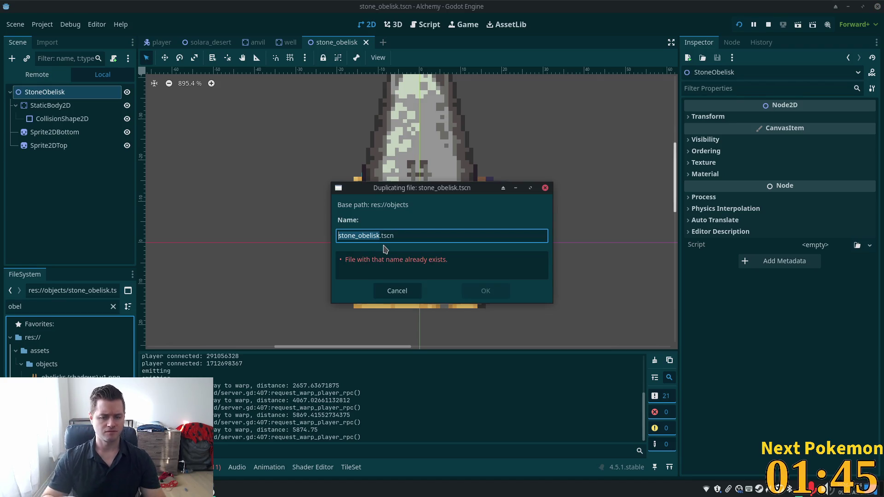
key("Right")
key("Home")
key("ctrl+shift+Right")
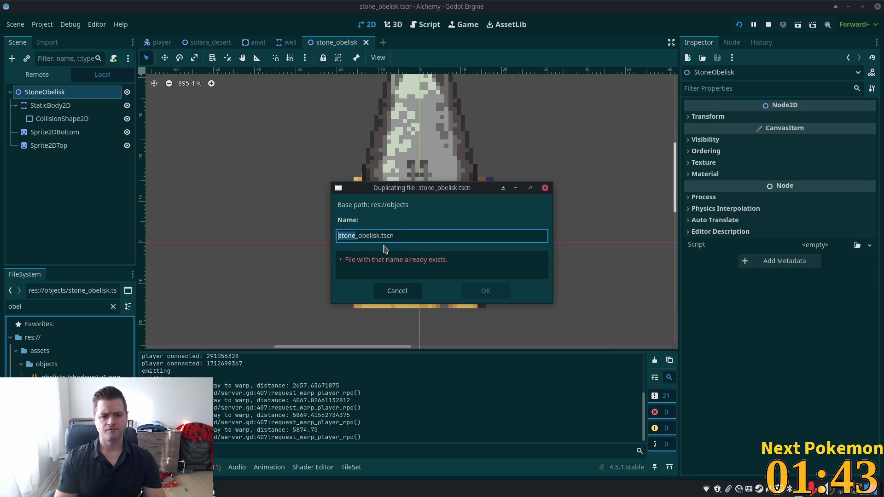
type("sand")
key("Return")
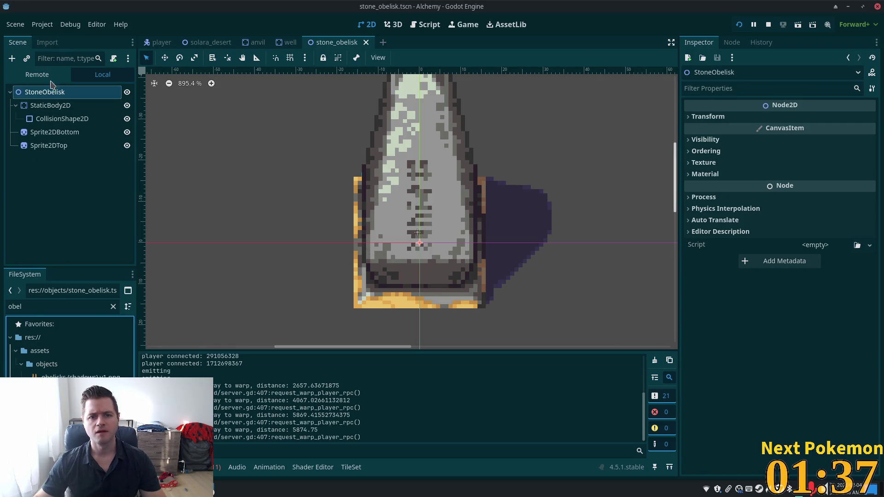
double_click(65, 390)
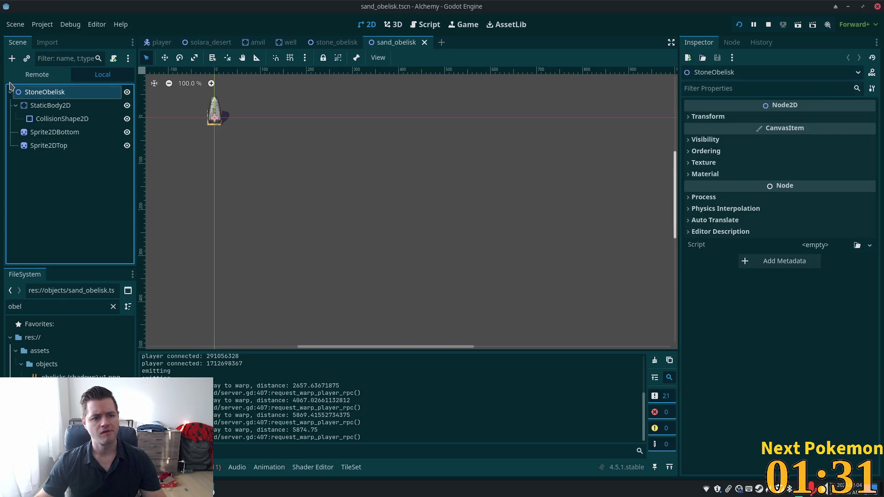
- Change the root node's name from StoneObelisk to SandObelisk, then select the StaticBody2D node
left_click(43, 93)
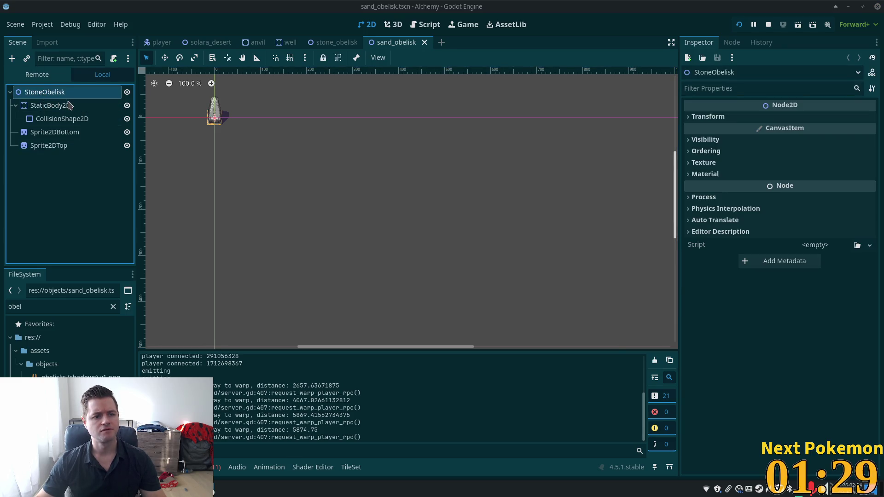
left_click(45, 94)
key("Left")
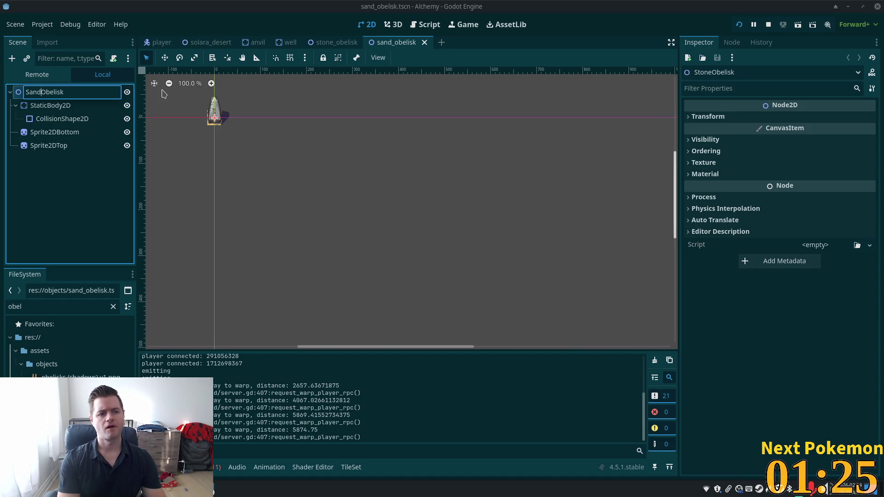
key("Return")
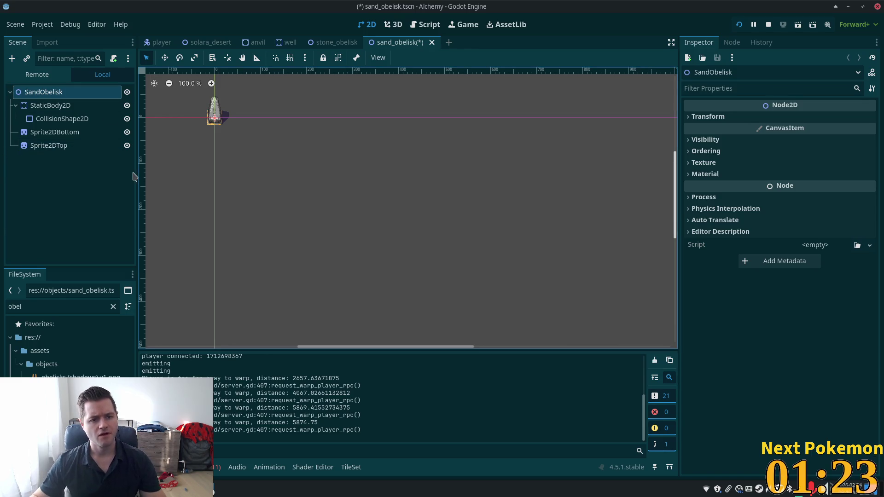
left_click(55, 470)
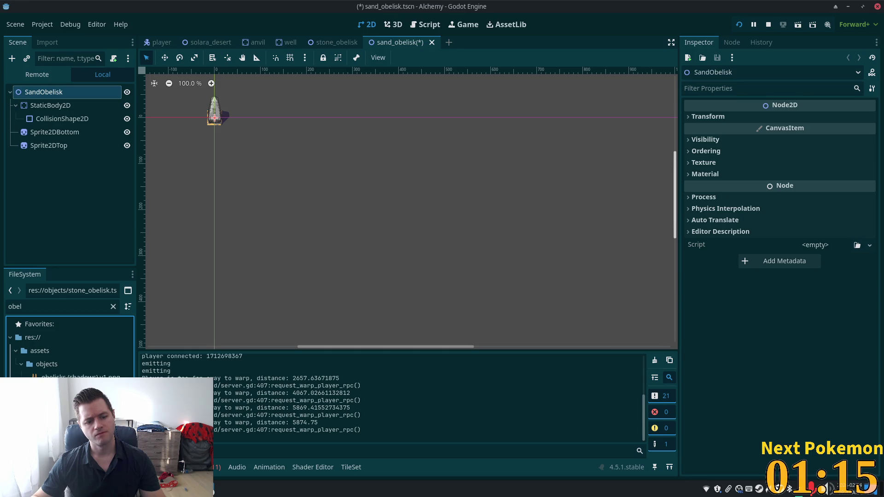
left_click(53, 106)
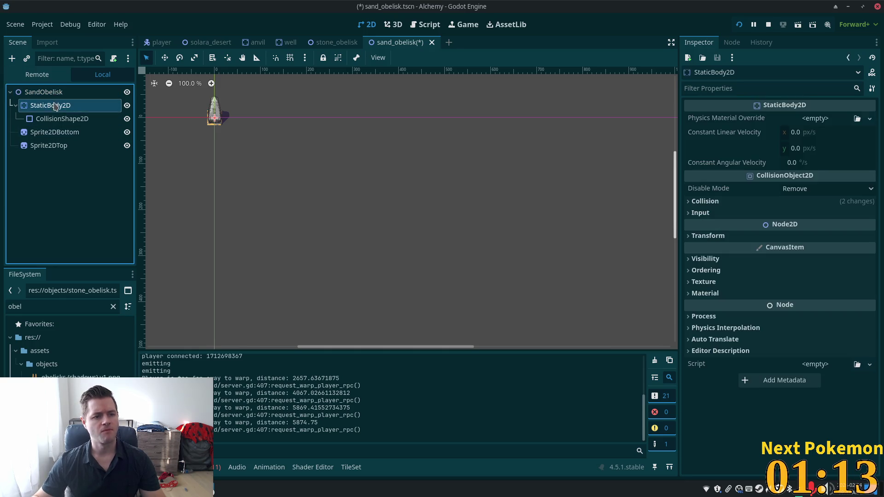
- Make Sprite2DBottom's texture and atlas unique and set its atlas to the sand obelisks sheet
left_click(53, 132)
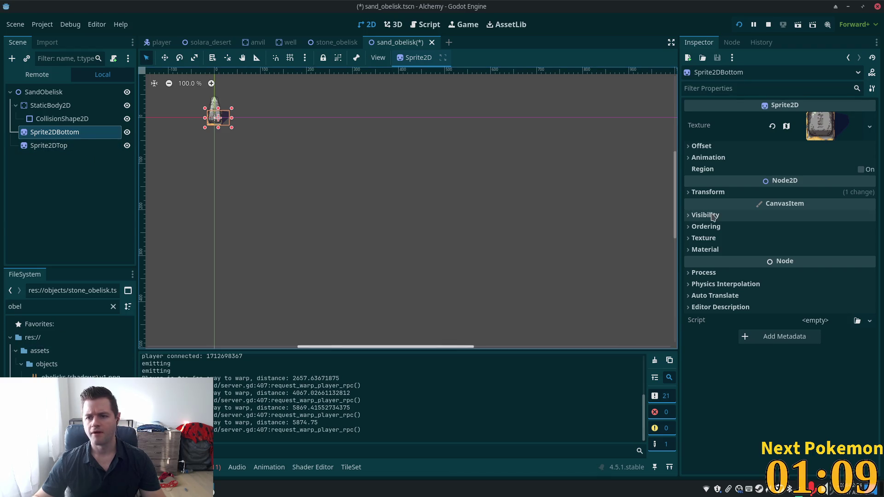
left_click(819, 120)
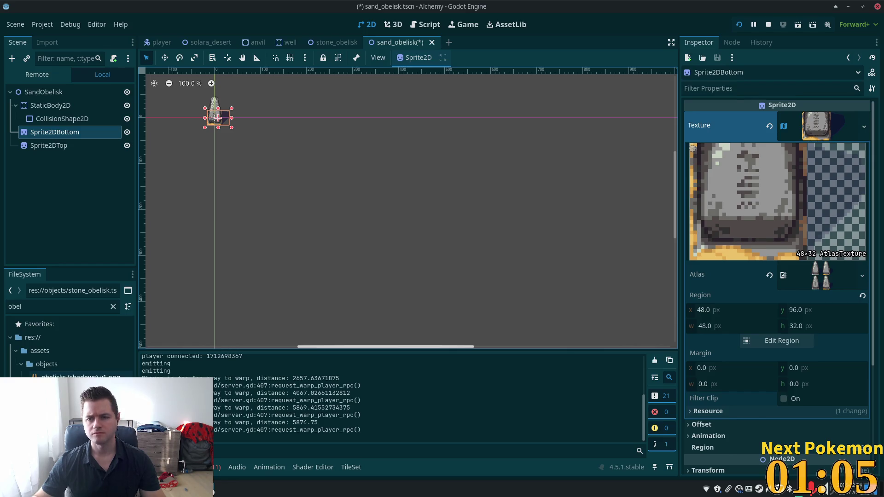
right_click(823, 273)
left_click(837, 413)
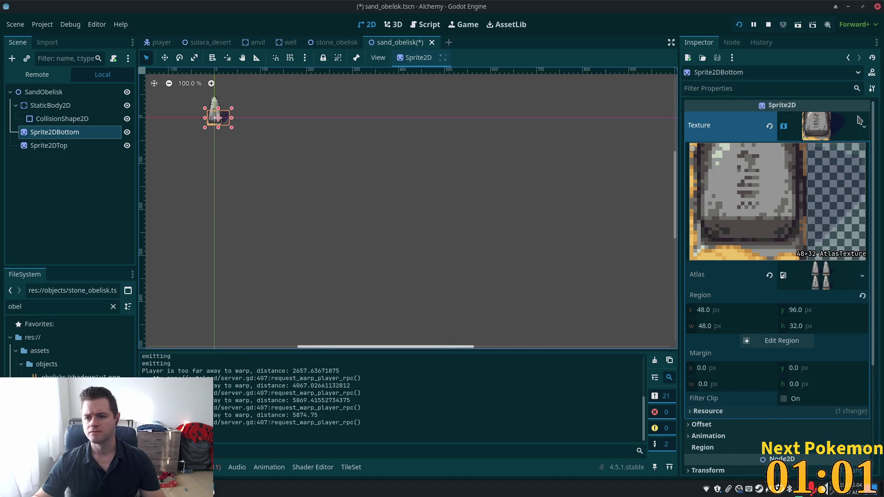
right_click(824, 131)
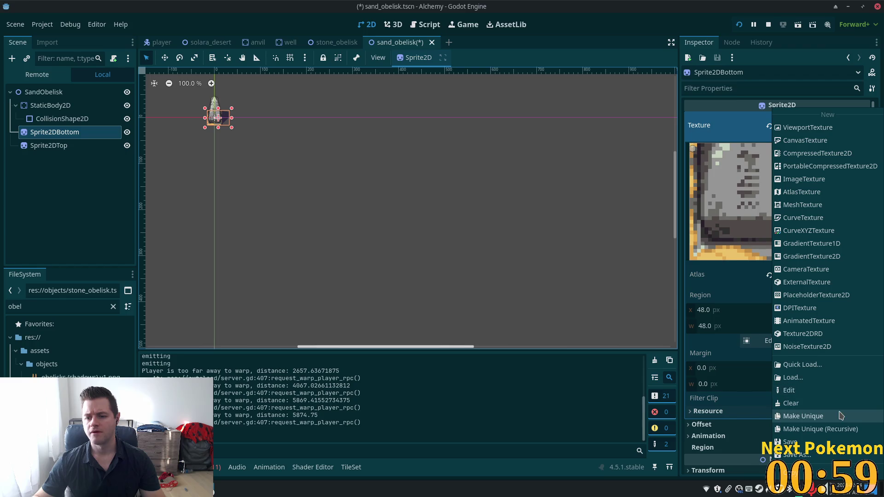
left_click(824, 417)
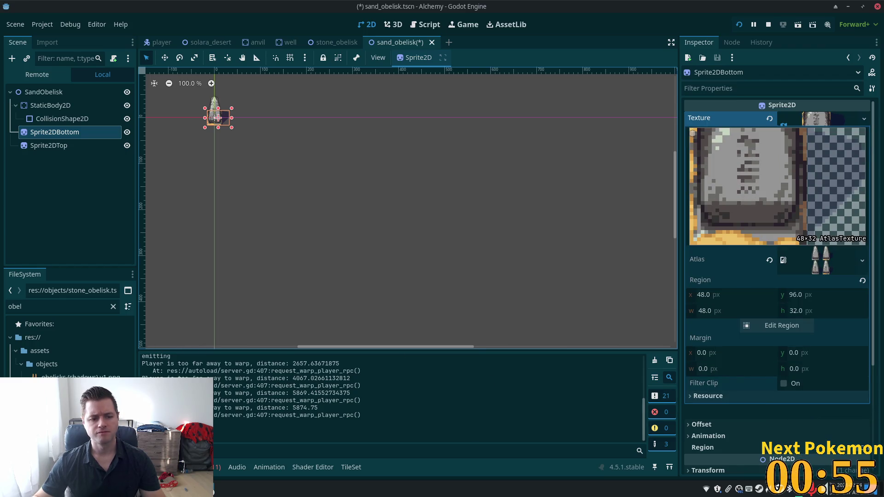
mouse_move(81, 375)
left_mouse_down()
mouse_move(461, 221)
mouse_move(830, 267)
left_mouse_up()
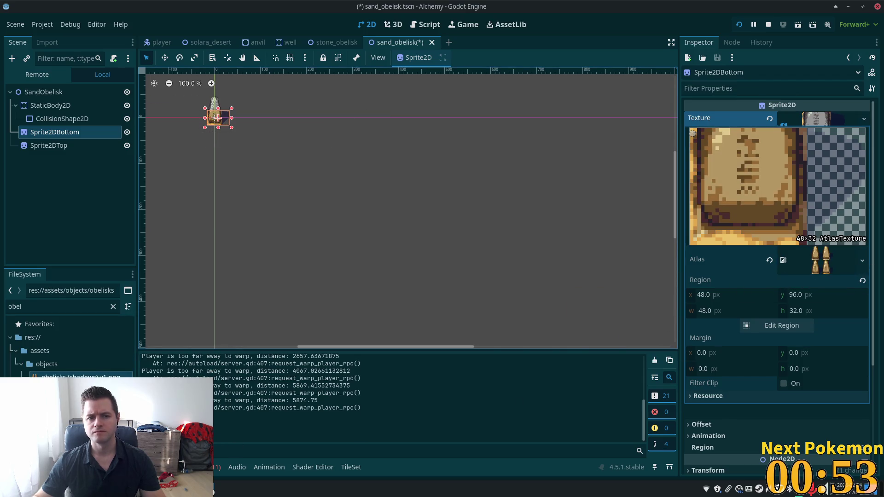
- Make Sprite2DTop's texture unique recursively and set its atlas to the sand obelisks sheet
left_click(46, 145)
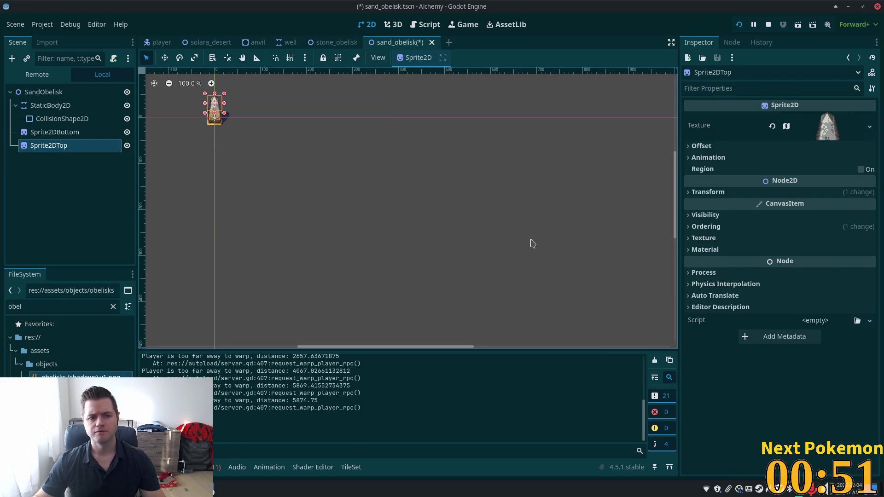
right_click(829, 132)
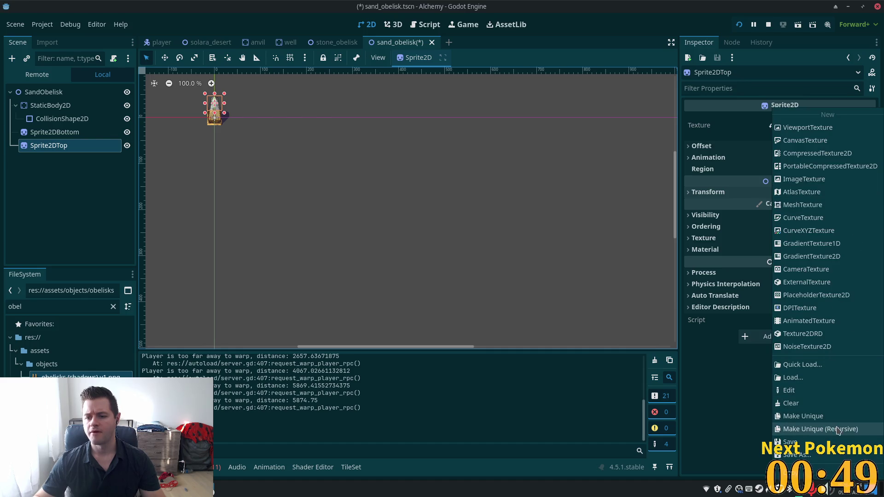
left_click(838, 430)
left_click(488, 328)
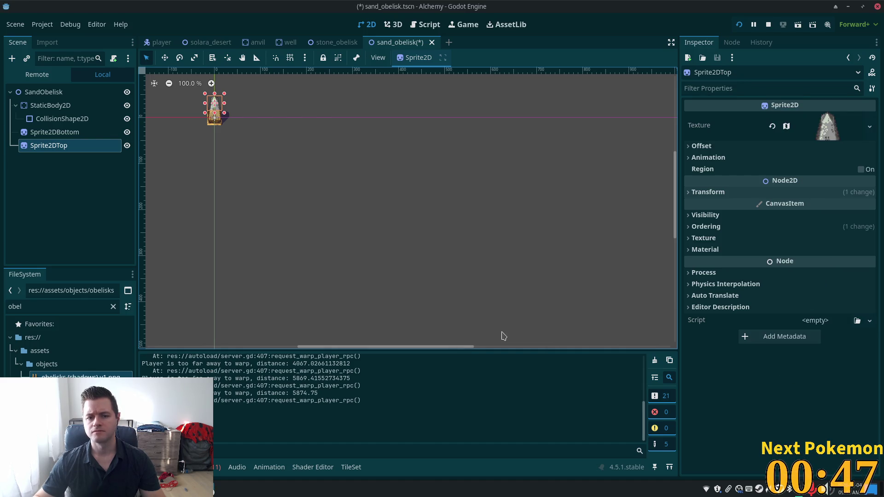
mouse_move(74, 375)
left_mouse_down()
mouse_move(848, 161)
mouse_move(830, 129)
left_mouse_up()
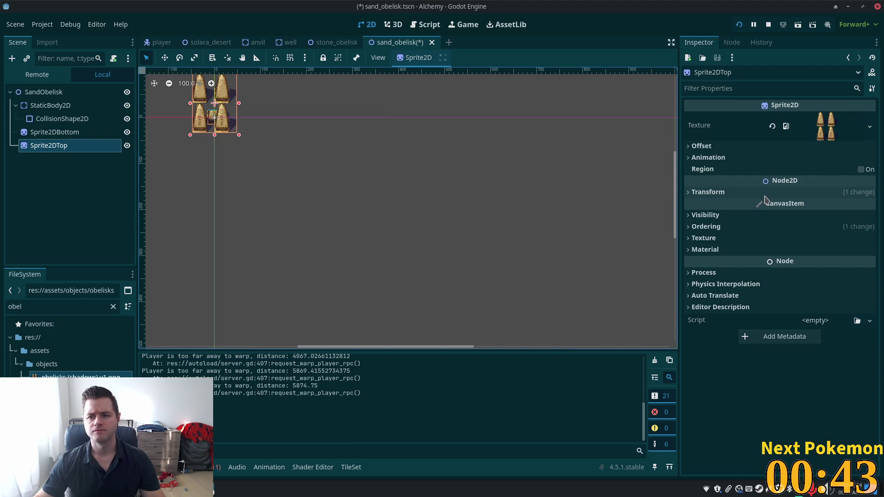
key("ctrl+z")
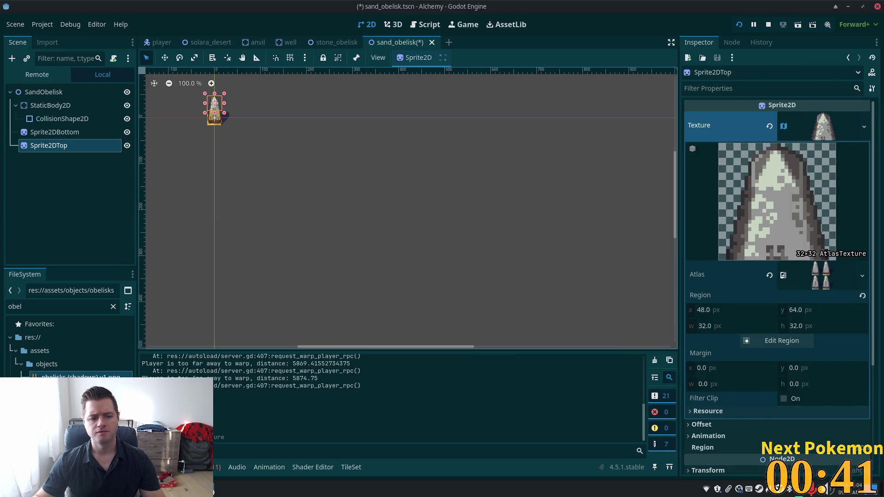
mouse_move(74, 375)
left_mouse_down()
mouse_move(854, 283)
mouse_move(831, 283)
left_mouse_up()
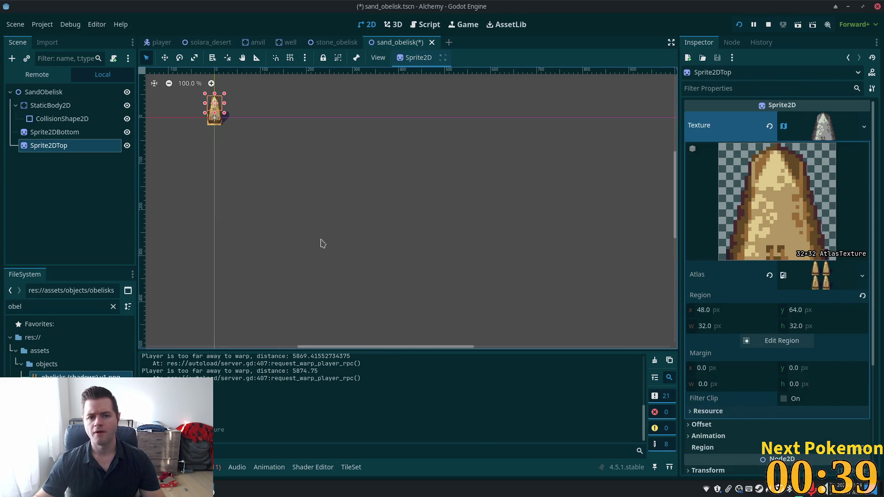
- Frame the sand obelisk in view and save the scene
key("shift+f")
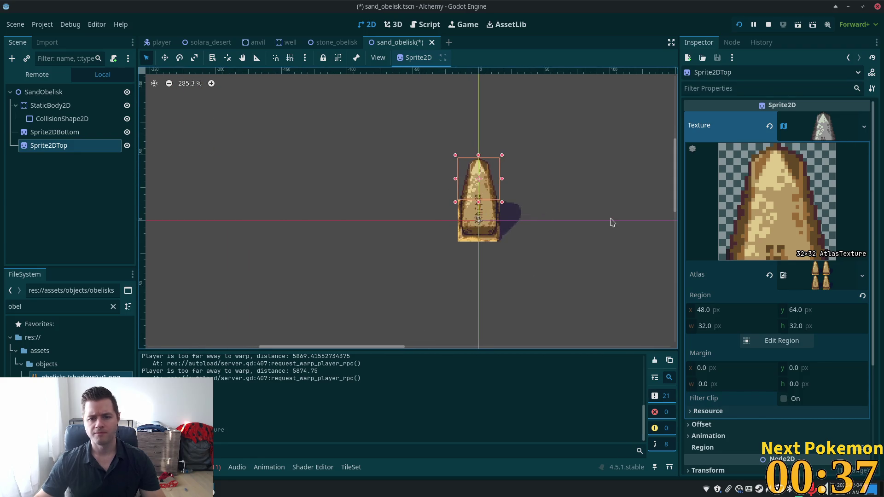
scroll(612, 222, "up", 4)
key("ctrl+s")
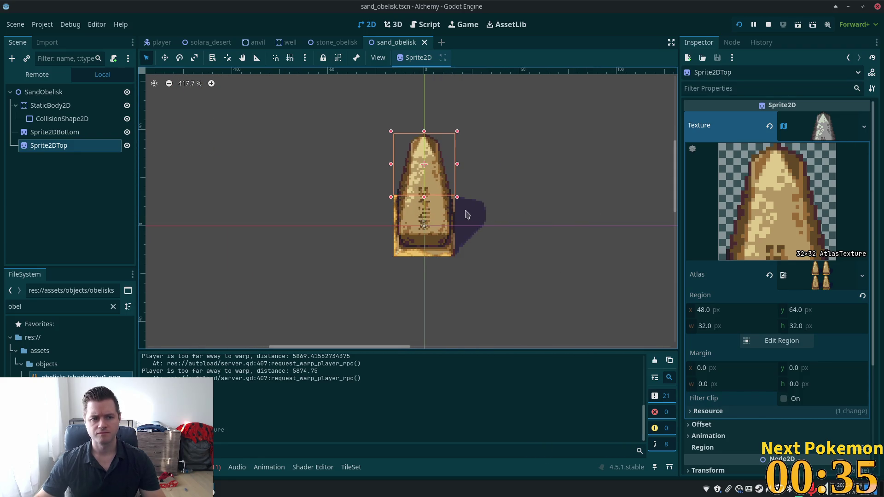
left_click(64, 172)
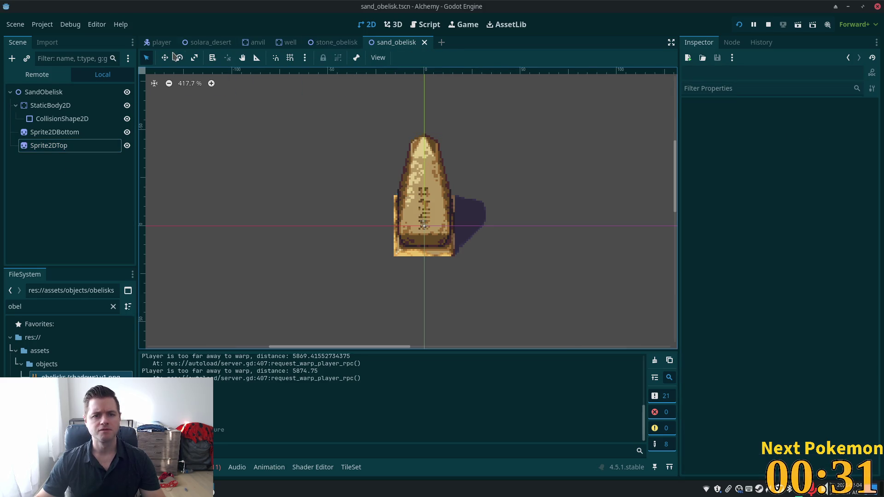
- Switch to solara_desert, zoom onto the cliff cave entrance, and cancel an attempted scene instance
left_click(207, 42)
scroll(490, 214, "up", 15)
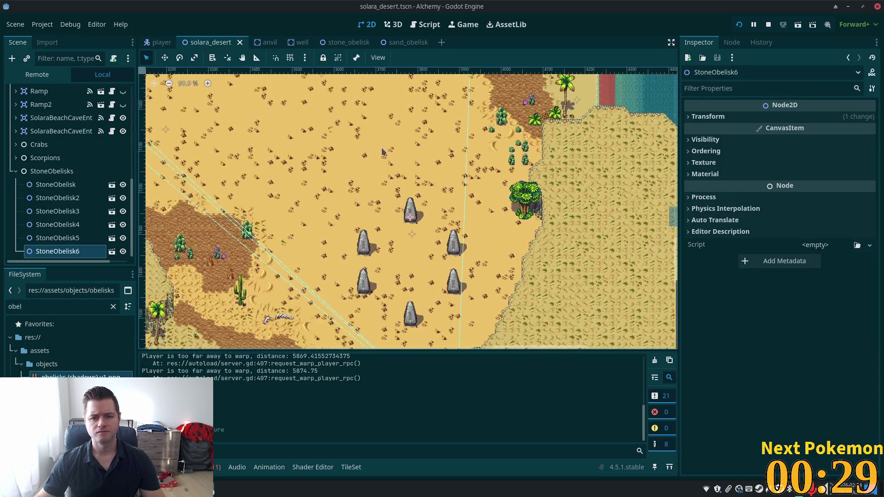
scroll(557, 168, "up", 6)
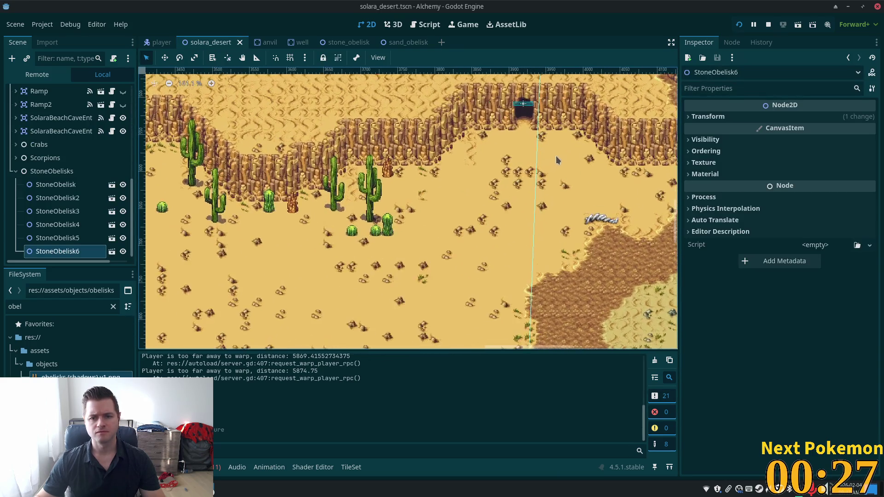
right_click(416, 191)
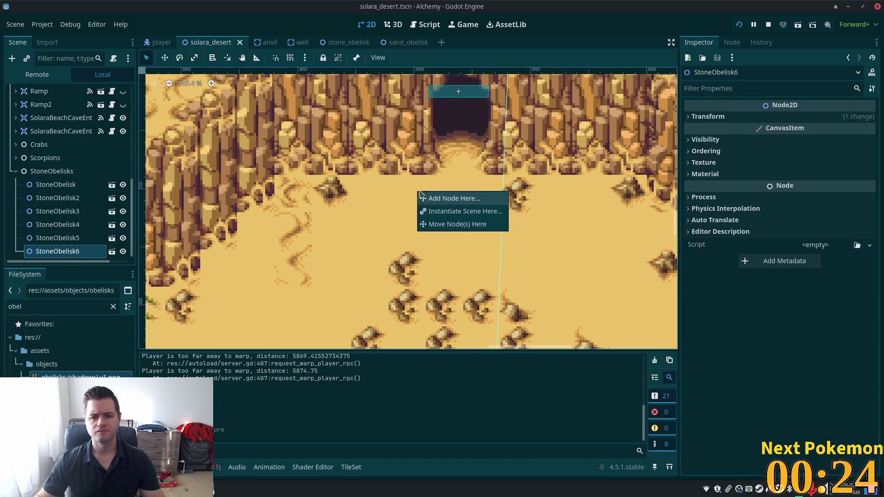
left_click(467, 214)
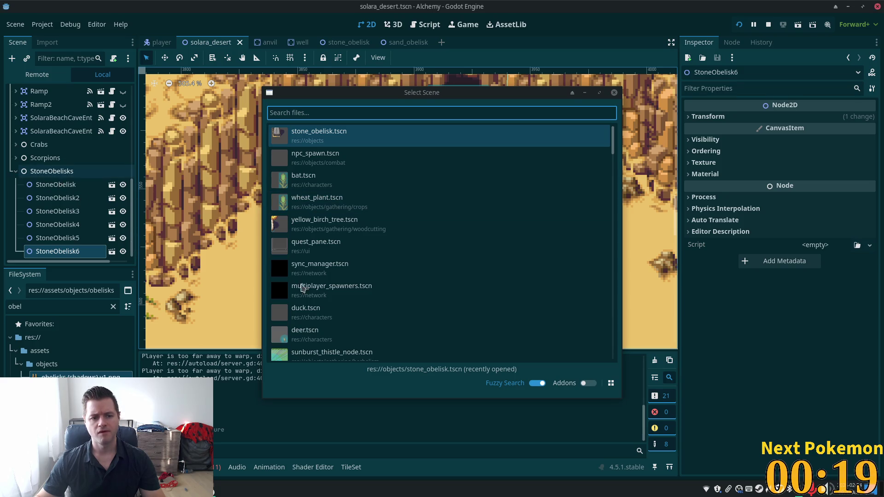
left_click(614, 93)
- Collapse the StoneObelisks group and bring up the SolaraDesert root node's options
left_click(16, 171)
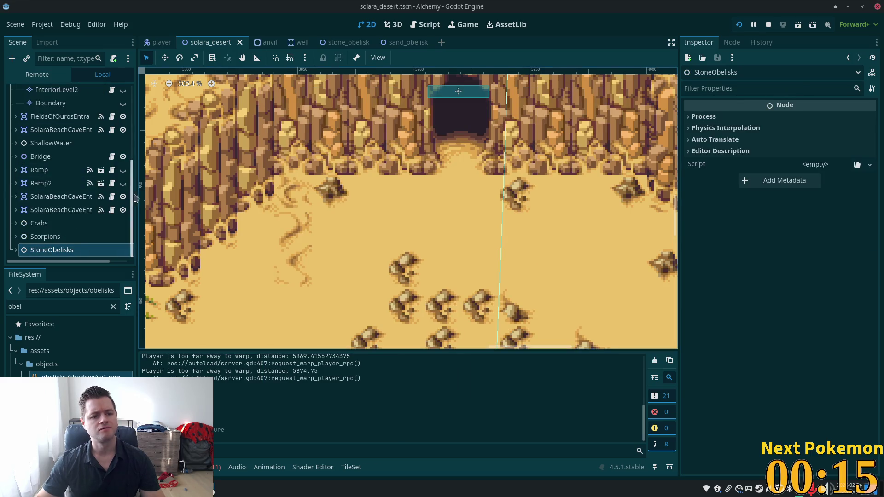
scroll(130, 194, "up", 5)
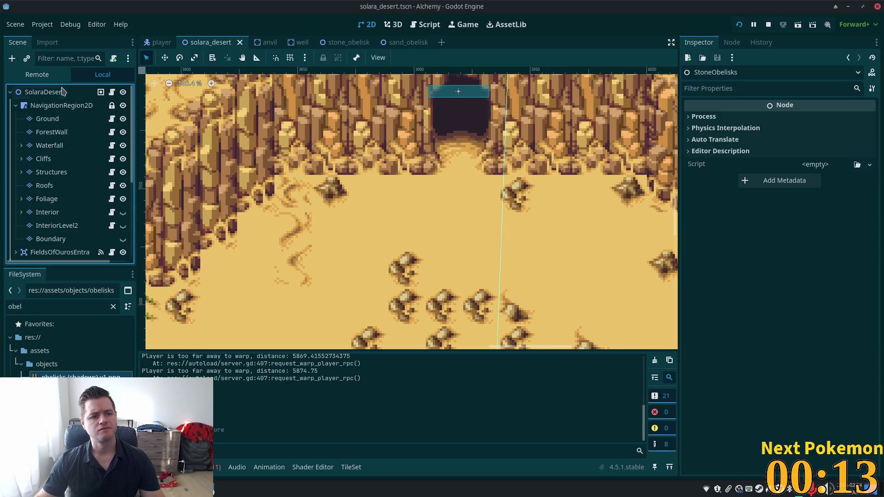
left_click(56, 95)
right_click(55, 94)
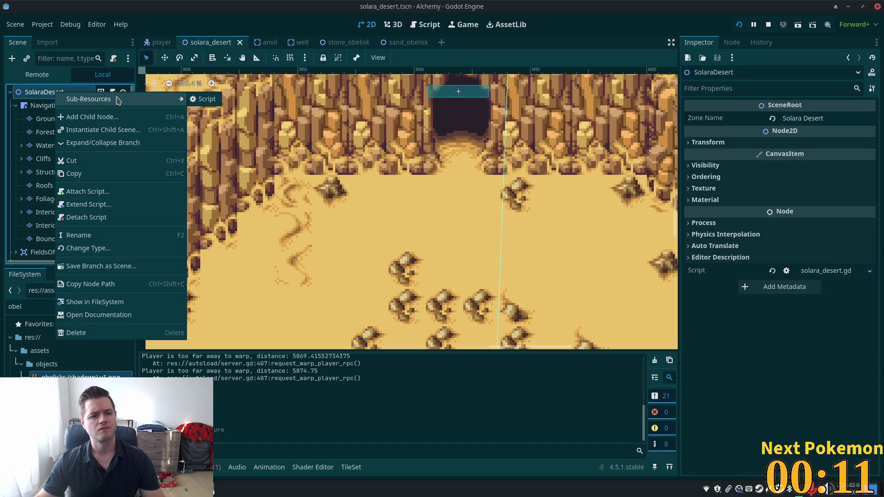
- Add a Node2D under the root, then delete it again
left_click(109, 116)
left_click(394, 175)
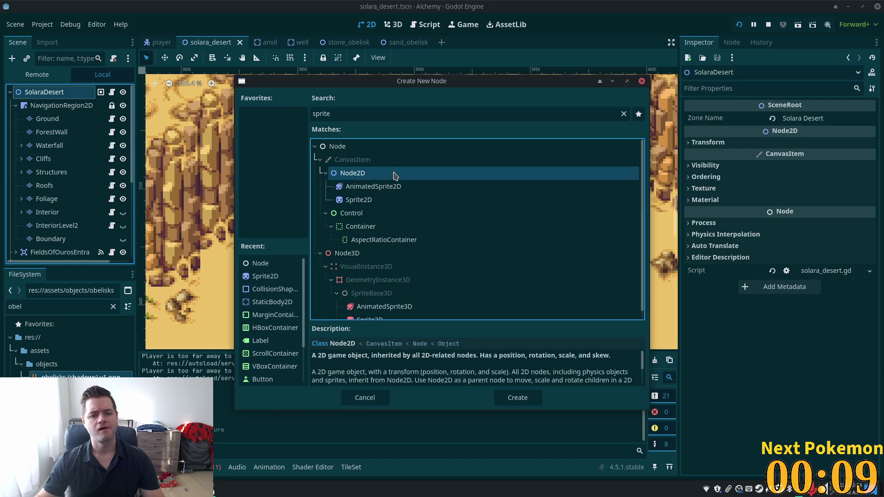
double_click(393, 176)
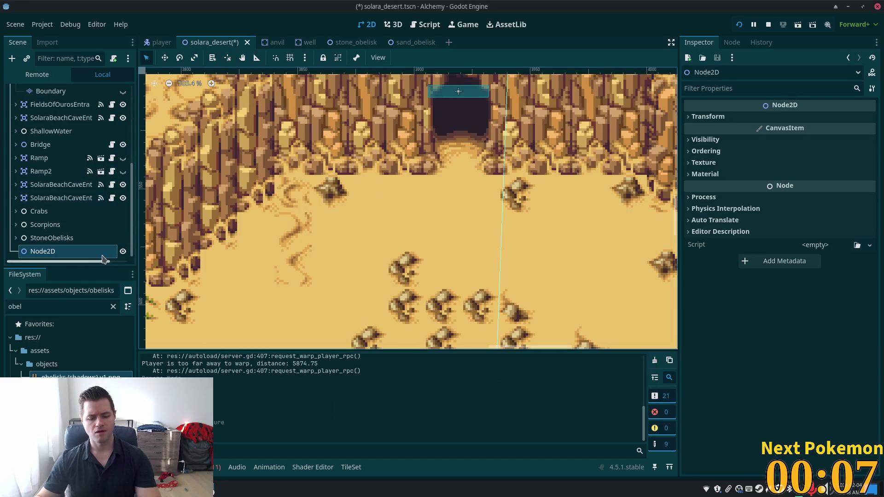
key("Delete")
left_click(484, 260)
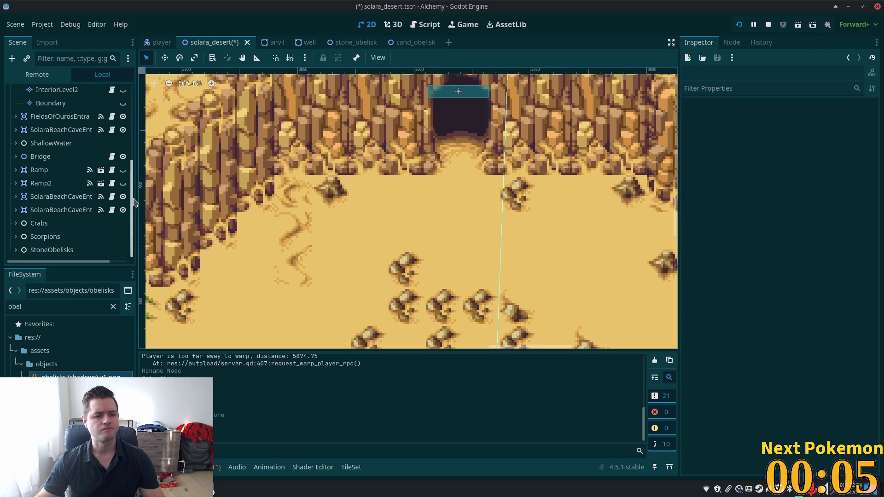
left_click_drag(135, 202, 138, 48)
- Add a plain Node under SolaraDesert and rename it SandObelisks
left_click(44, 91)
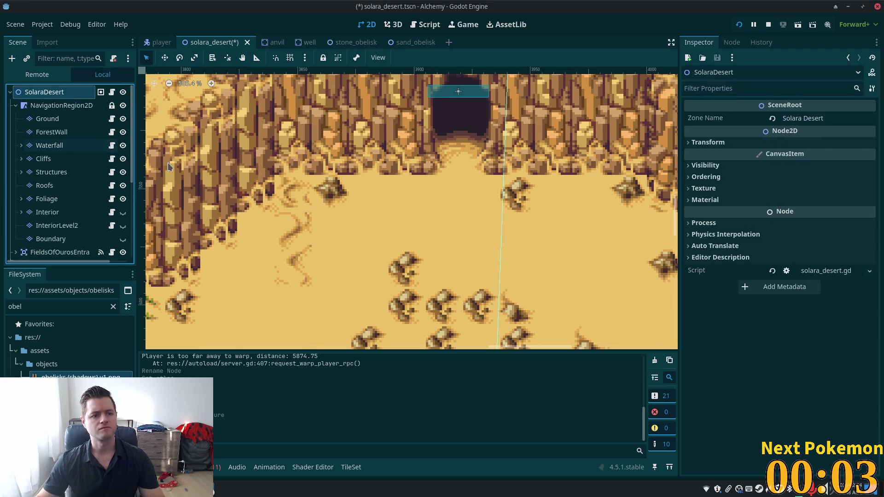
key("ctrl+a")
double_click(396, 146)
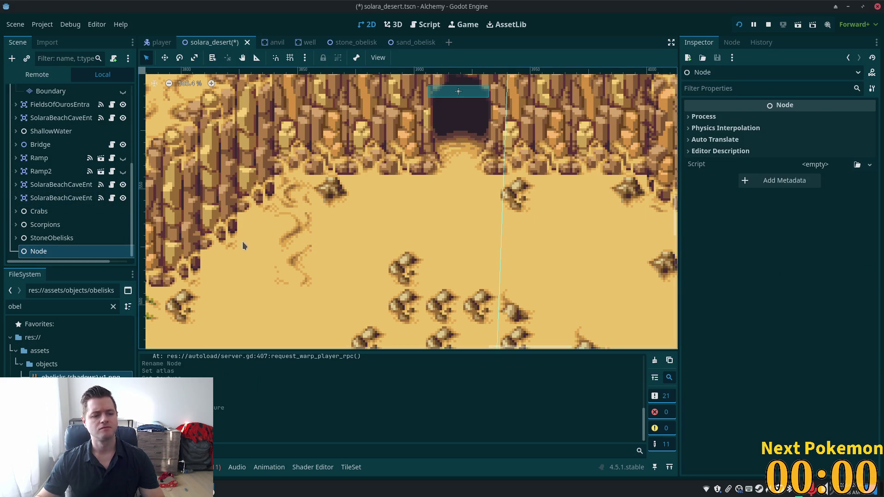
key("F2")
type("SandObelis")
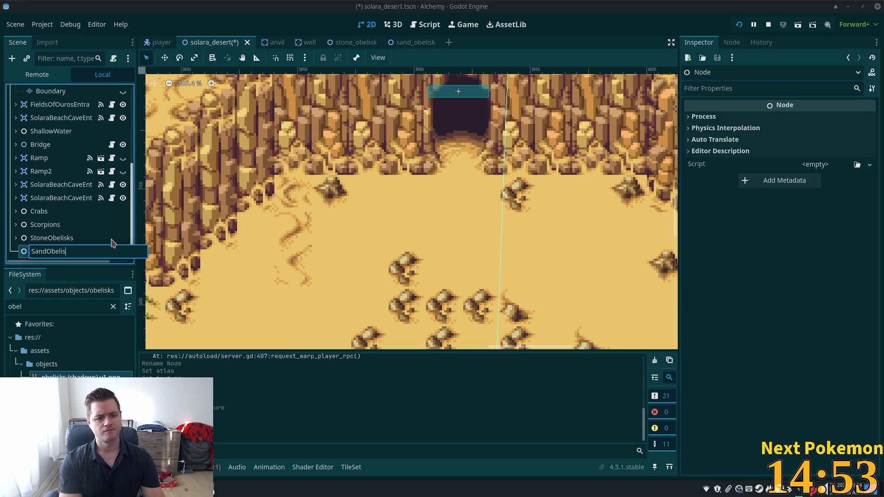
type("ks")
key("Return")
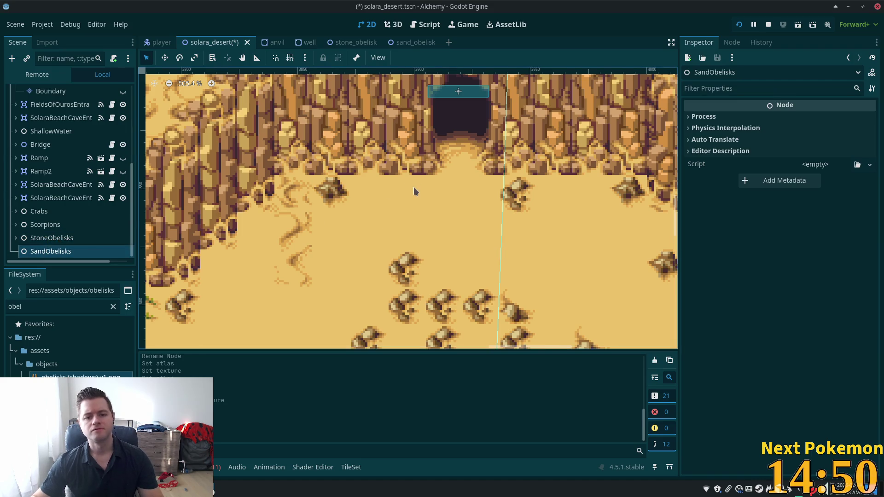
right_click(406, 200)
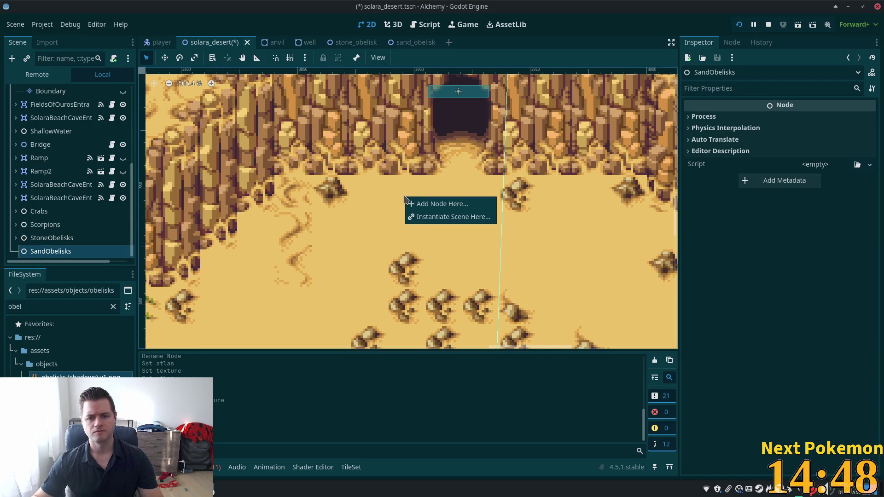
- Instance sand_obelisk.tscn under SolaraDesert with Instantiate Scene Here, searching 'sand'
left_click(133, 203)
scroll(69, 184, "up", 5)
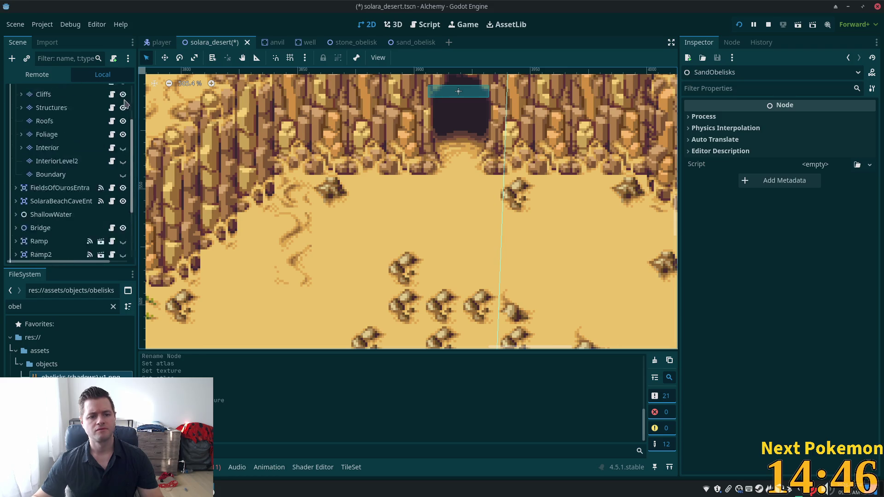
left_click(44, 92)
right_click(414, 192)
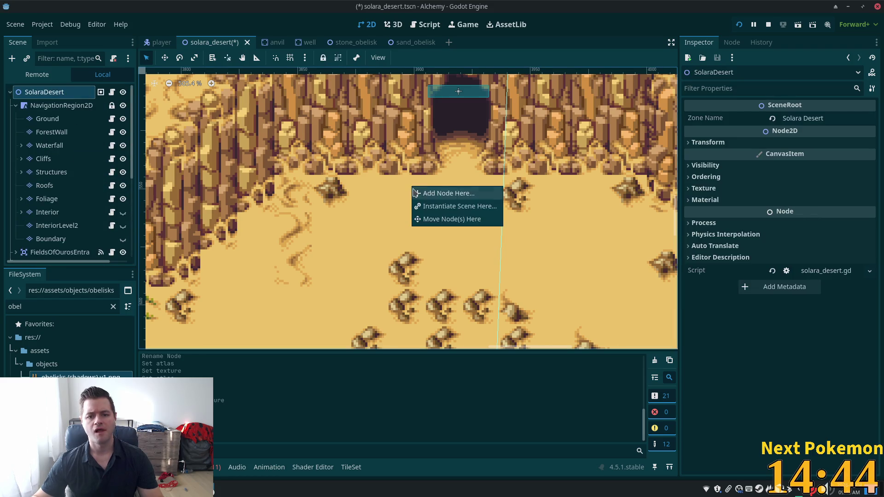
left_click(438, 206)
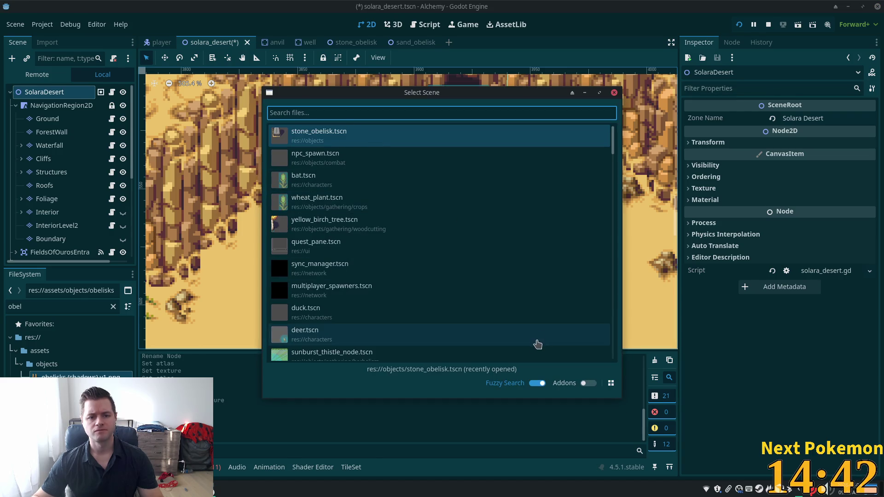
type("sand")
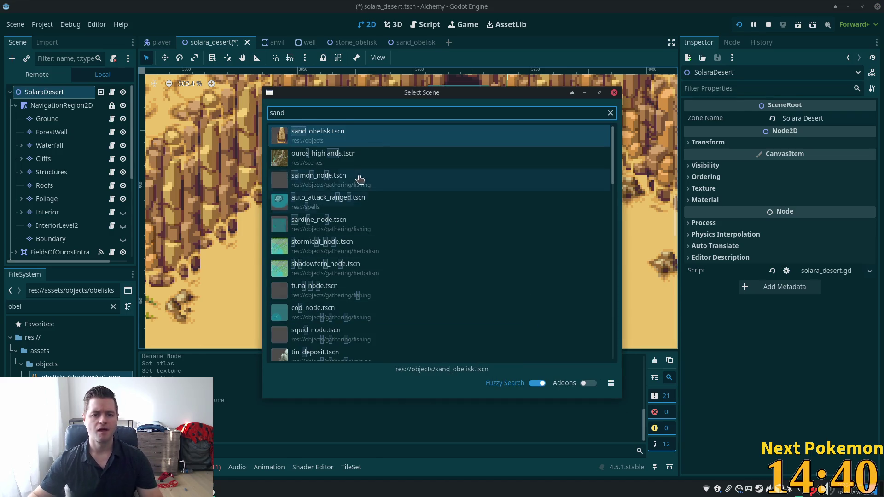
double_click(353, 134)
- Move the sand obelisk left beside the cave mouth, to (3881, 555)
scroll(535, 175, "down", 2)
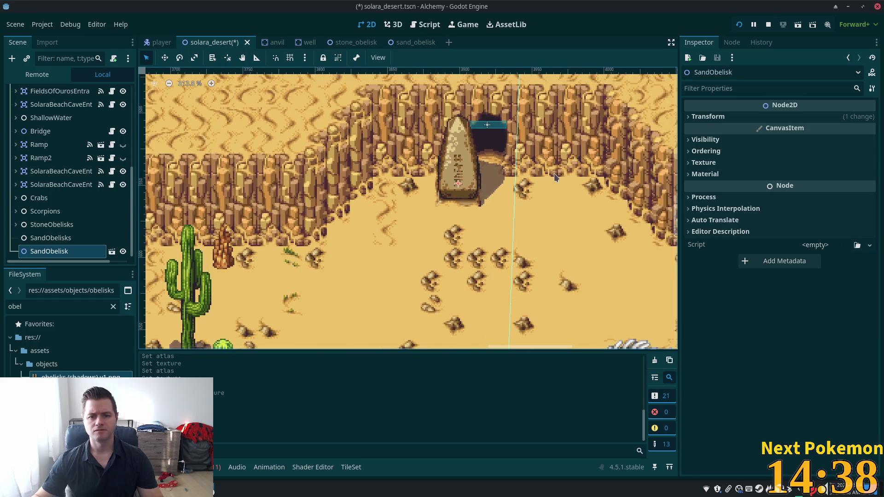
left_click_drag(554, 173, 510, 229)
left_click(164, 57)
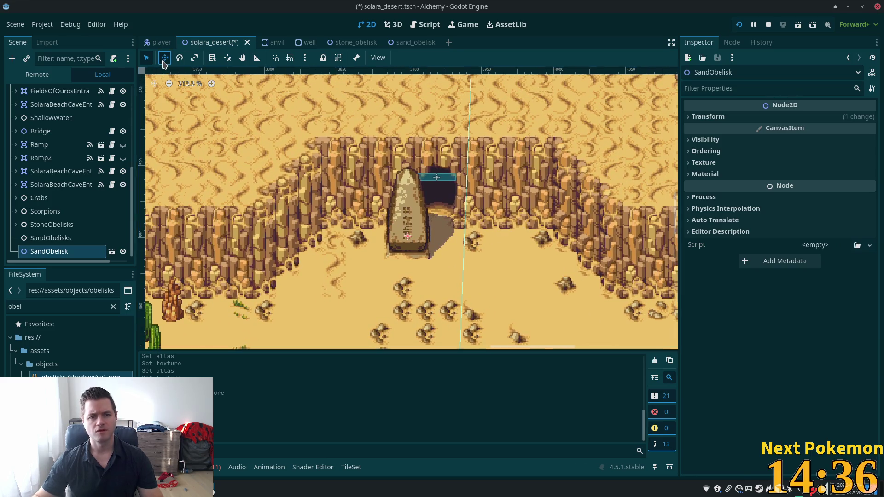
mouse_move(469, 210)
left_mouse_down()
mouse_move(450, 210)
mouse_move(458, 209)
mouse_move(460, 225)
mouse_move(441, 239)
left_mouse_up()
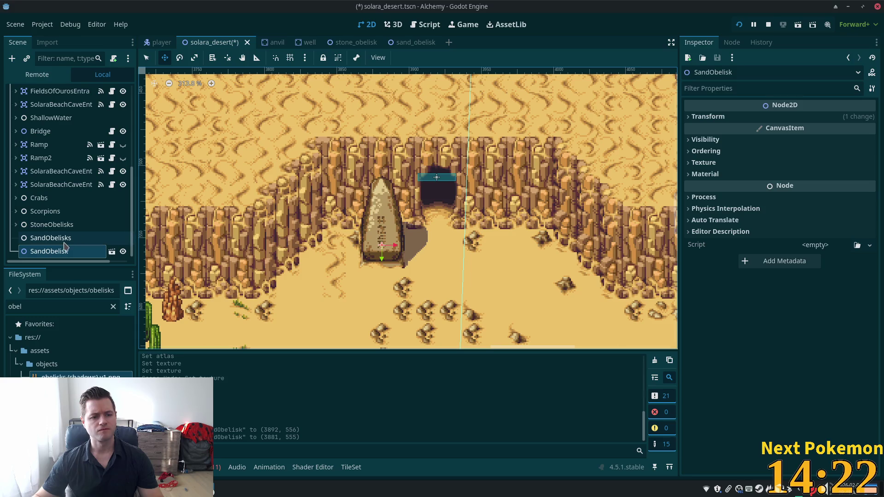
- Duplicate the obelisk to (3957, 555) right of the cave, group both under SandObelisks, and save
key("ctrl+d")
left_click_drag(462, 240, 571, 241)
left_click(44, 239, "ctrl")
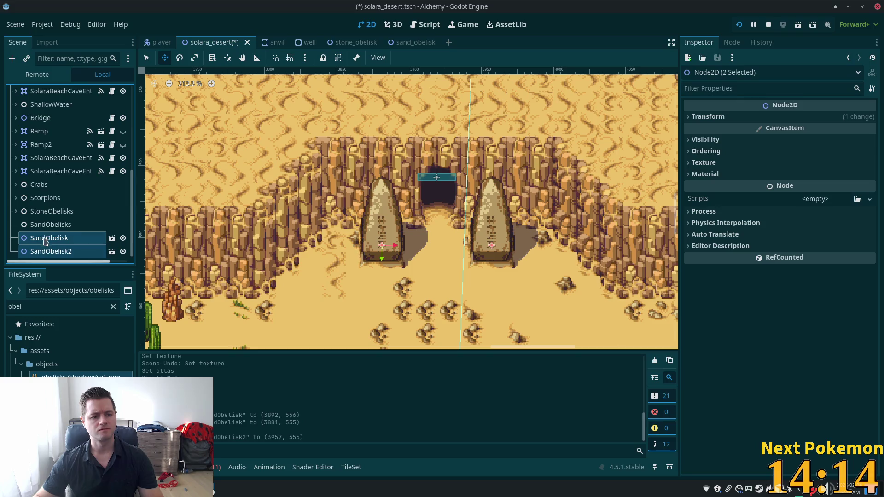
left_click_drag(44, 240, 50, 225)
left_click(55, 225)
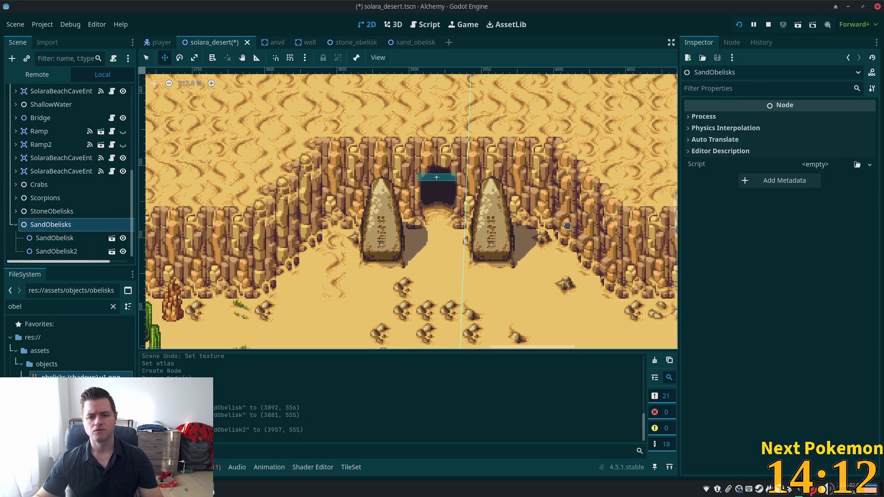
key("ctrl+s")
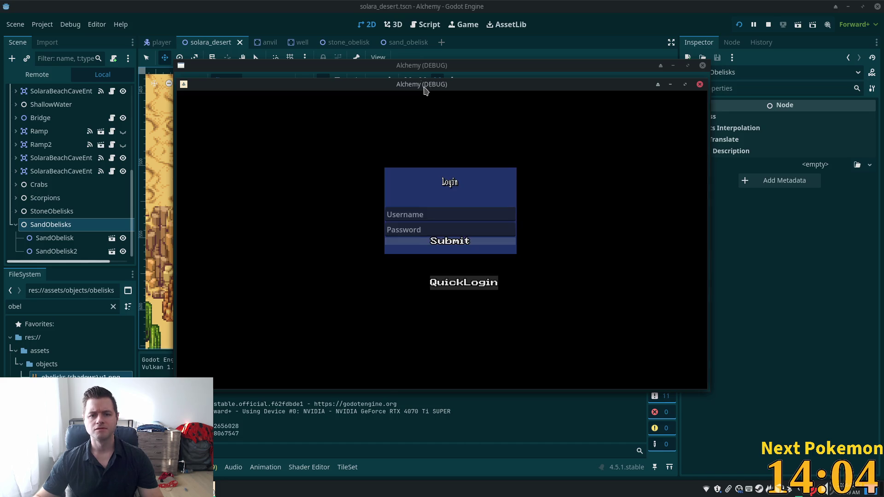
- Move the two game windows aside and log in with QuickLogin
left_click_drag(312, 116, 205, 146)
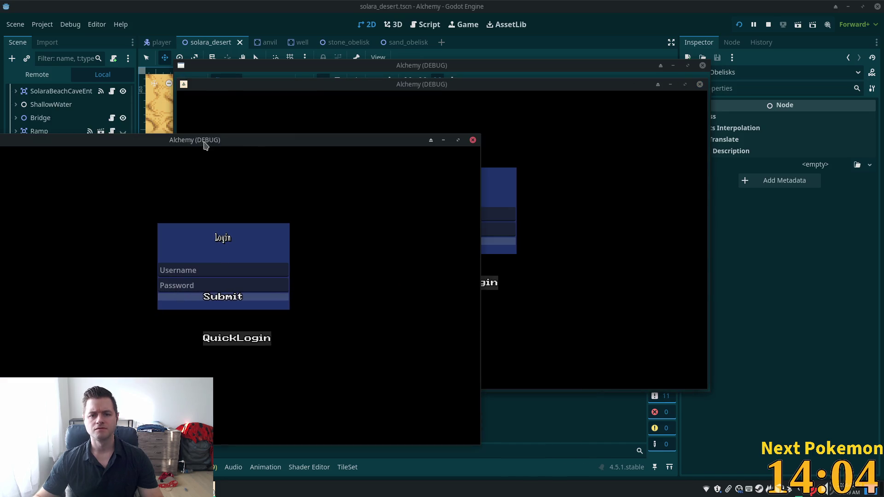
left_click_drag(450, 88, 572, 137)
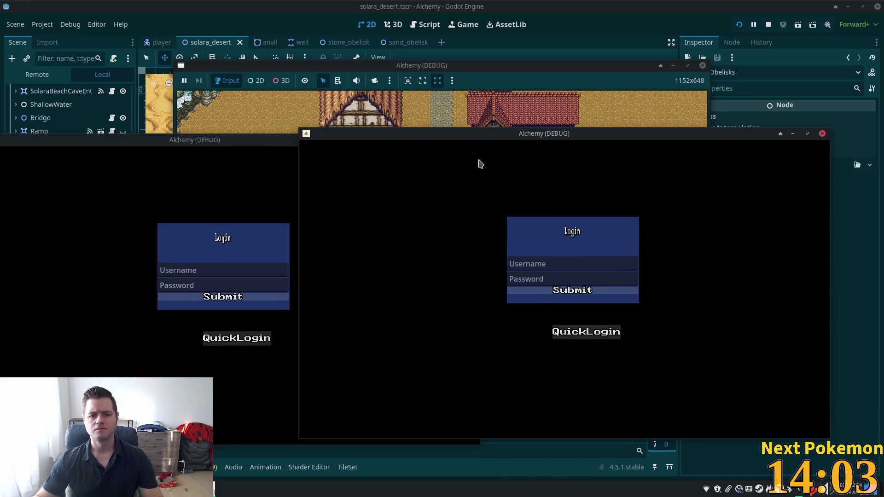
left_click(573, 330)
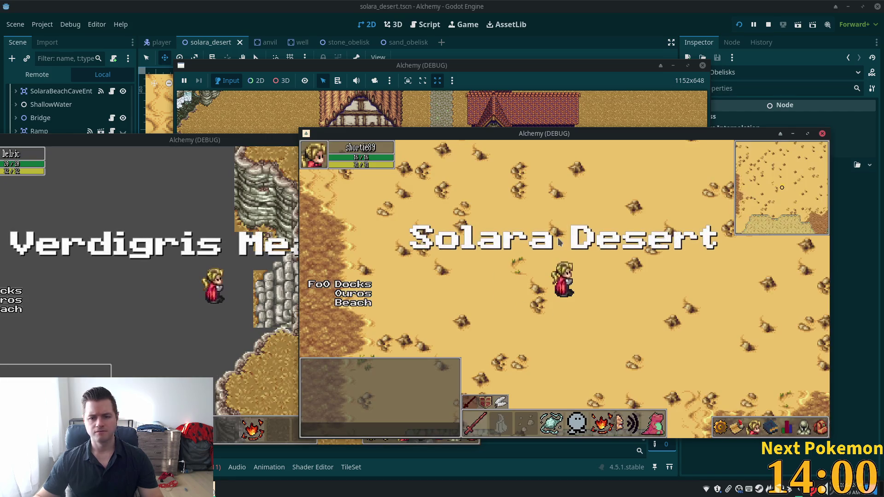
- Walk north through the canyon, between the obelisks into the cave, and back out
key("w")
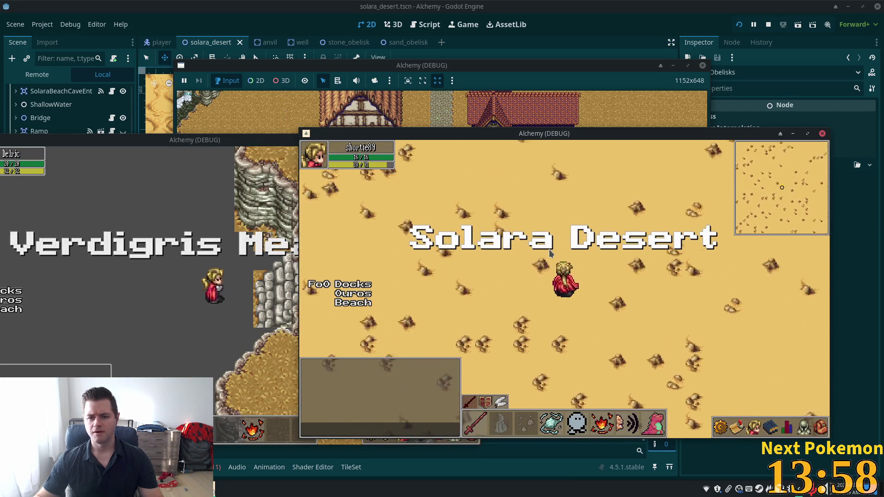
key("w")
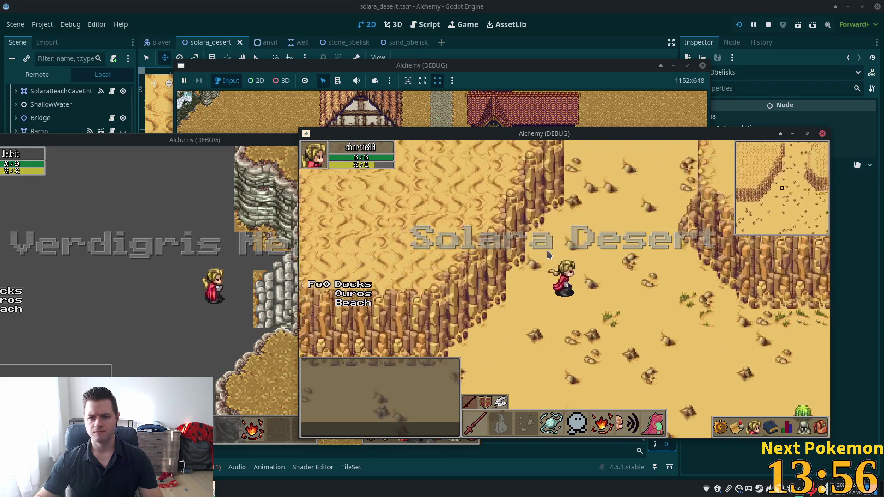
key("s")
key("d")
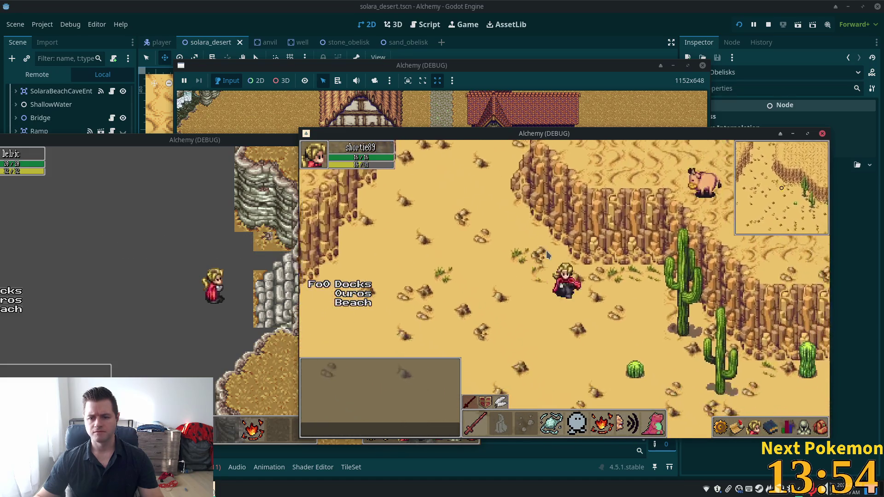
key("d")
key("w")
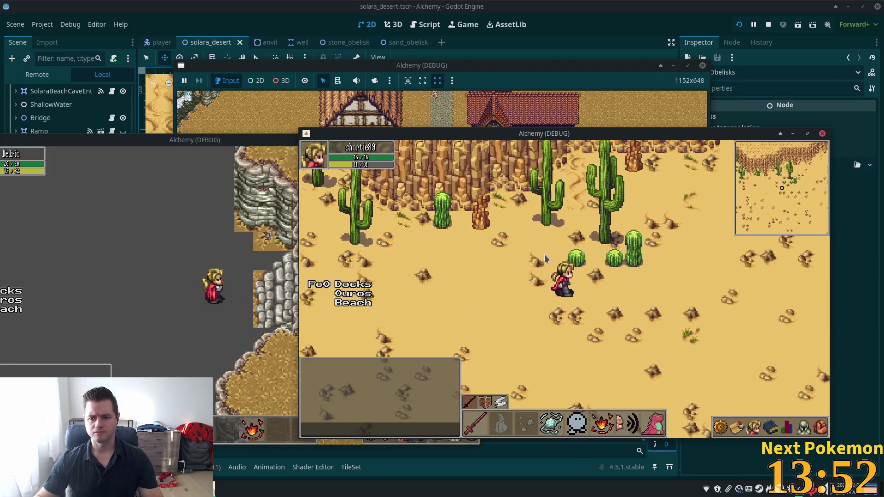
key("w")
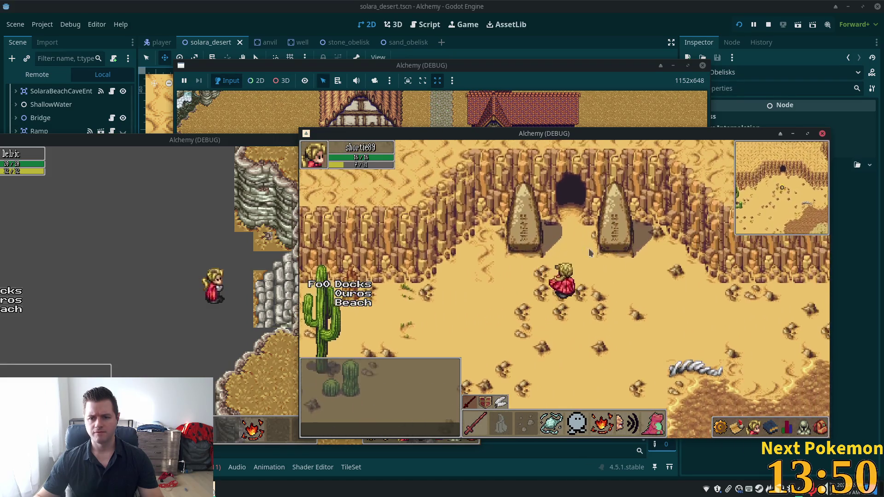
key("w")
key("d")
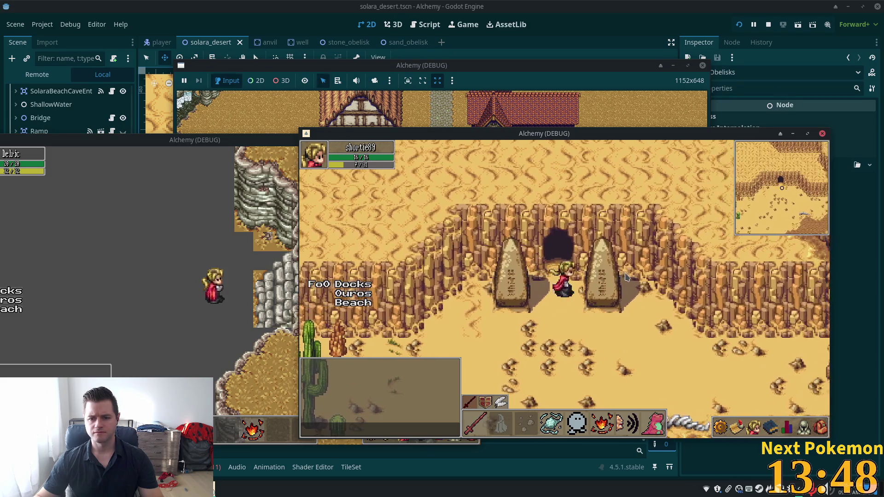
key("s")
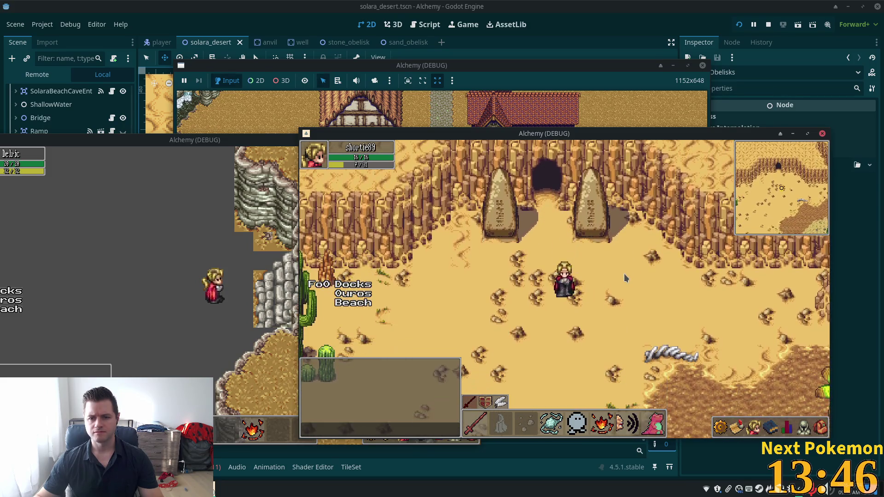
key("w")
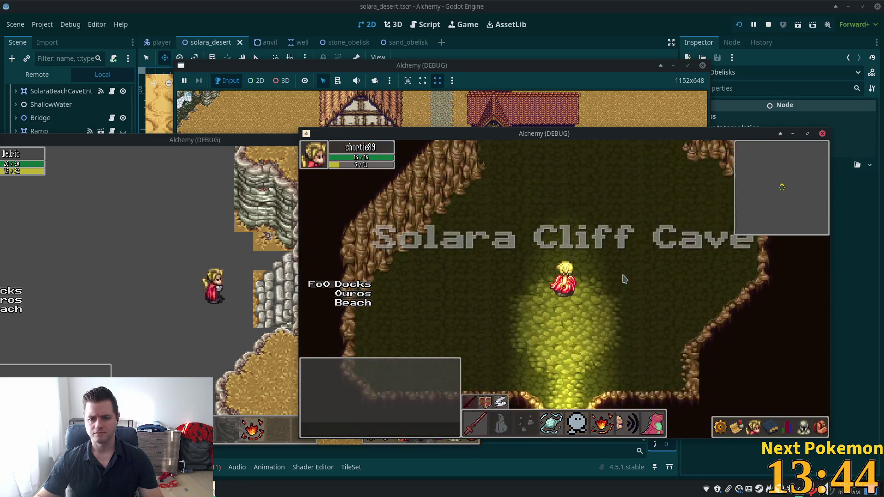
key("w")
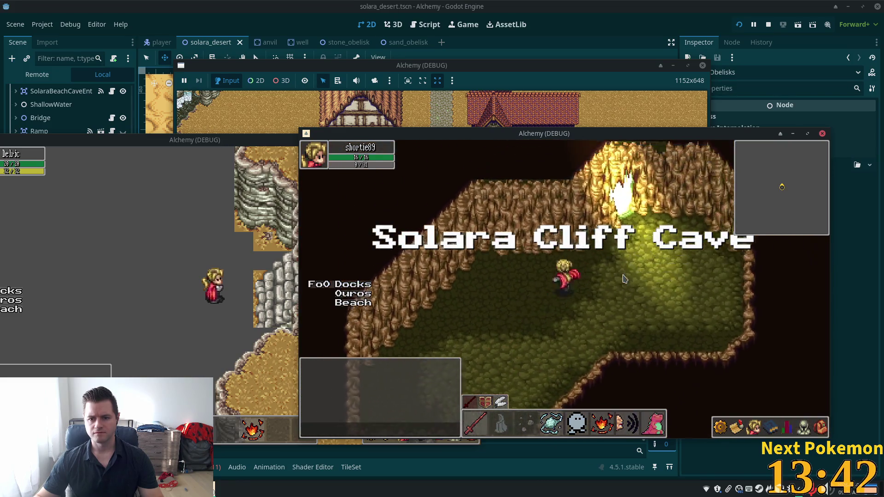
key("w")
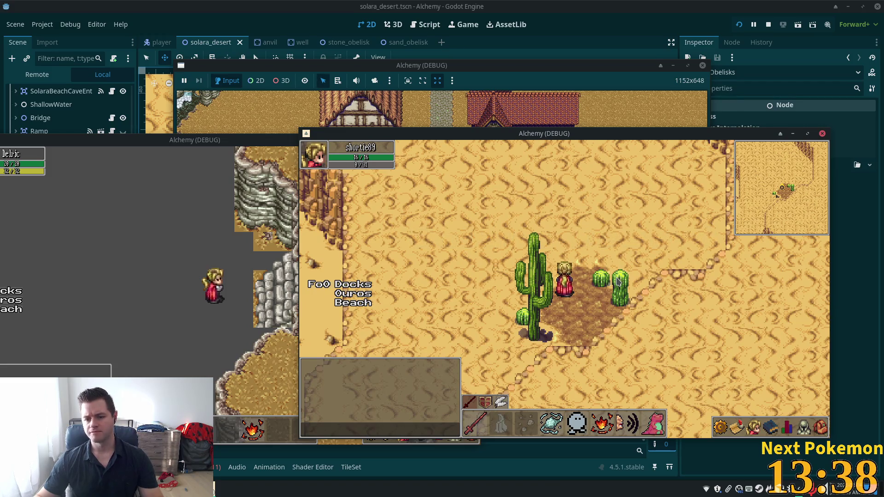
- Roam the desert along the cliffs, past the dirt patch and the cacti
key("a")
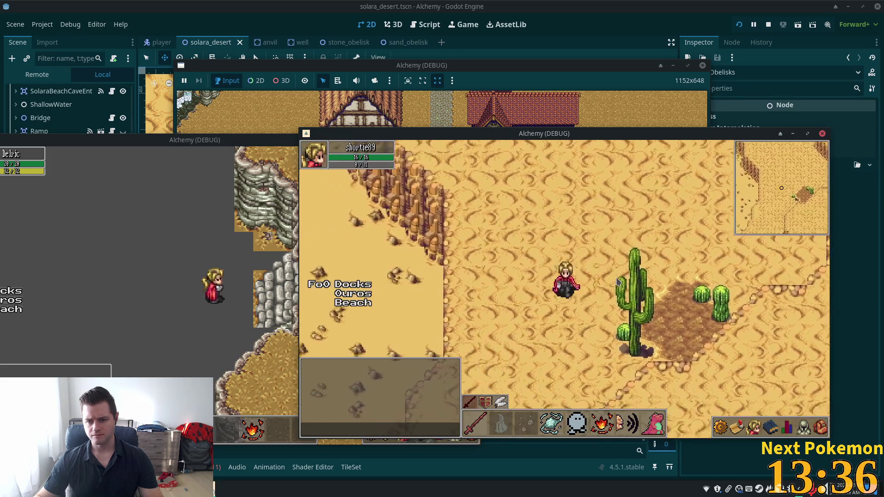
key("s")
key("s")
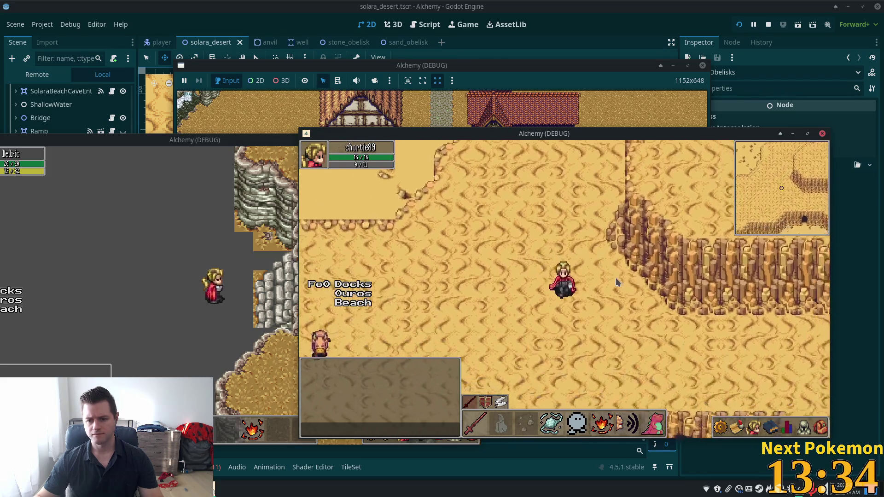
key("d")
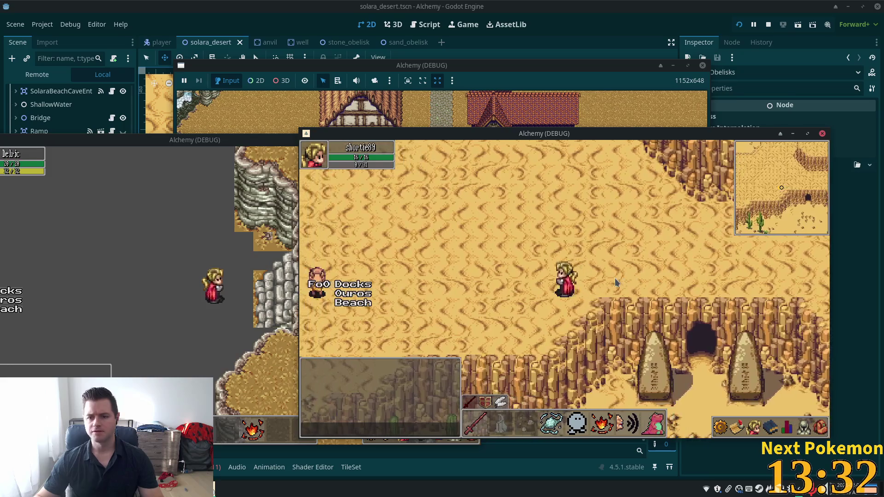
key("d")
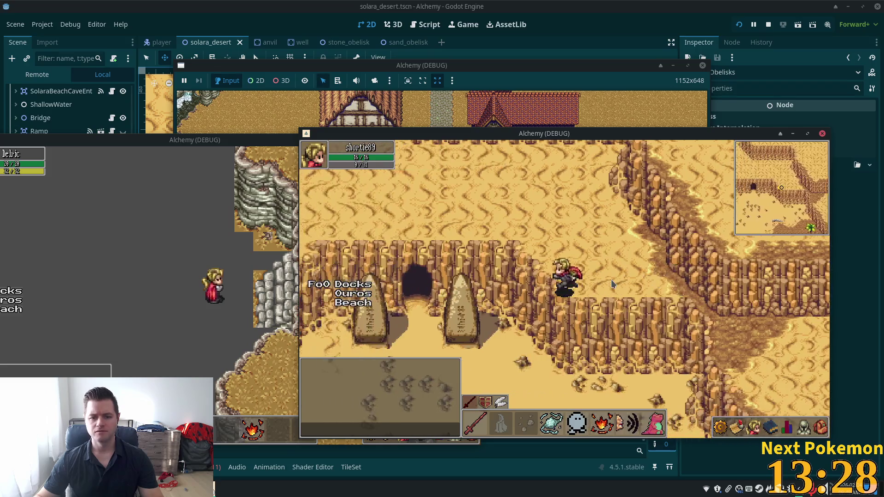
key("a")
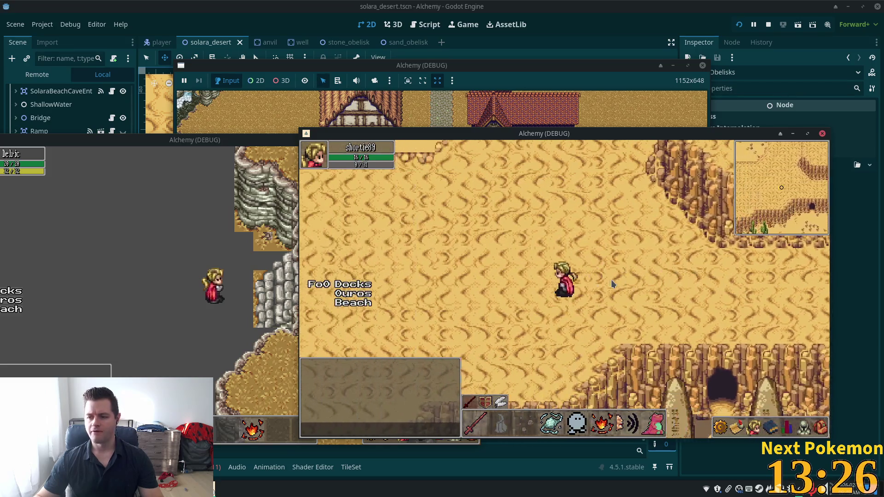
key("w")
key("a")
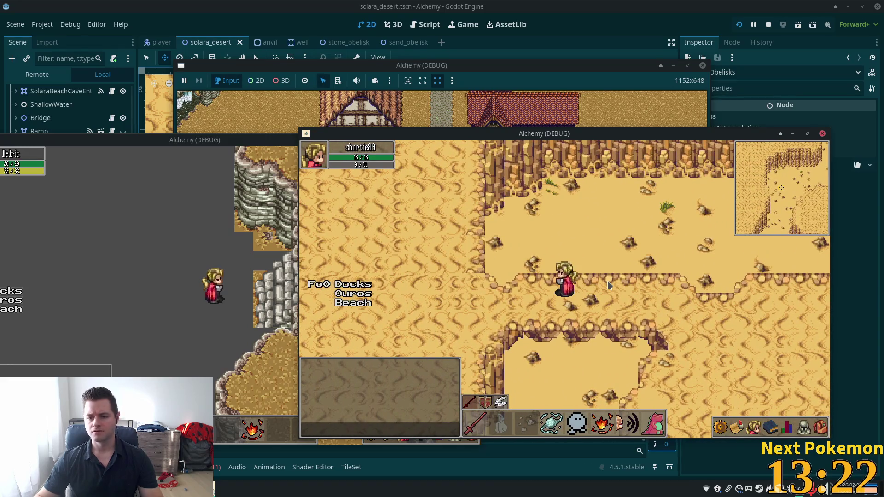
key("d")
key("s")
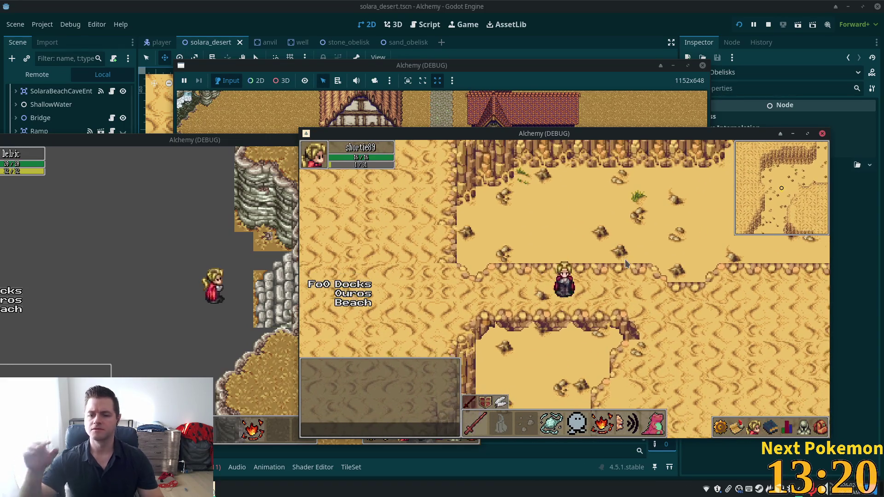
key("d")
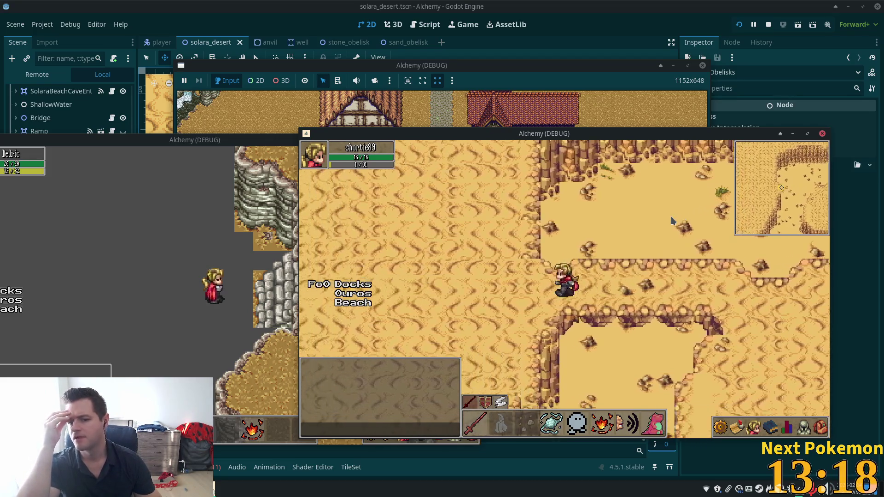
key("w")
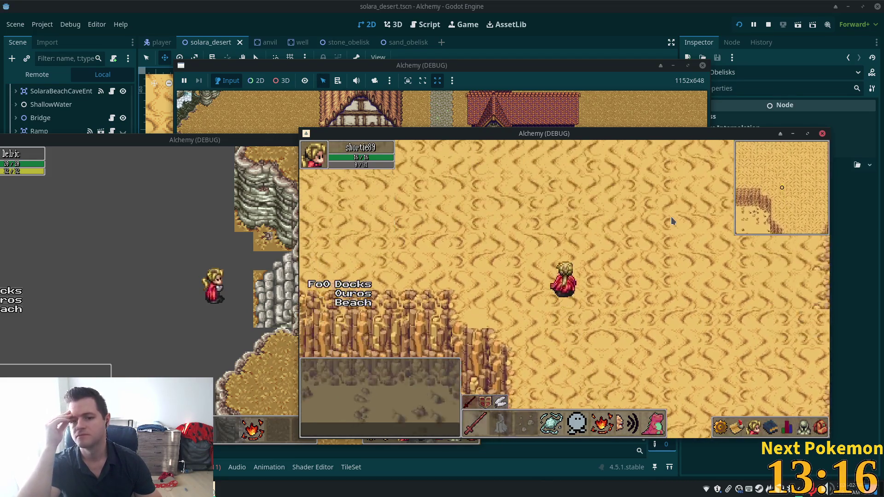
key("a")
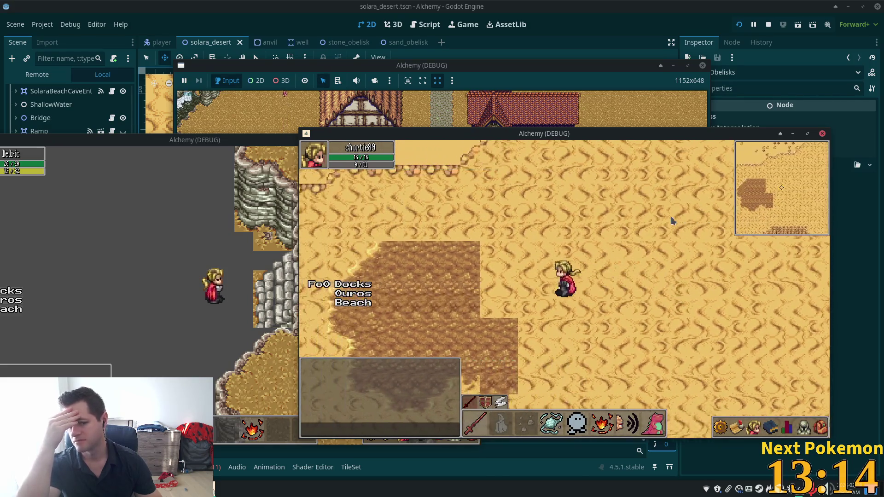
key("s")
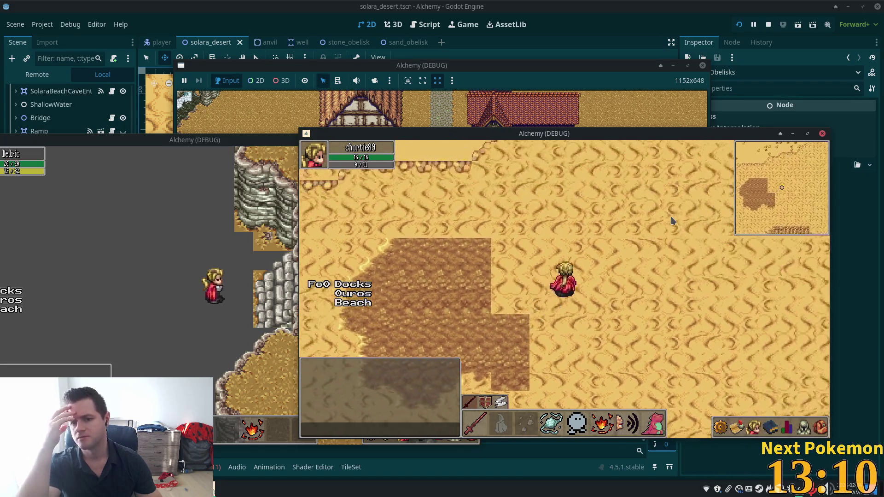
key("Up+Right")
key("Up")
key("Right")
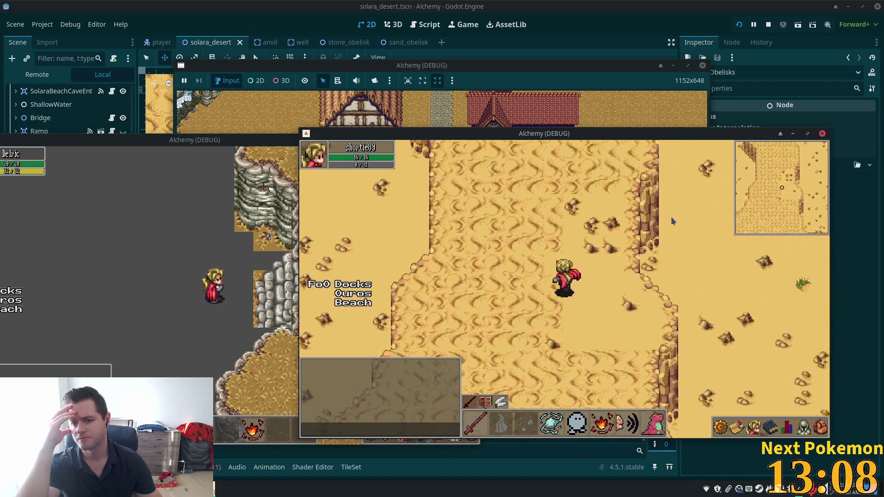
key("Up")
key("Up")
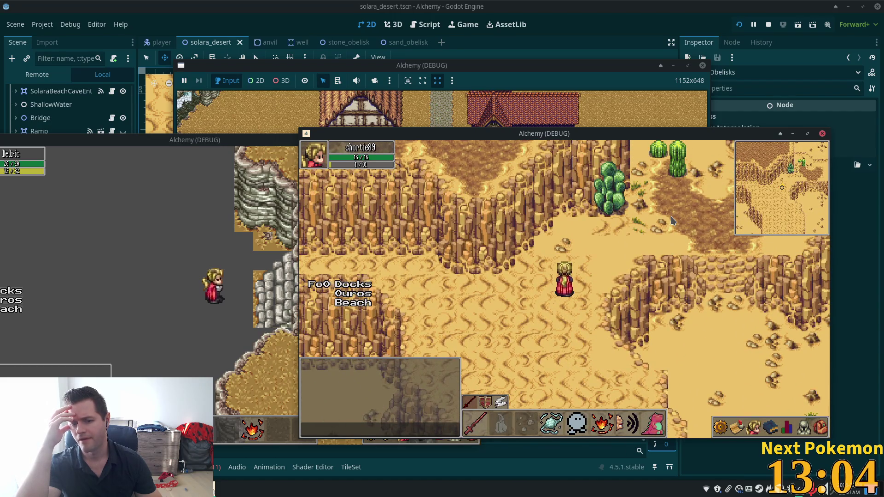
key("Up")
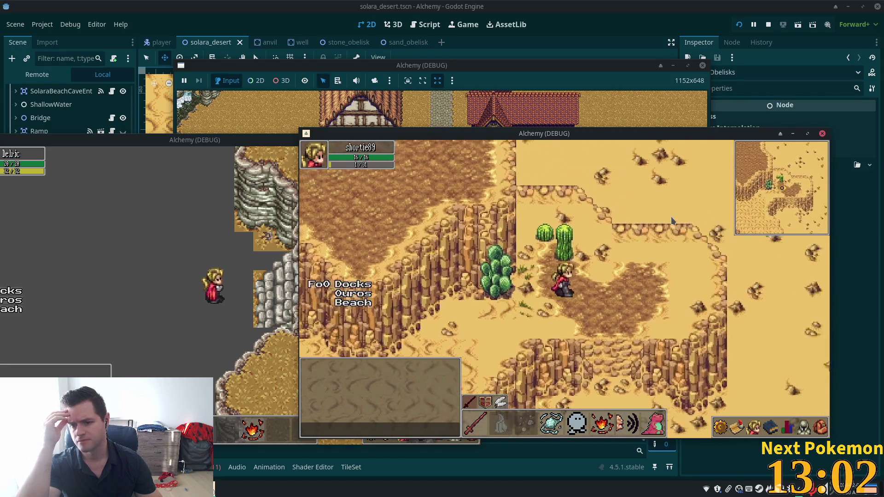
key("Down")
key("Right")
key("Right")
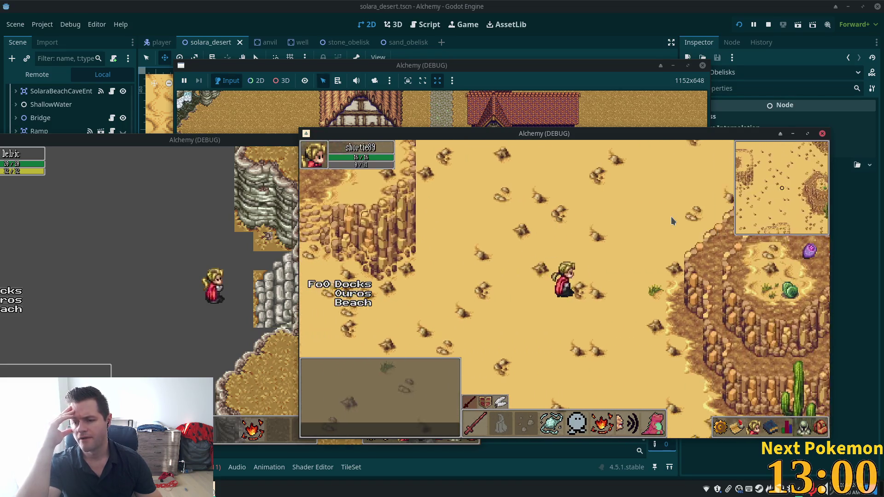
key("Up")
key("Right")
key("Right")
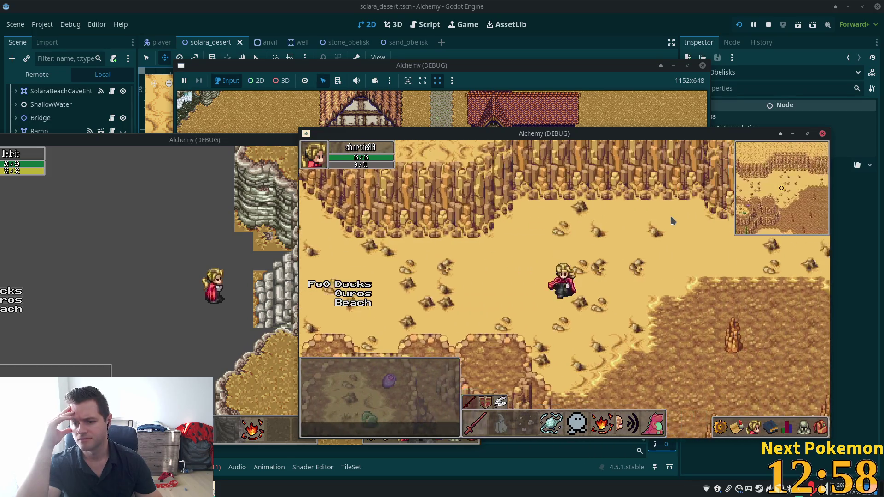
key("Down")
key("Right")
key("Down")
key("Left")
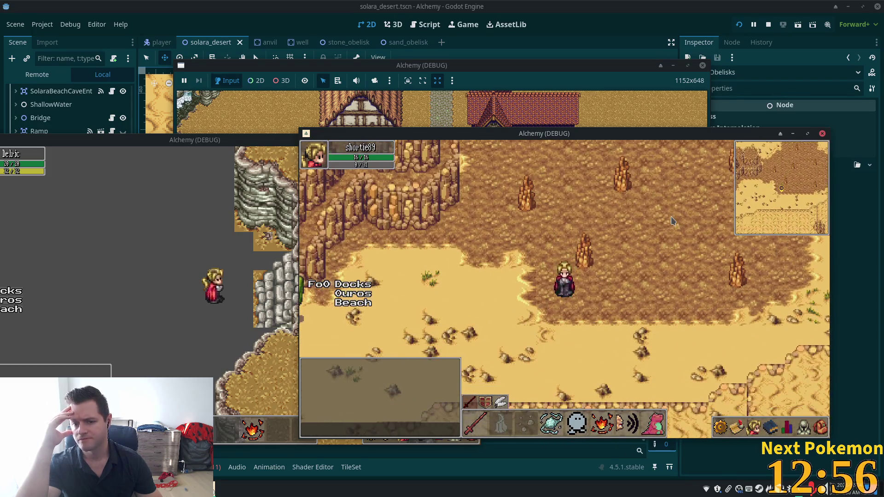
key("Left")
key("Down")
key("Left")
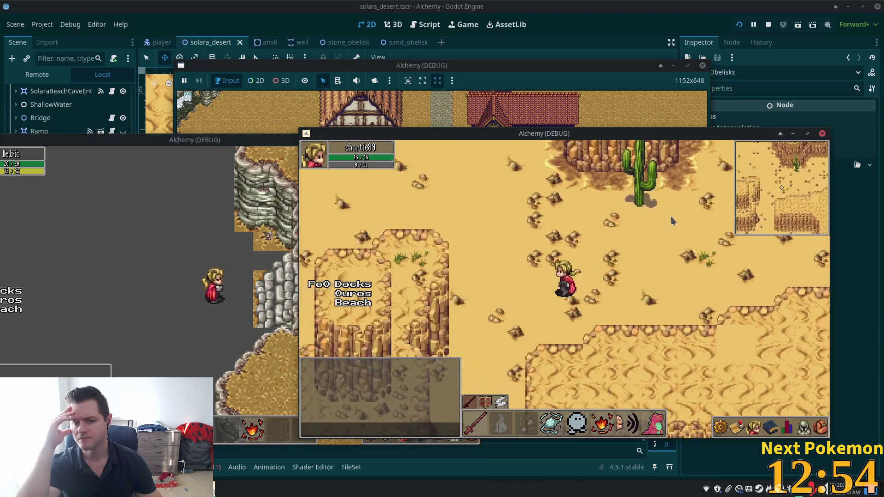
key("Down")
key("Left")
key("Down")
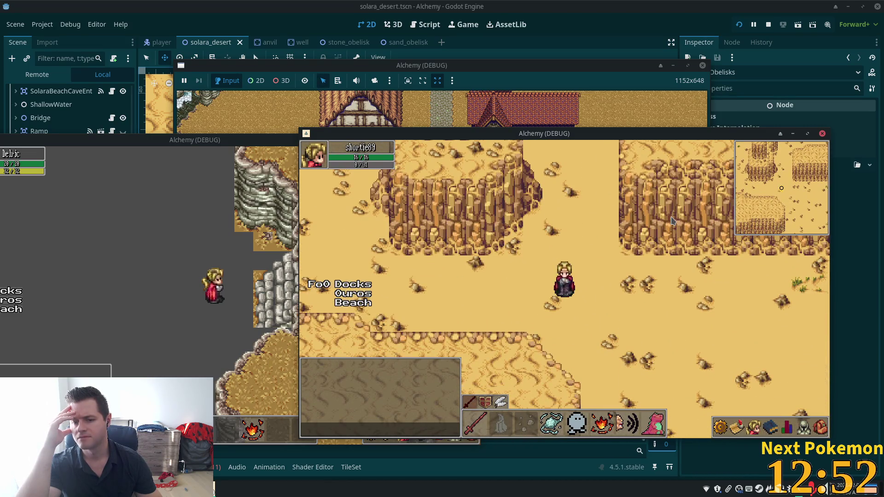
- Head down off the plateau, past the obelisks and bones, onto the beach by the cave
key("Down")
key("Right")
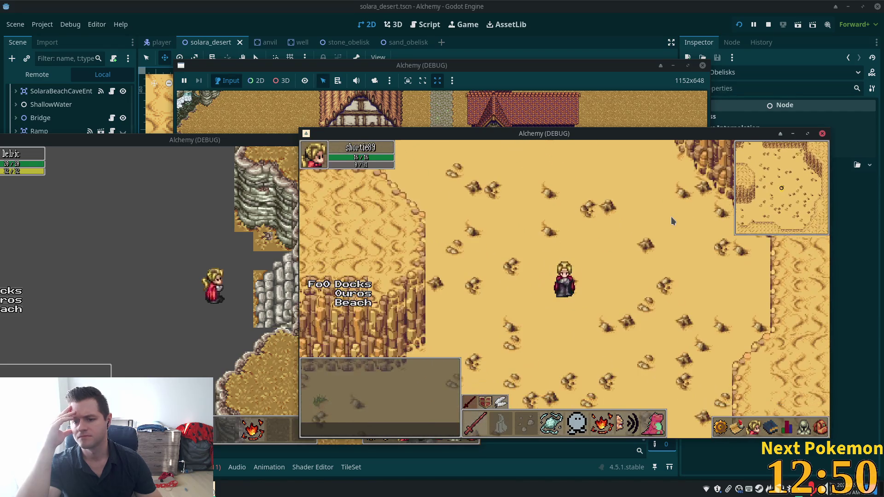
key("Up")
key("Up")
key("Left")
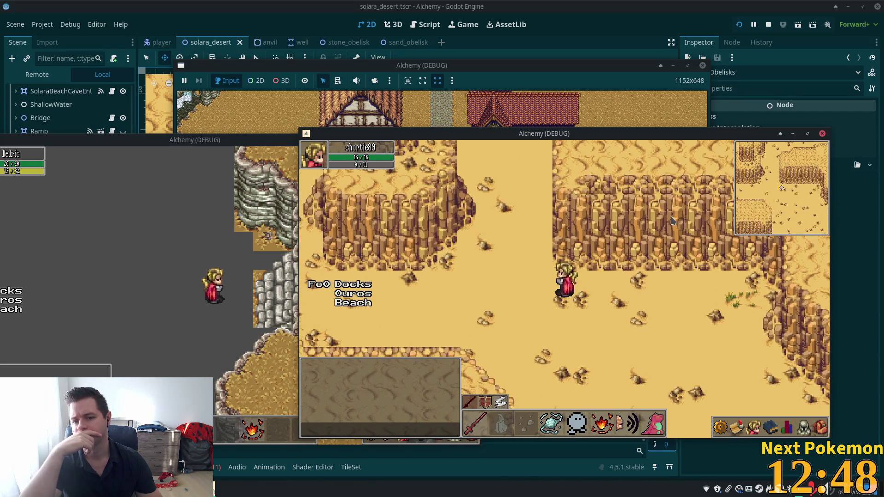
key("Down")
key("Right")
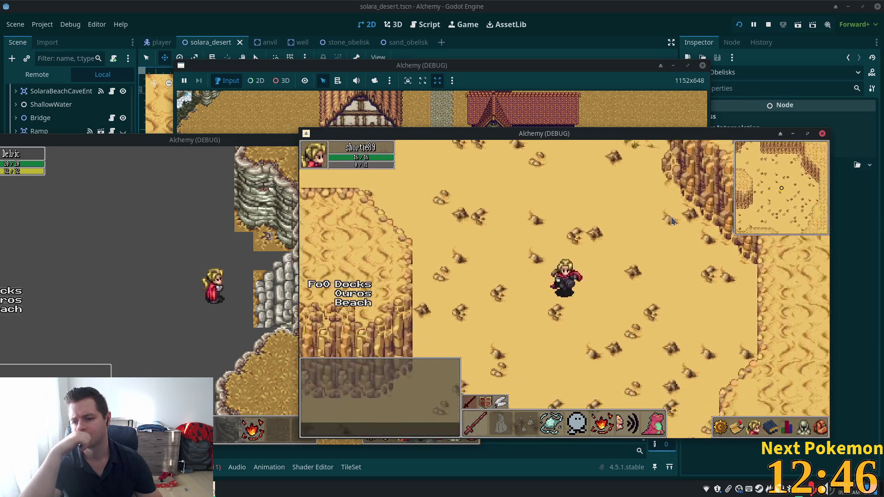
key("Down")
key("Right")
key("Left")
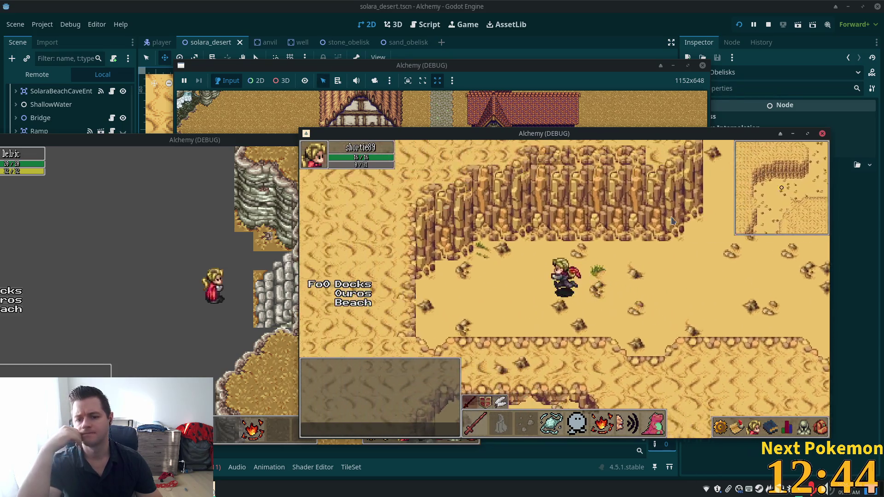
key("Left")
key("Down")
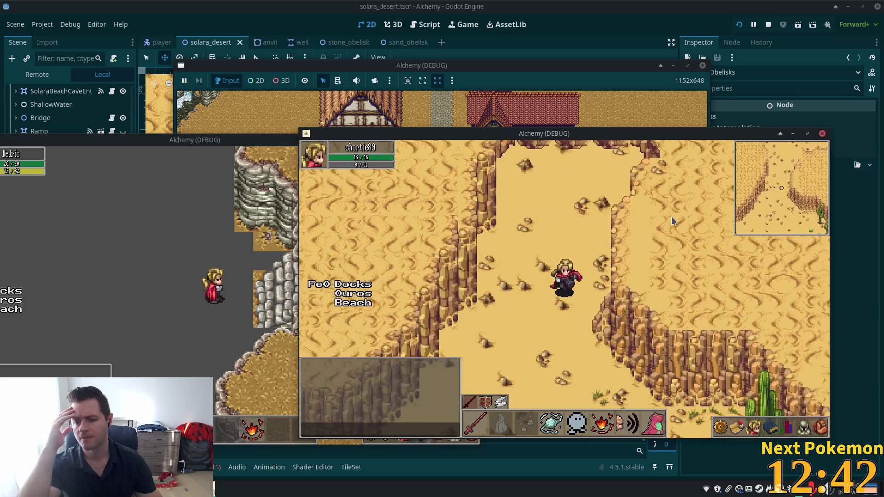
key("Down")
key("Down")
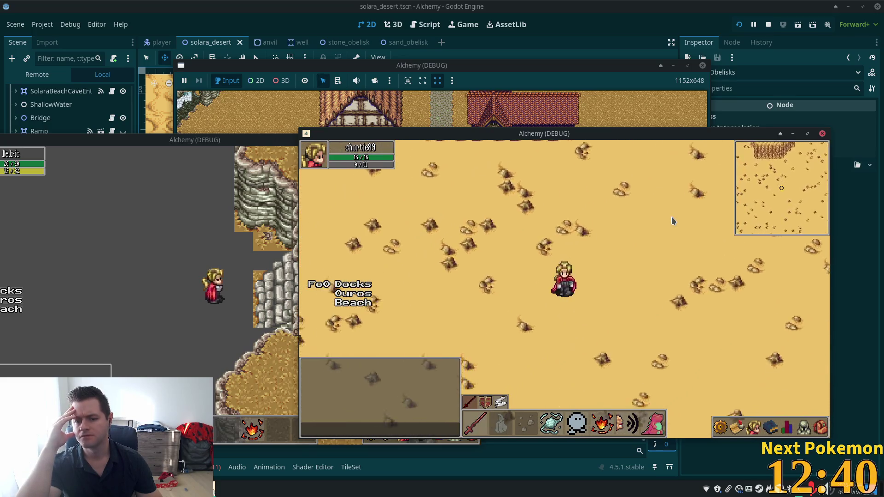
key("Down")
key("Down")
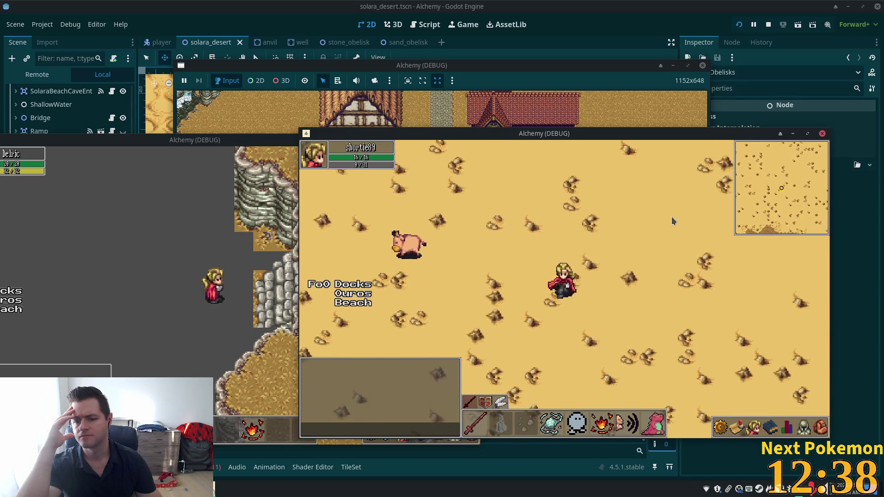
key("Down")
key("Down")
key("Right")
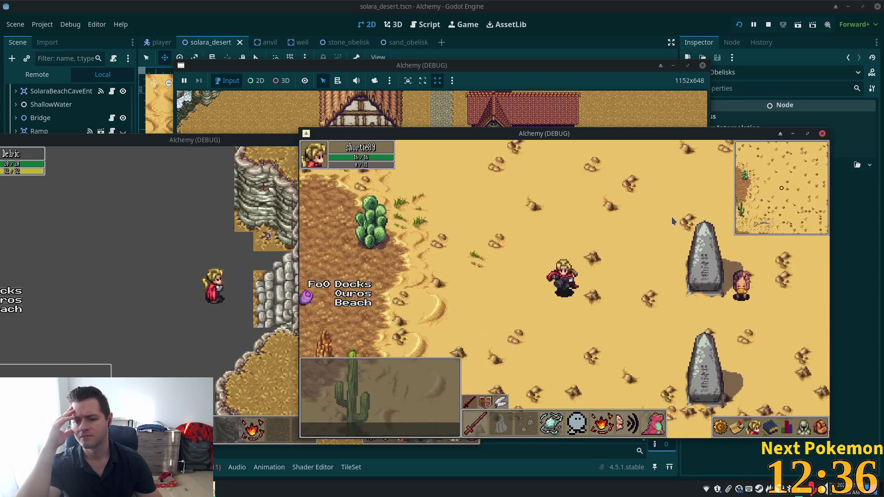
key("Down")
key("Right")
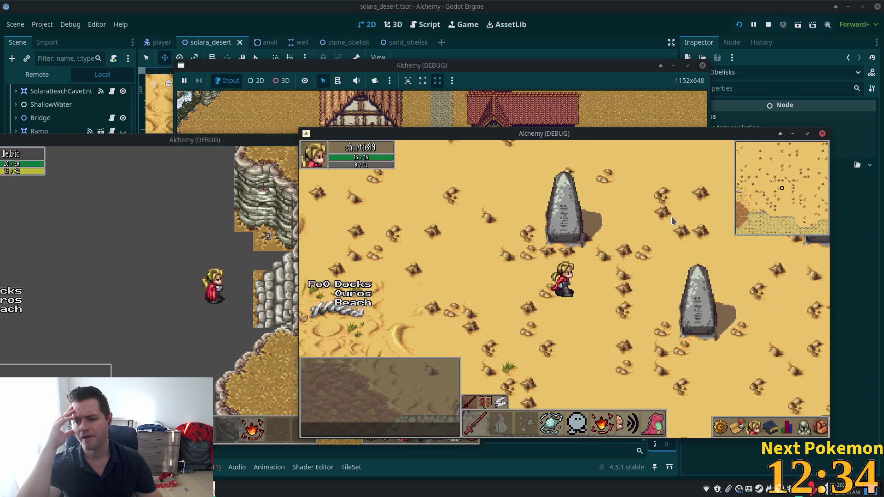
key("Left")
key("Down")
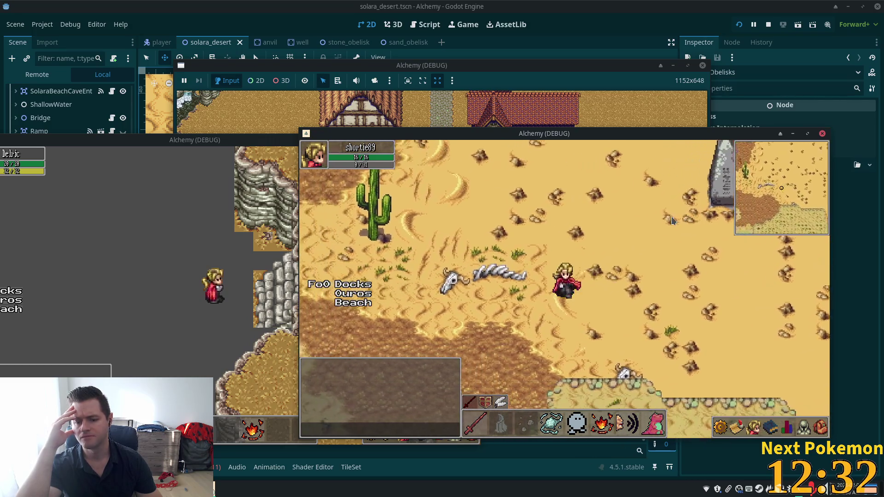
key("Down")
key("Left")
key("Down")
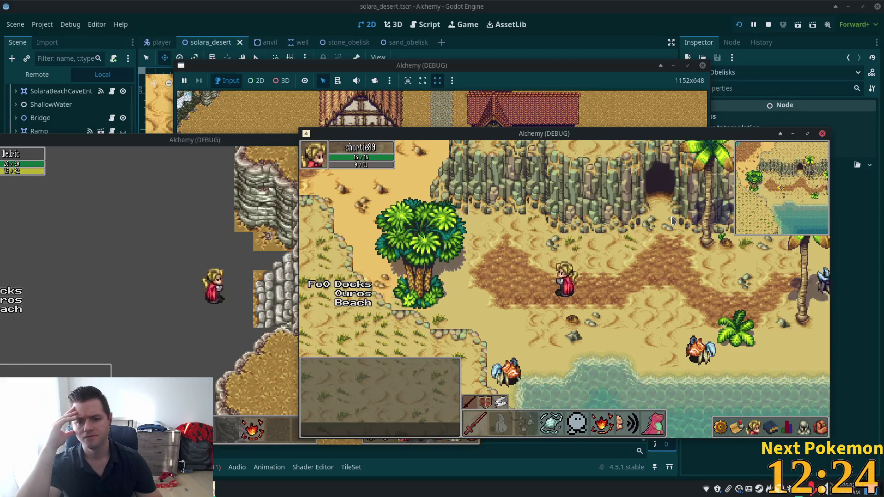
- Walk up the beach shore past the palm tree toward the oasis
key("Up")
key("Left")
key("Left")
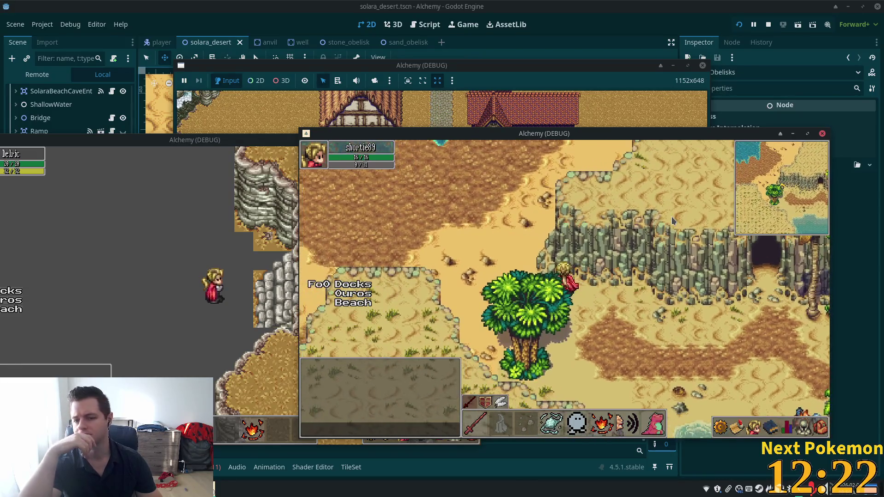
key("Left")
key("Up")
key("Up")
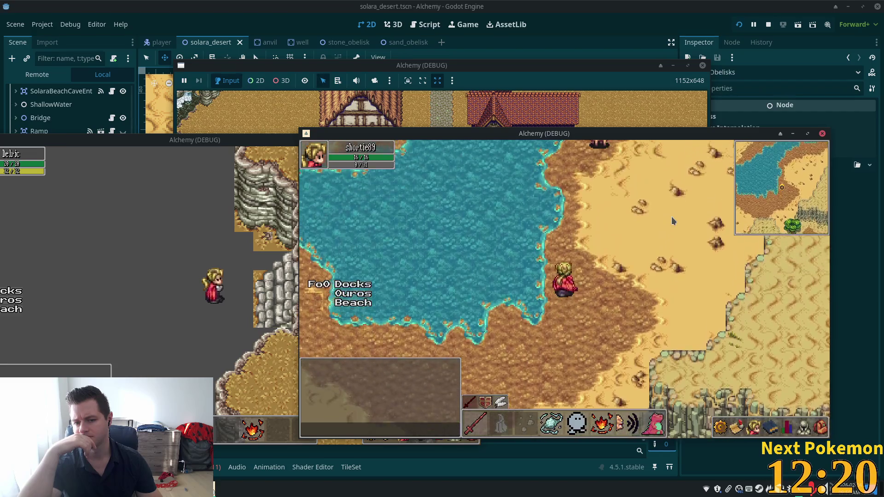
key("Up")
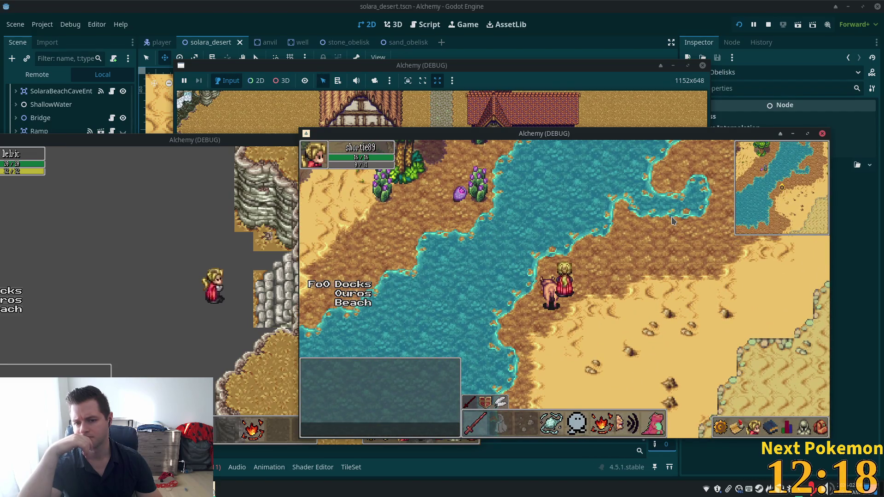
key("Up")
key("Right")
key("Up")
key("Right")
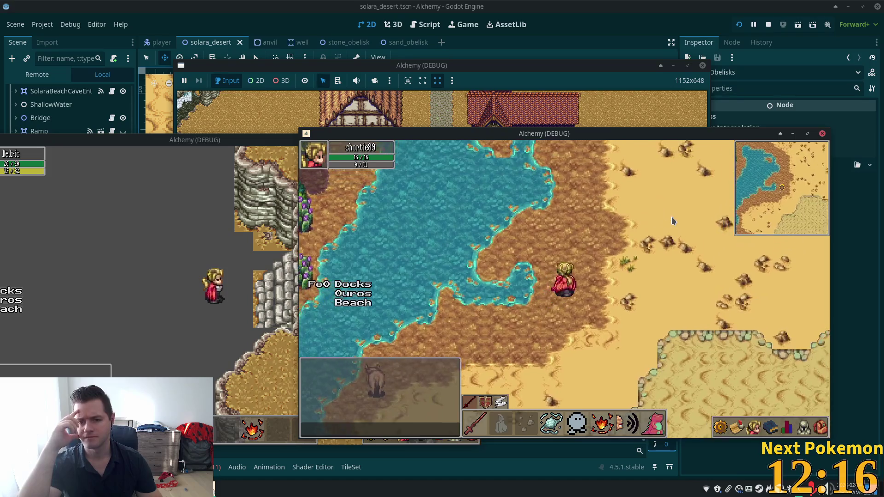
key("Up")
key("Up")
key("Left")
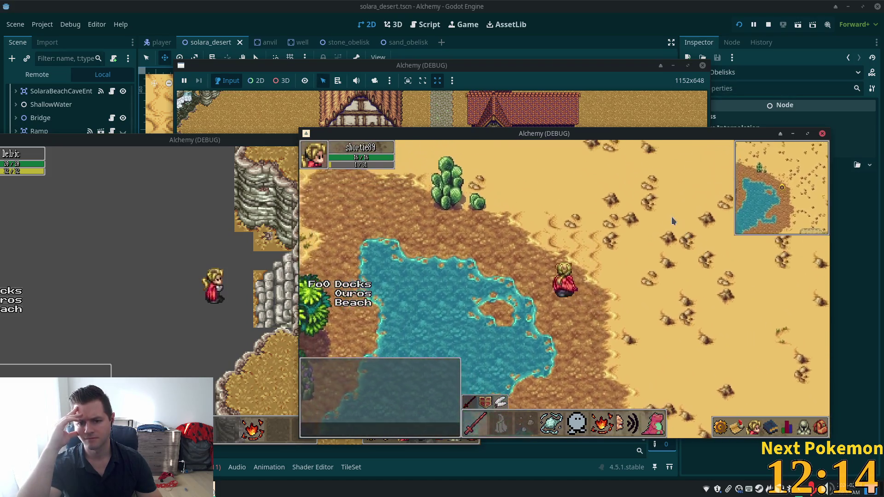
key("Up")
key("Left")
key("Right")
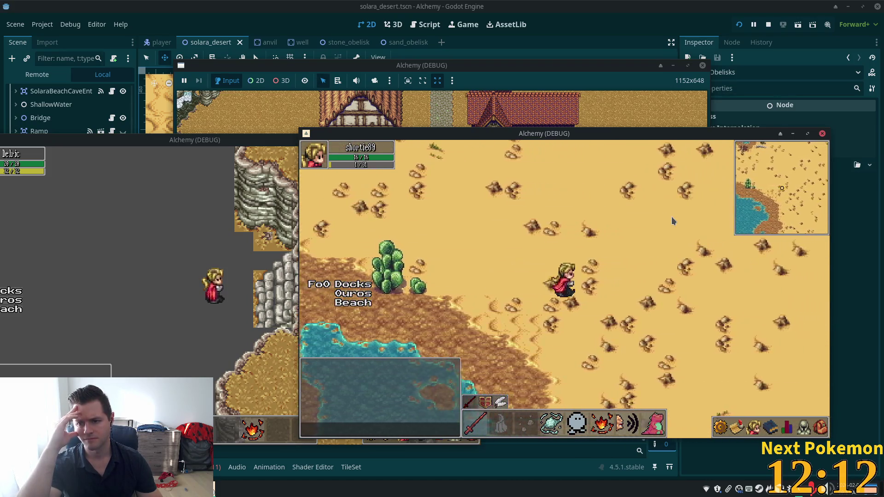
key("Up")
key("Up")
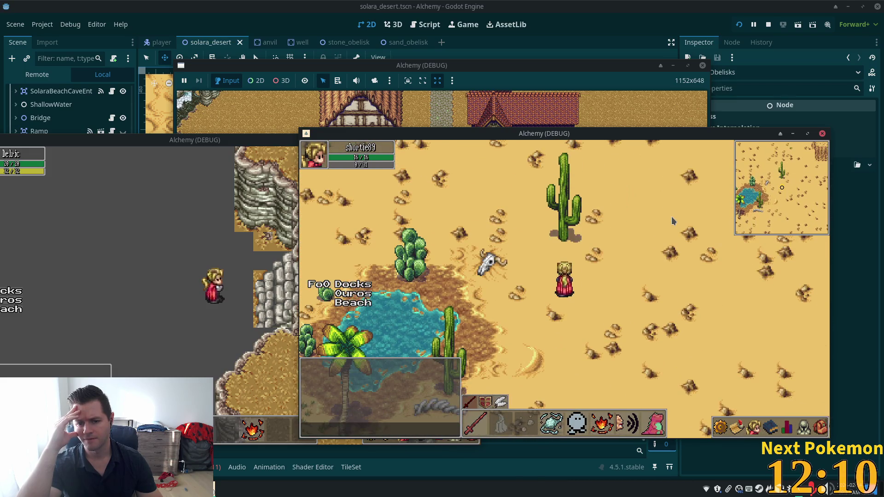
- Walk across the desert up to the obelisks and cave, then back toward the cliff
key("Down")
key("Left")
key("Right")
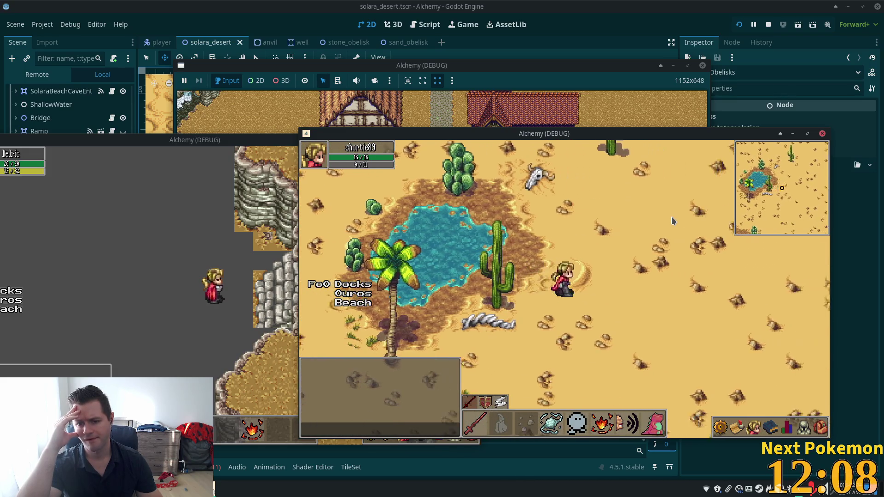
key("Up")
key("Right")
key("Right")
key("Down")
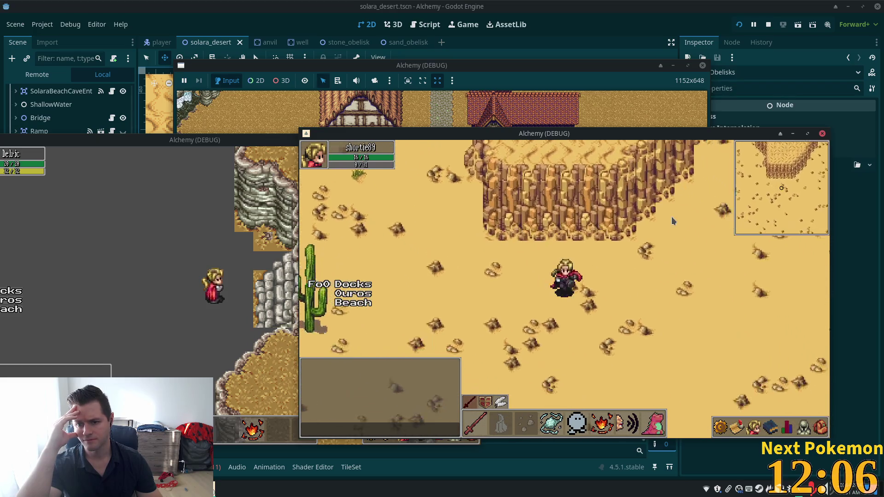
key("Right")
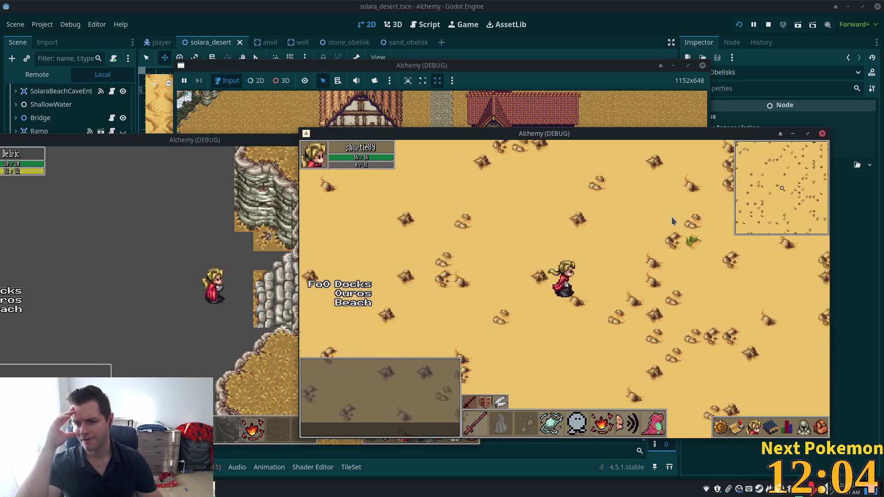
key("Up")
key("Right")
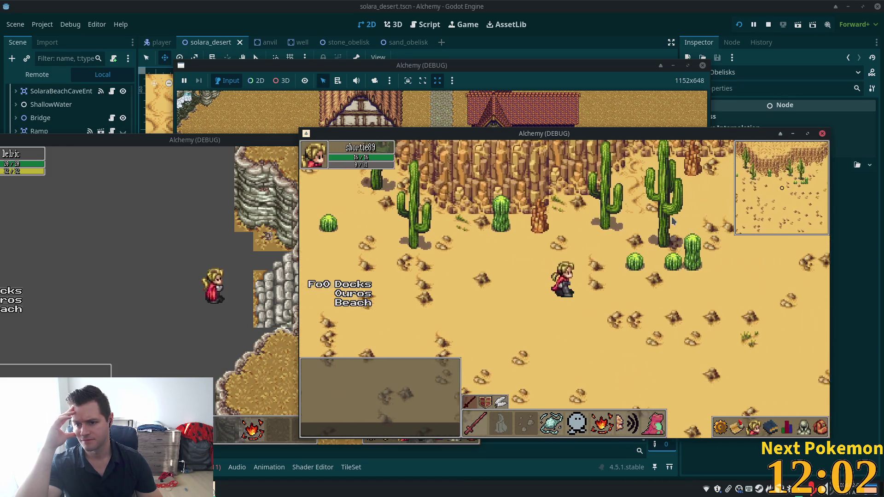
key("Up")
key("Down")
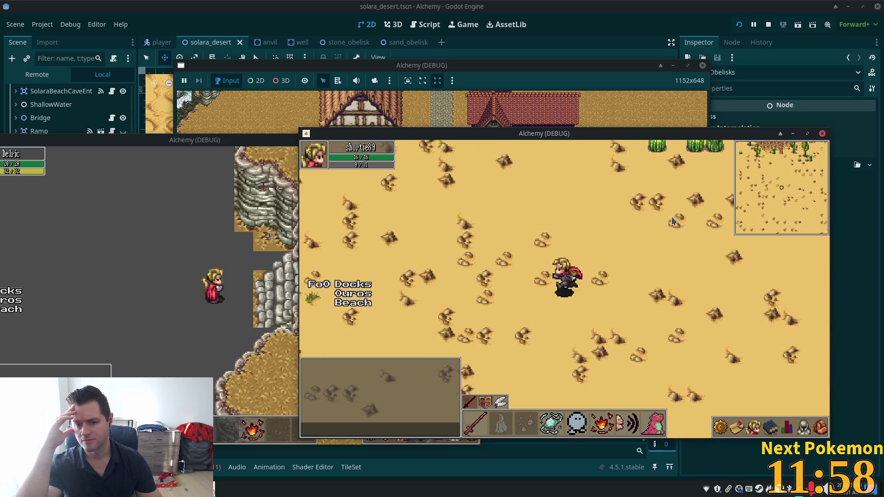
key("Up")
key("Up")
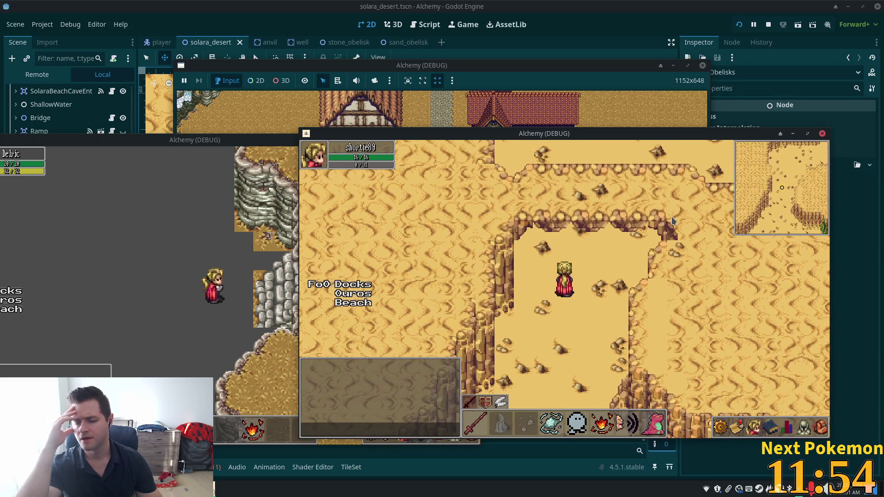
- Explore the next desert zone and canyon path, then stop the game with F8
key("Left")
key("Up")
key("Right")
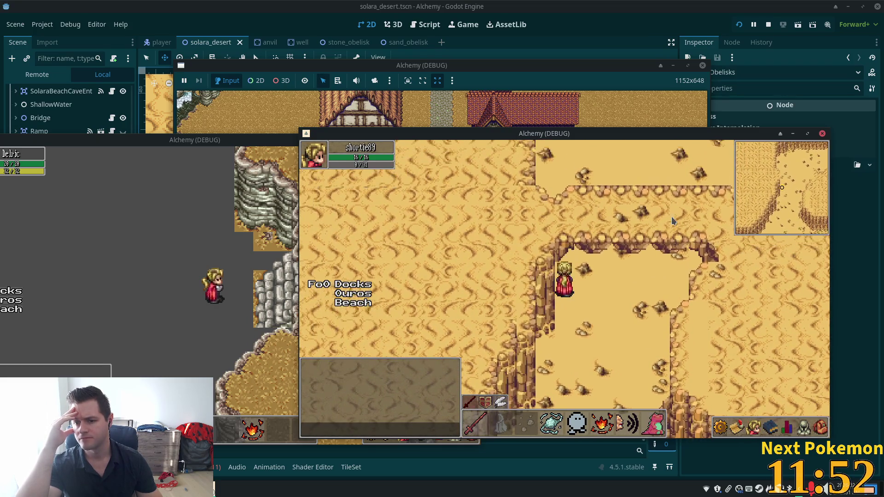
key("Up")
key("Right")
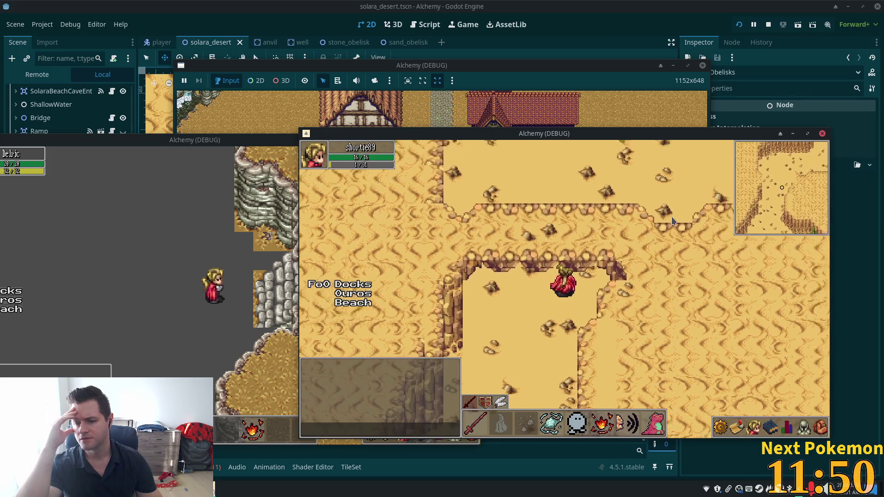
key("Up")
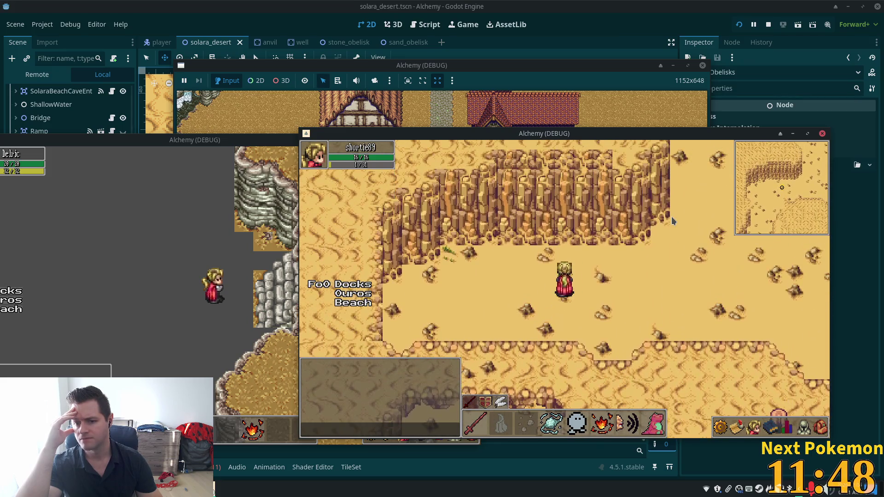
key("Right")
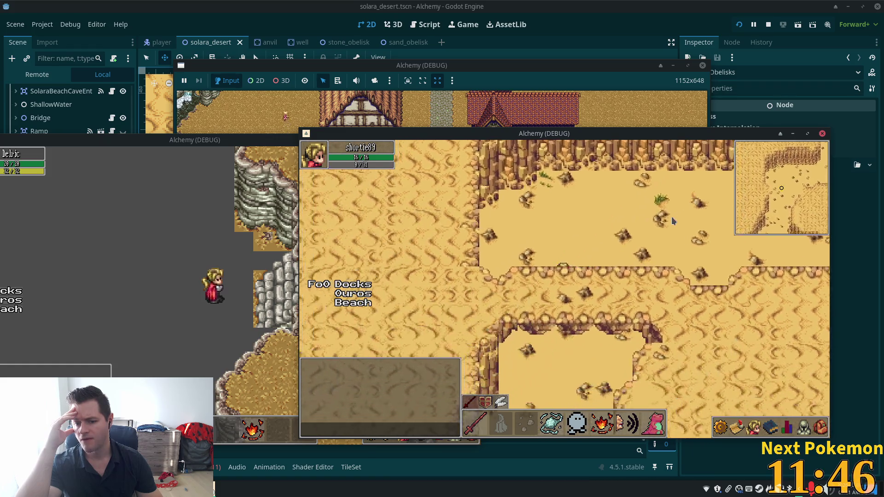
key("Down")
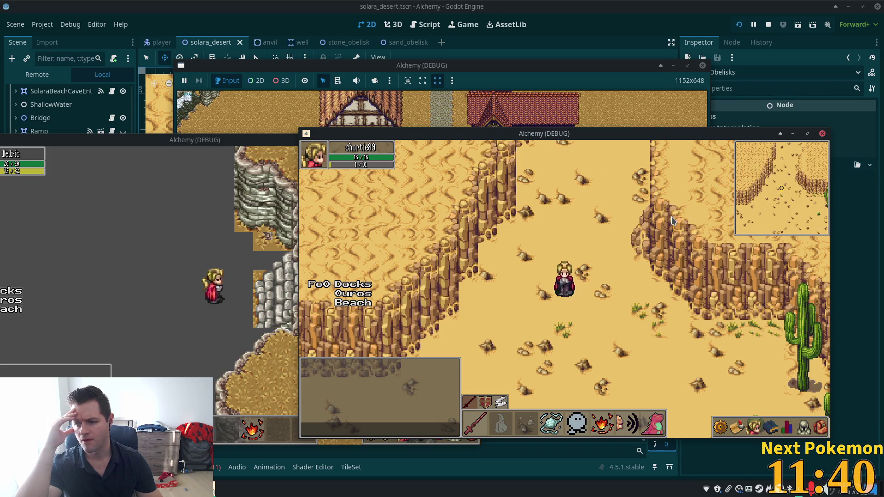
key("Left")
key("Up")
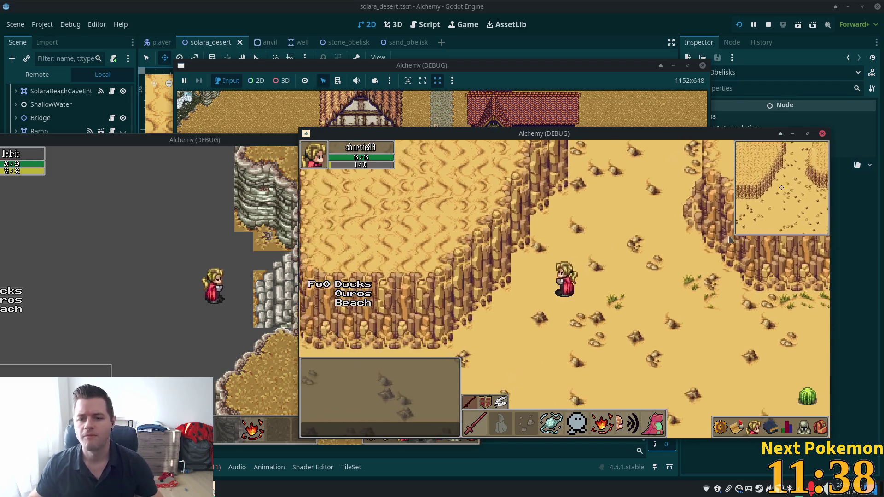
key("Up")
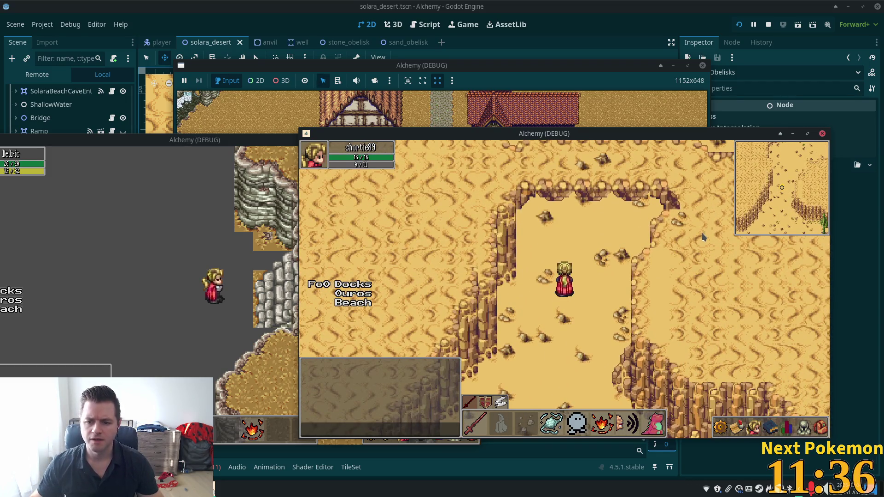
key("Up")
key("Down")
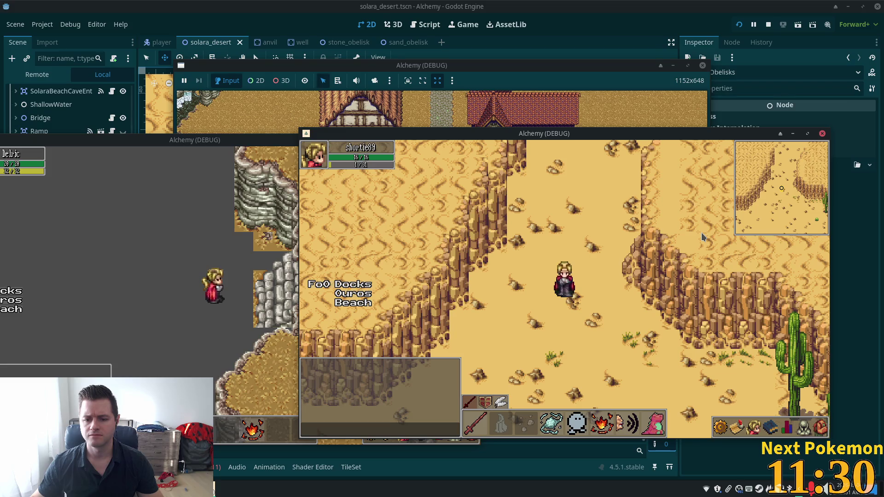
key("Down")
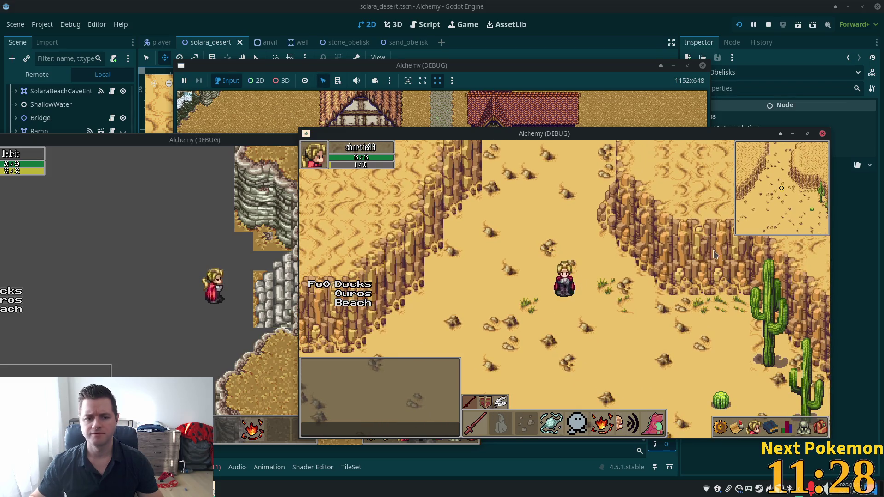
key("F8")
scroll(504, 261, "down", 11)
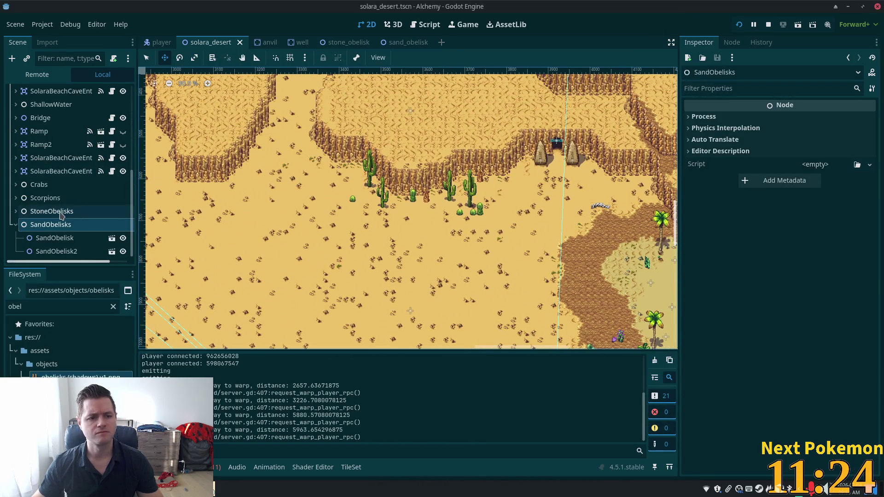
- Duplicate SandObelisk into SandObelisk3 beside the left cliff, placed under SandObelisk2
left_click(54, 238)
key("ctrl+d")
mouse_move(510, 210)
left_mouse_down()
mouse_move(248, 194)
mouse_move(225, 200)
left_mouse_up()
scroll(277, 175, "up", 6)
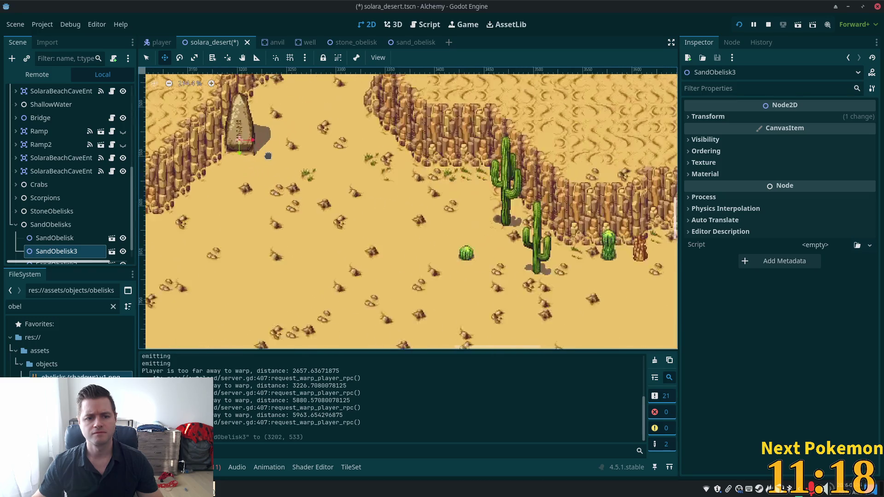
scroll(281, 182, "up", 1)
left_click_drag(341, 269, 343, 285)
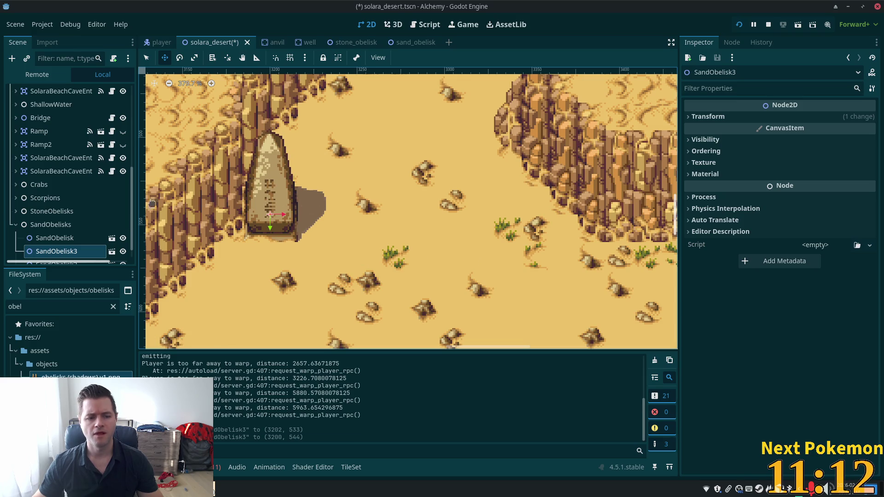
scroll(71, 238, "down", 1)
left_click_drag(71, 238, 69, 255)
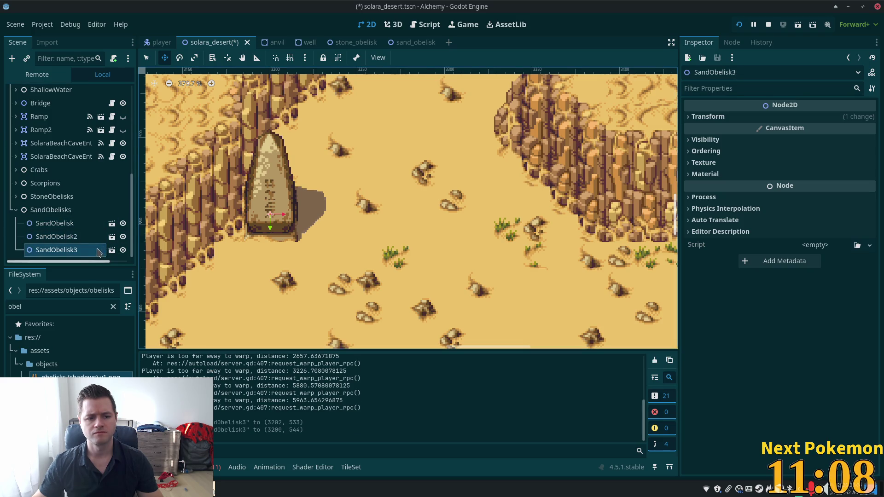
- Duplicate it into SandObelisk4 and place it by the right rock wall at (3344, 544)
key("ctrl+d")
left_click_drag(313, 216, 561, 230)
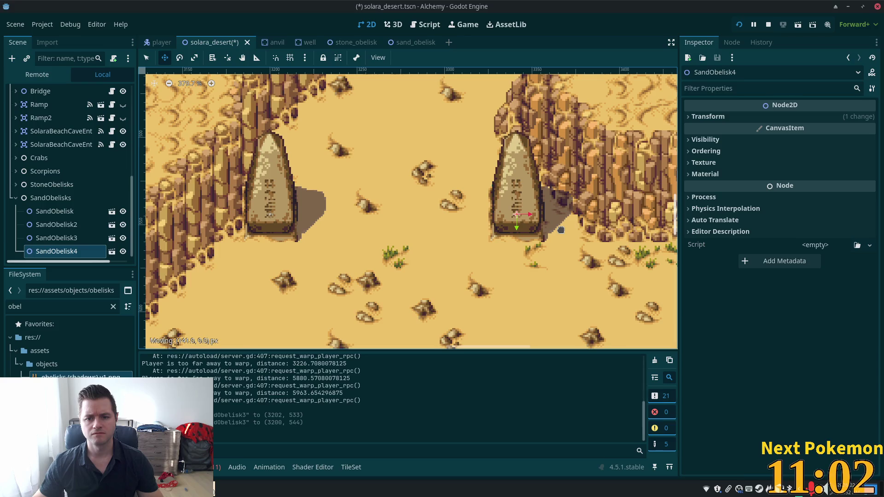
left_click_drag(561, 230, 565, 230)
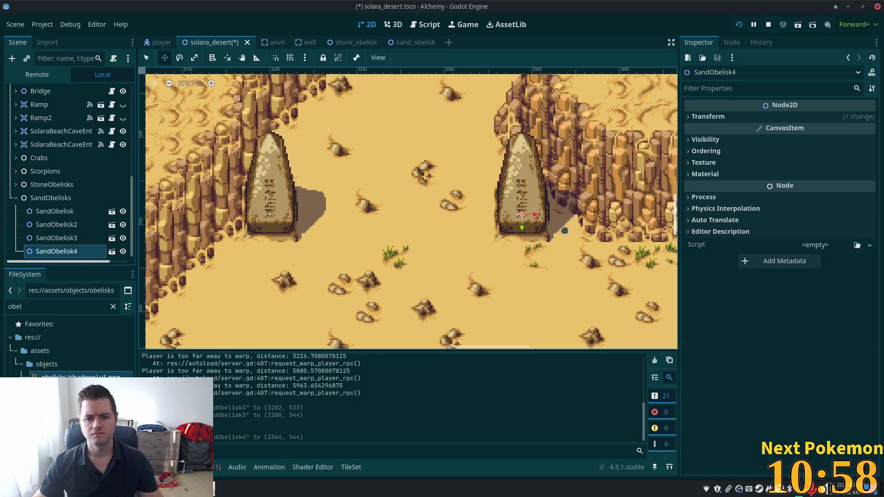
scroll(565, 230, "down", 5)
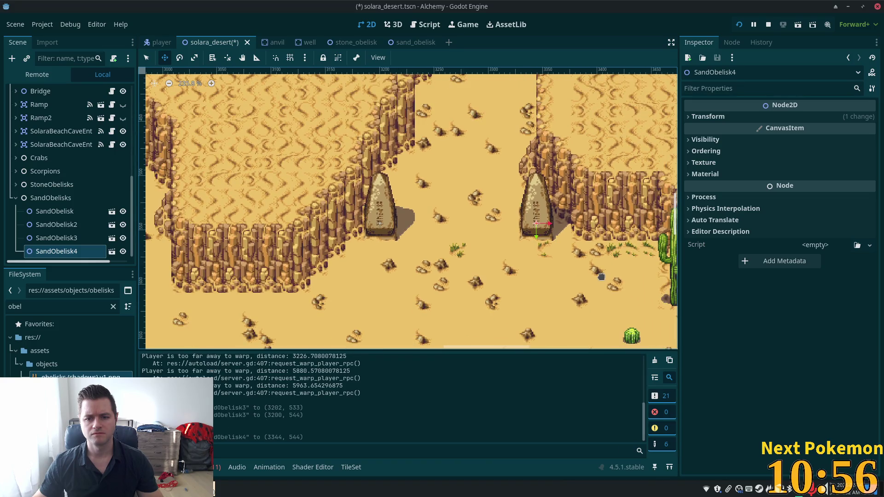
scroll(601, 276, "down", 7)
- Save the scene and bring the brown dirt patch into view
key("ctrl+s")
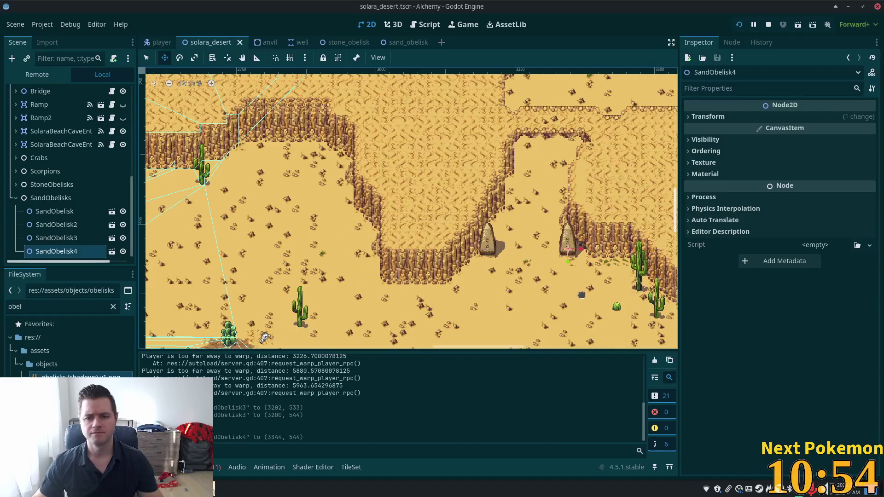
mouse_move(601, 276)
left_mouse_down()
mouse_move(397, 162)
mouse_move(460, 212)
mouse_move(557, 88)
left_mouse_up()
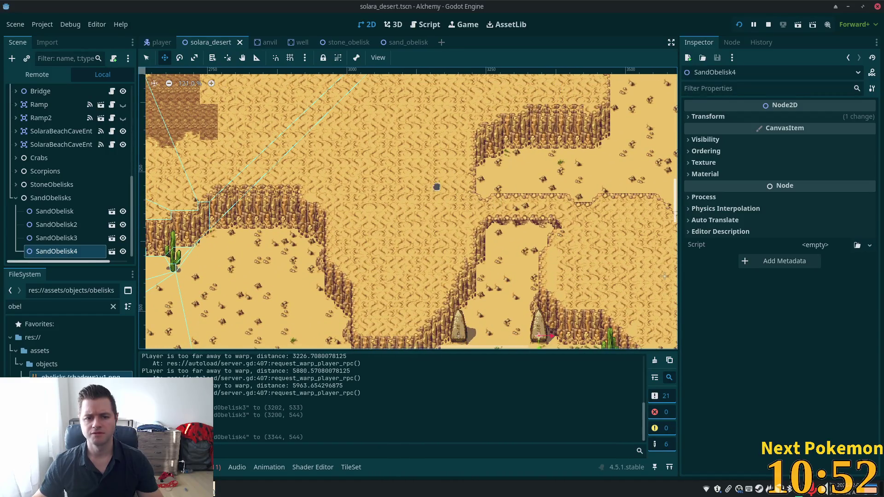
mouse_move(436, 188)
left_mouse_down()
mouse_move(640, 271)
mouse_move(616, 256)
mouse_move(630, 295)
left_mouse_up()
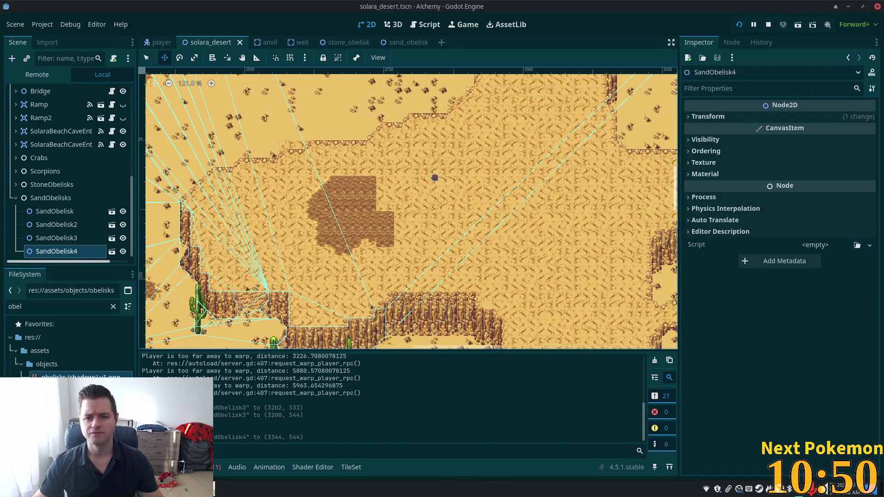
mouse_move(554, 273)
left_mouse_down()
mouse_move(367, 216)
mouse_move(505, 221)
left_mouse_up()
scroll(414, 221, "down", 3)
scroll(505, 221, "down", 13)
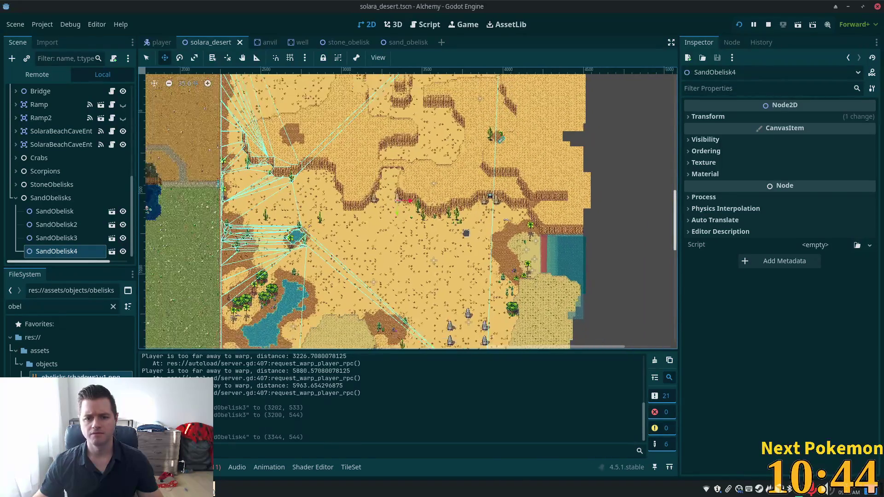
scroll(468, 218, "down", 1)
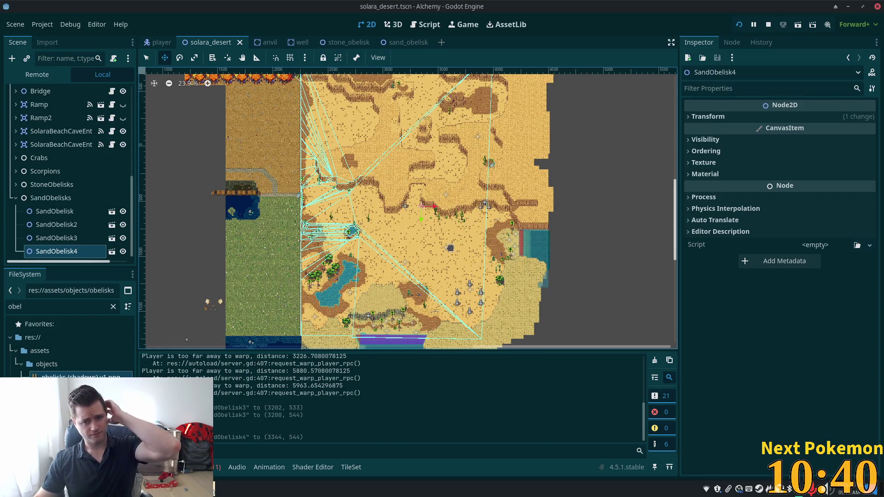
- Select the SandObelisks node and return the Scene dock to the top
scroll(428, 220, "up", 1)
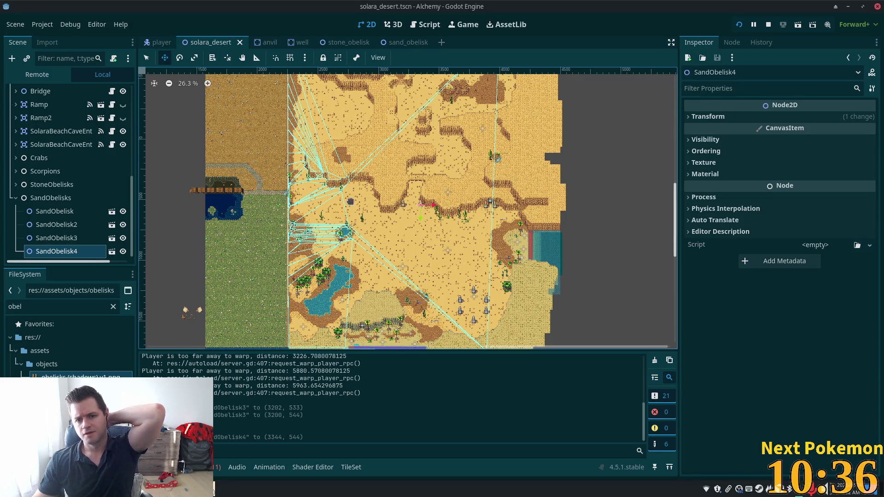
scroll(354, 216, "up", 1)
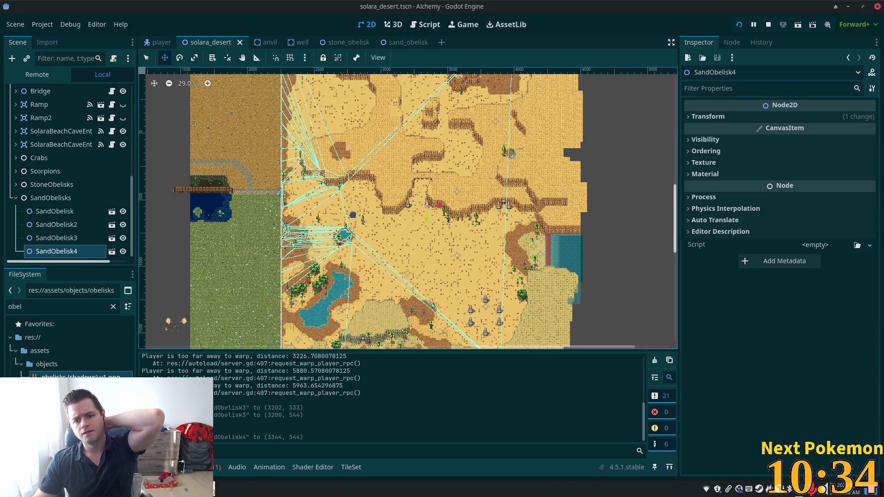
scroll(353, 214, "up", 5)
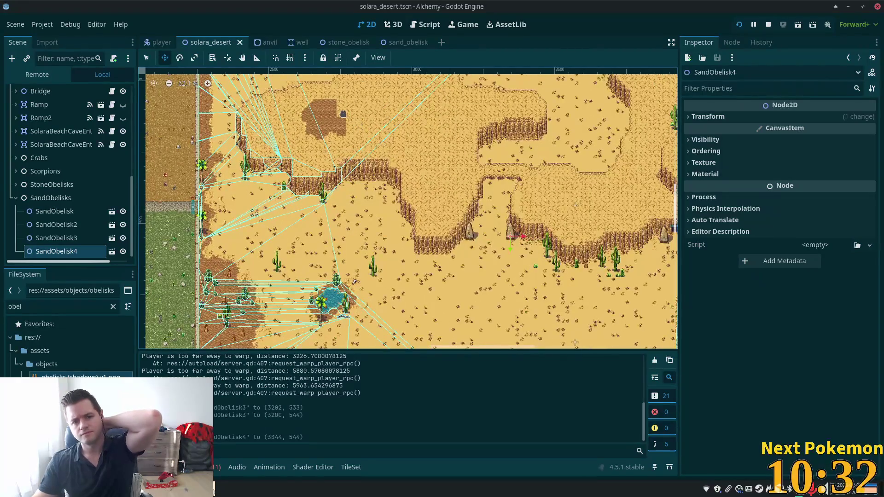
scroll(347, 122, "up", 2)
scroll(347, 122, "up", 2)
scroll(348, 121, "up", 2)
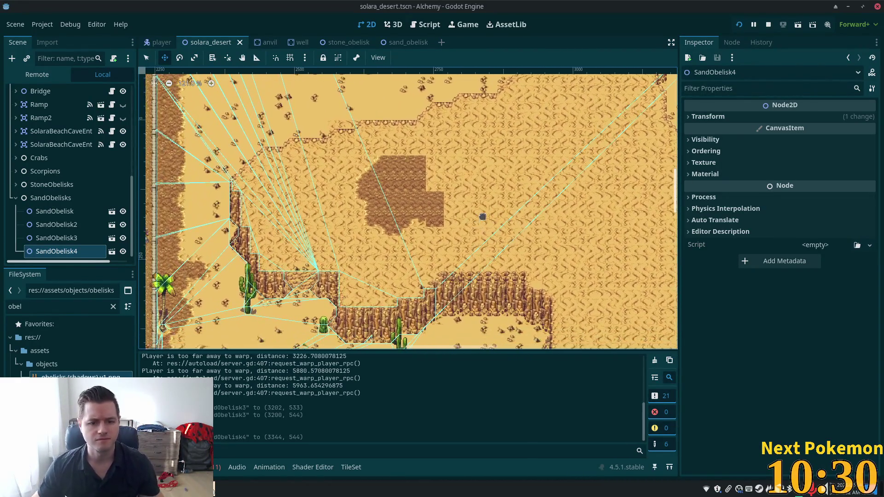
left_click(55, 198)
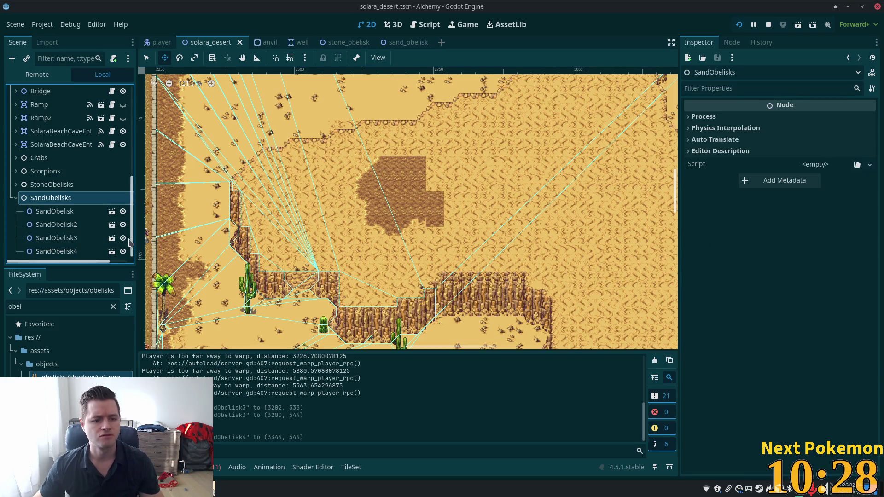
scroll(132, 235, "up", 10)
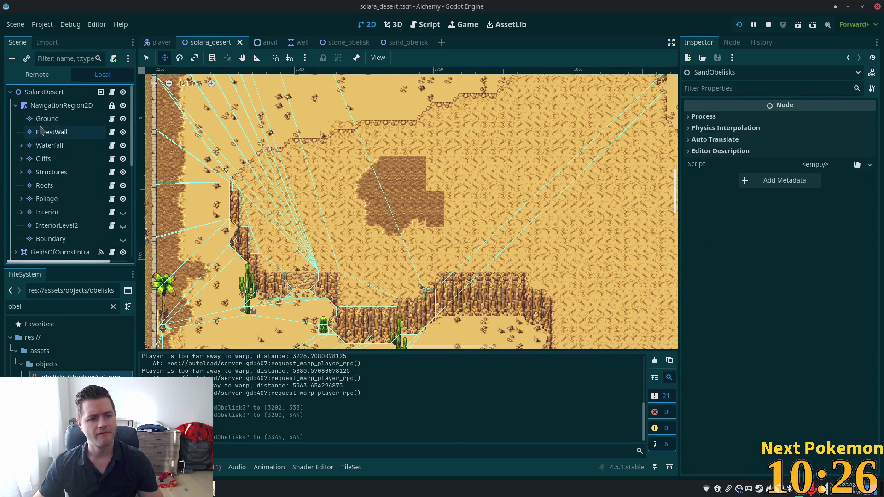
- Make the Ground tile layer active, enlarge the tile palette, and center the view on the dirt patch
left_click(48, 132)
left_click(41, 121)
scroll(428, 193, "up", 5)
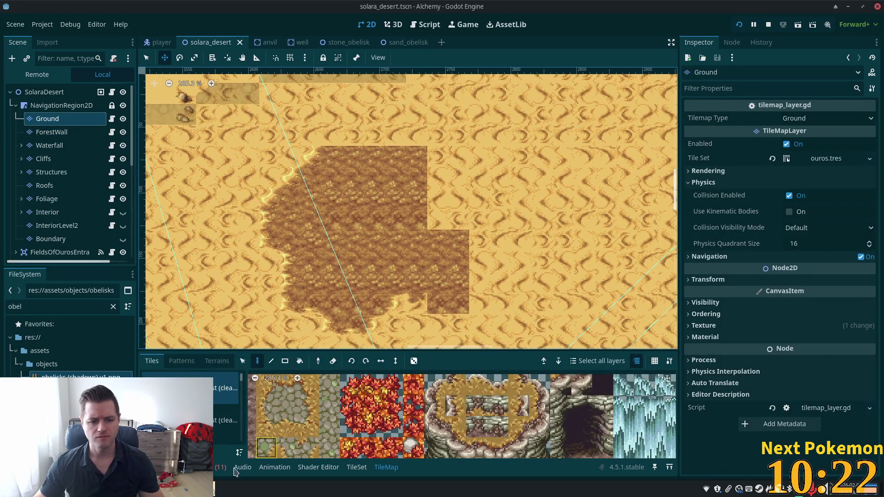
left_click_drag(212, 351, 213, 306)
scroll(329, 209, "down", 2)
left_click_drag(329, 209, 339, 197)
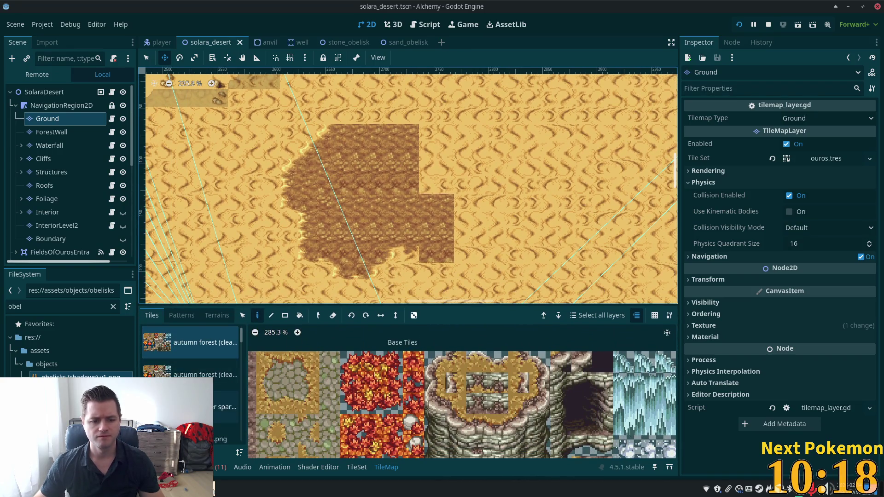
scroll(191, 359, "down", 10)
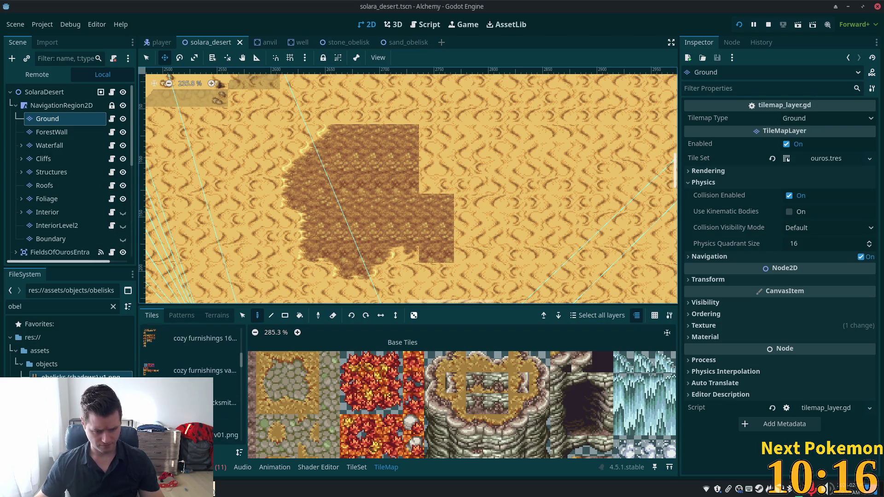
- Use the desert tileset as the source and paint dirt tiles along the patch's top edge
left_click(226, 435)
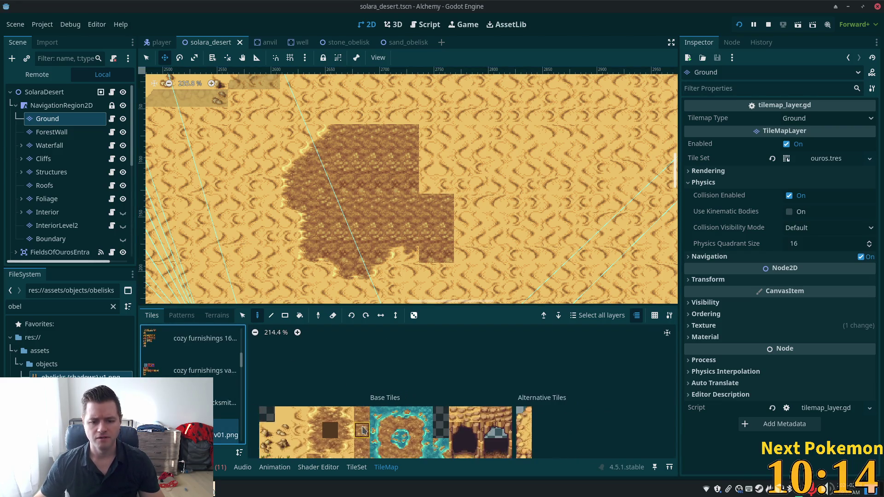
scroll(373, 396, "down", 2)
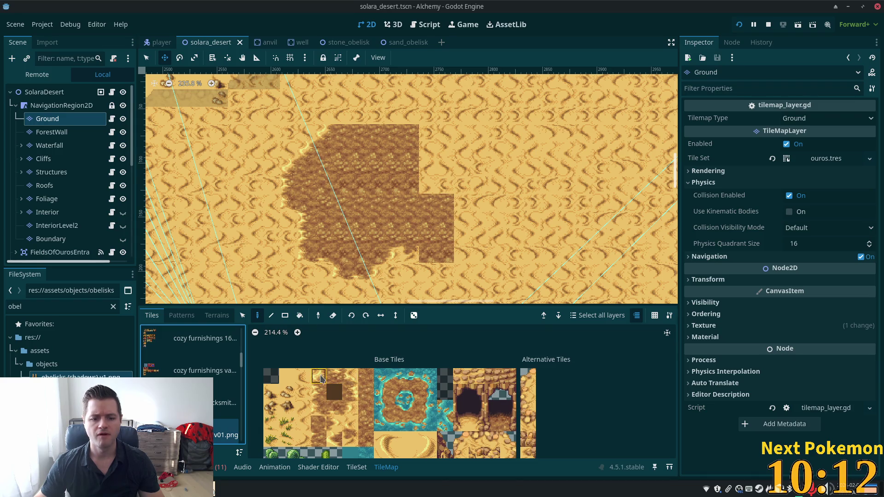
left_click(318, 376)
left_click(147, 58)
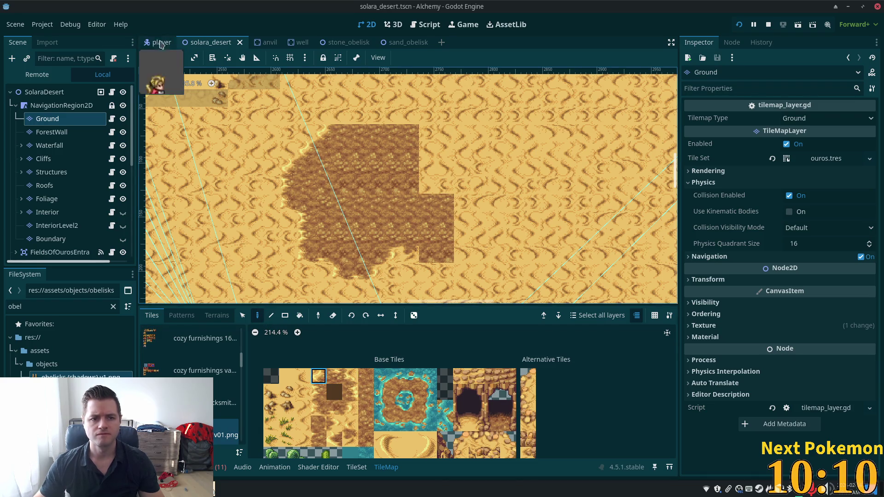
left_click(337, 119)
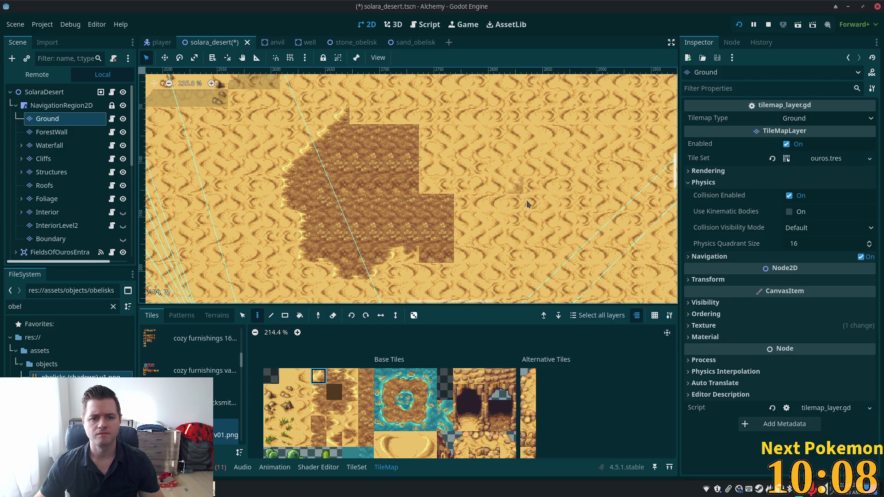
left_click(334, 376)
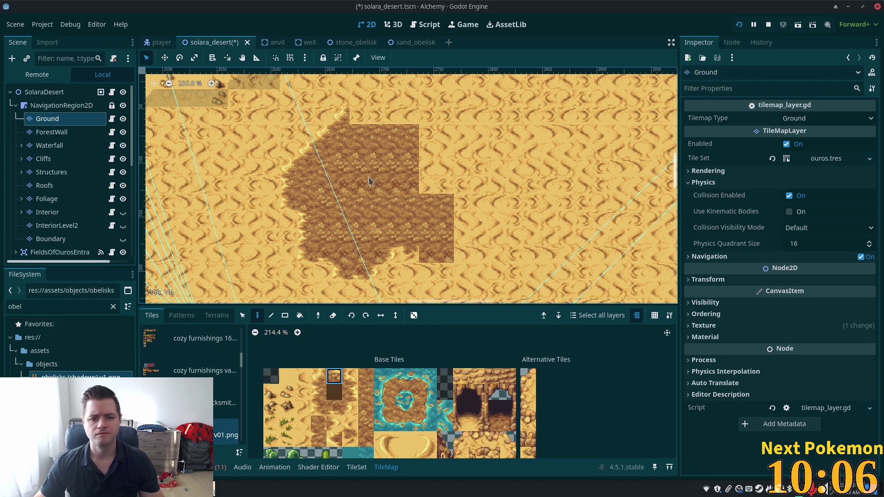
left_click(363, 117)
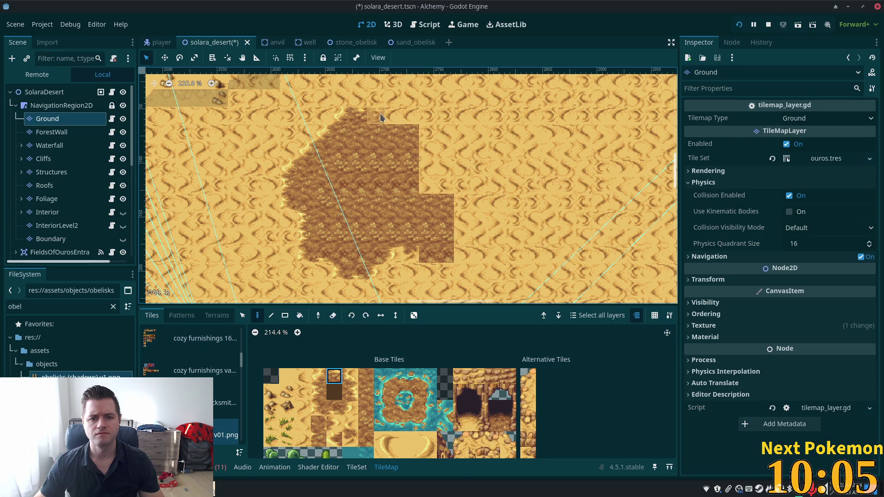
left_click(347, 378)
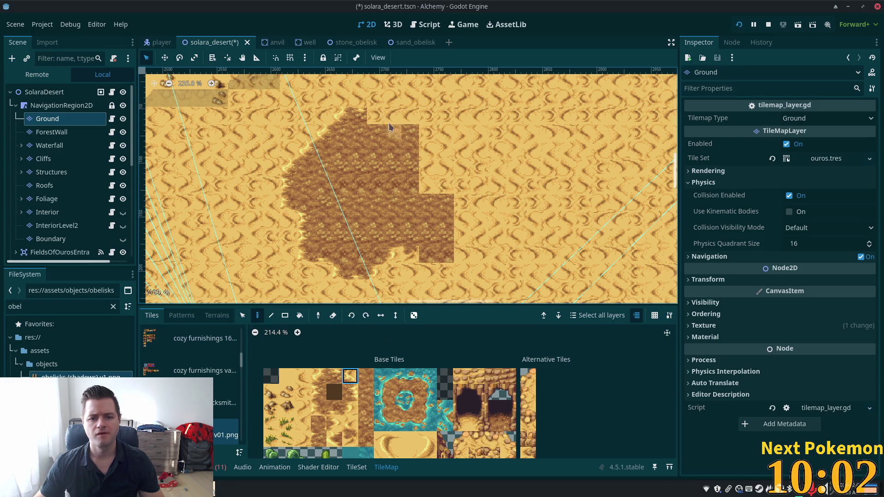
scroll(441, 74, "up", 3)
scroll(440, 74, "down", 2)
scroll(440, 73, "right", 2)
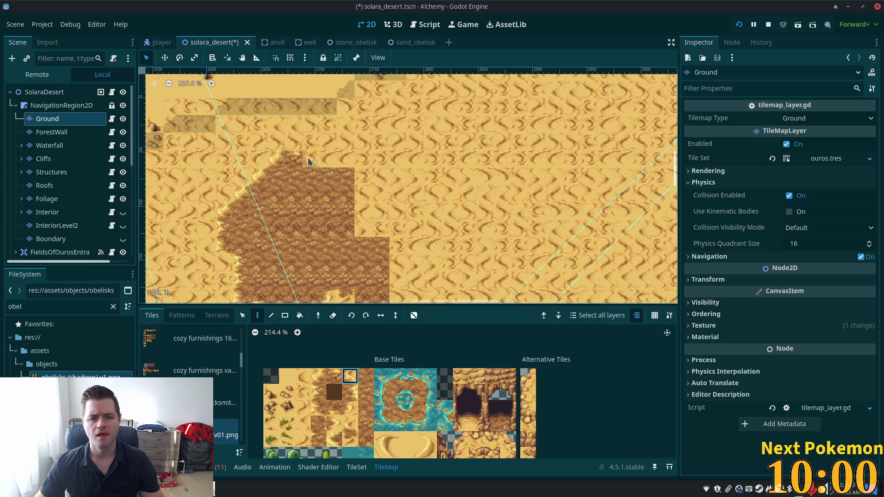
- Paint darker dirt tiles into the notch and upper-right gap of the patch's right edge
left_click(332, 377)
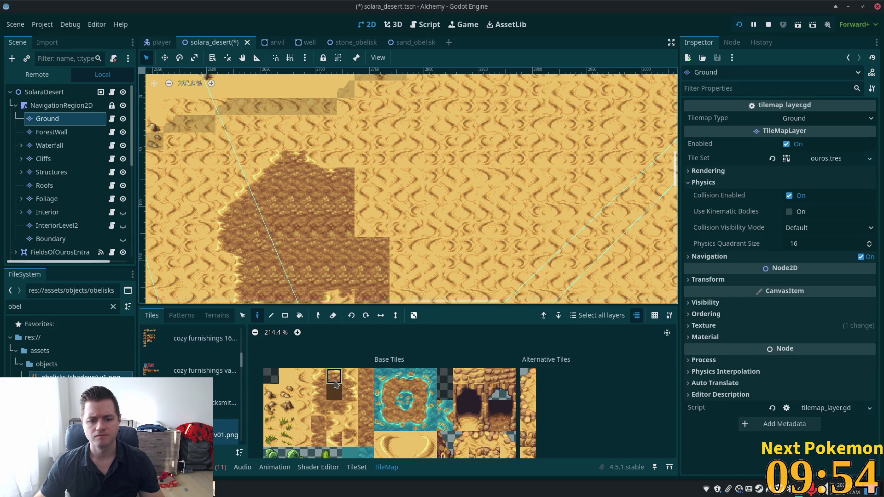
left_click(351, 379)
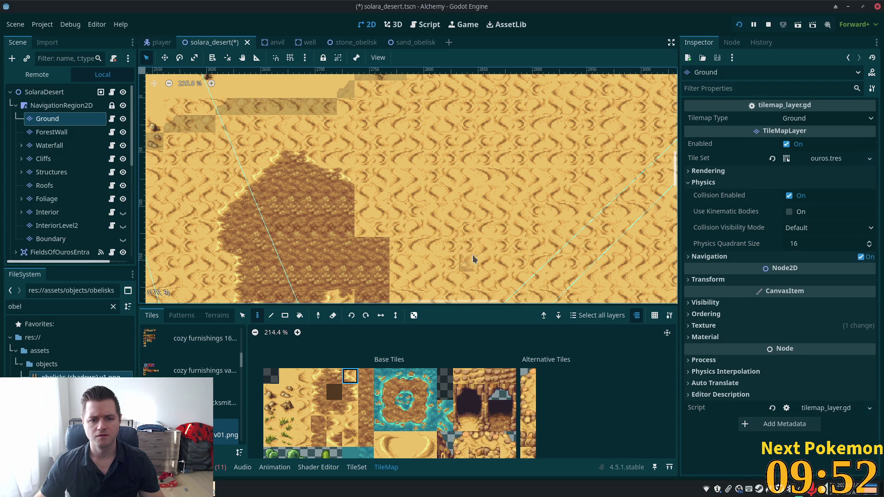
mouse_move(474, 256)
left_mouse_down()
mouse_move(506, 197)
mouse_move(481, 213)
left_mouse_up()
left_click(335, 273, "ctrl")
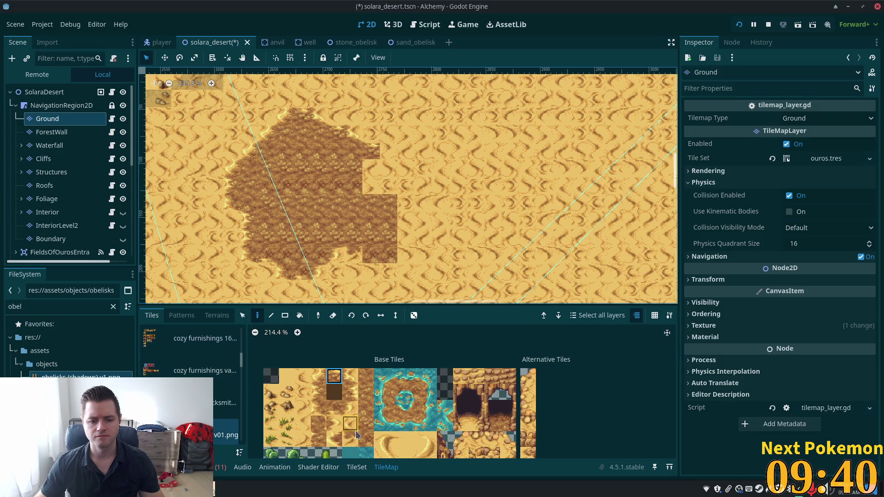
left_click(351, 431)
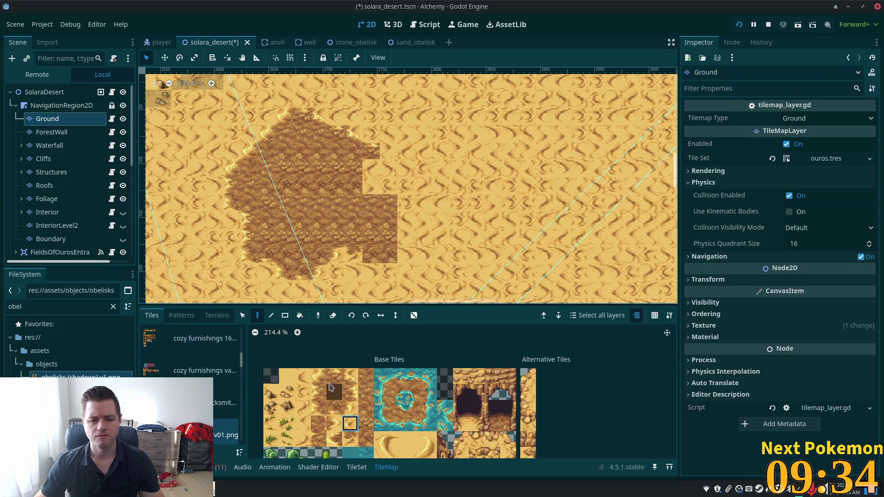
left_click(389, 151)
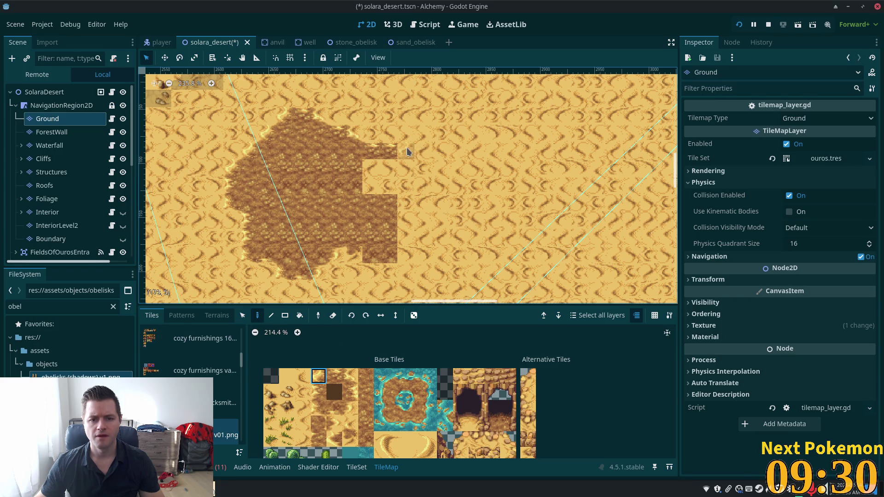
left_click(406, 134)
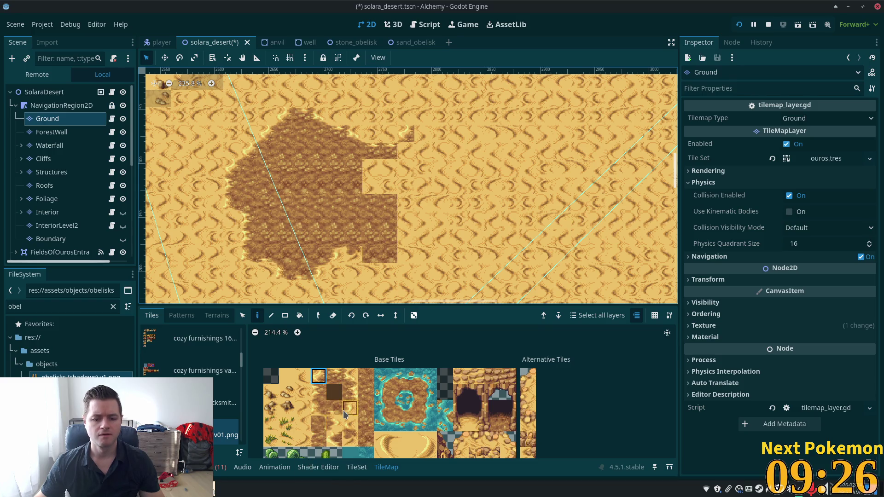
- Paint a column of dirt down the patch's right side, then pick a lower sand-edge tile
left_click(365, 393)
mouse_move(406, 185)
left_mouse_down()
mouse_move(405, 149)
mouse_move(380, 183)
mouse_move(399, 178)
left_mouse_up()
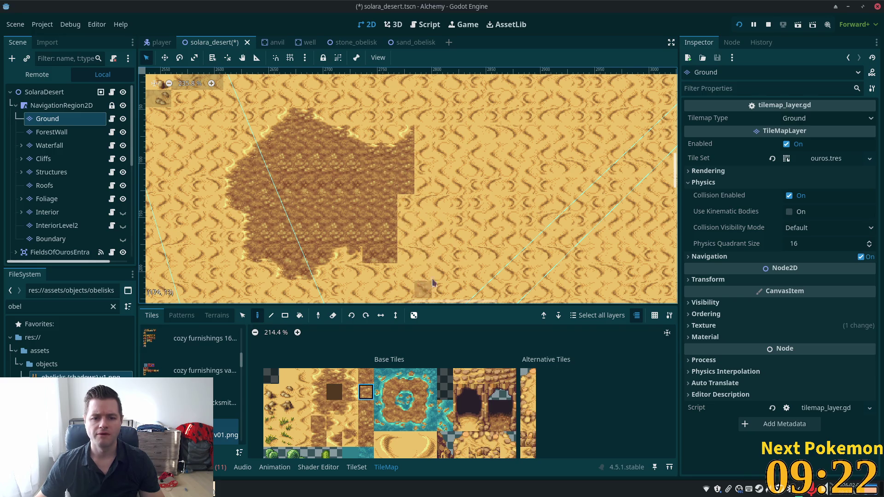
scroll(423, 231, "down", 5)
scroll(423, 232, "right", 3)
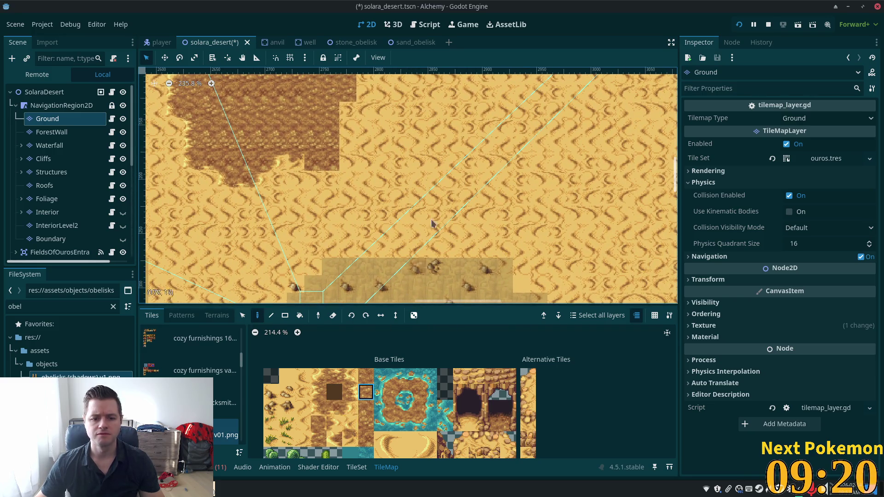
scroll(463, 256, "left", 3)
scroll(463, 256, "up", 2)
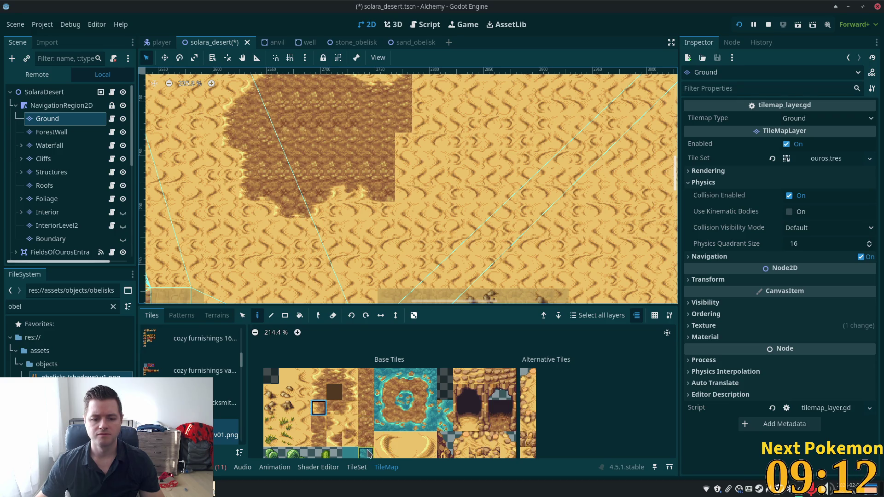
left_click(353, 438)
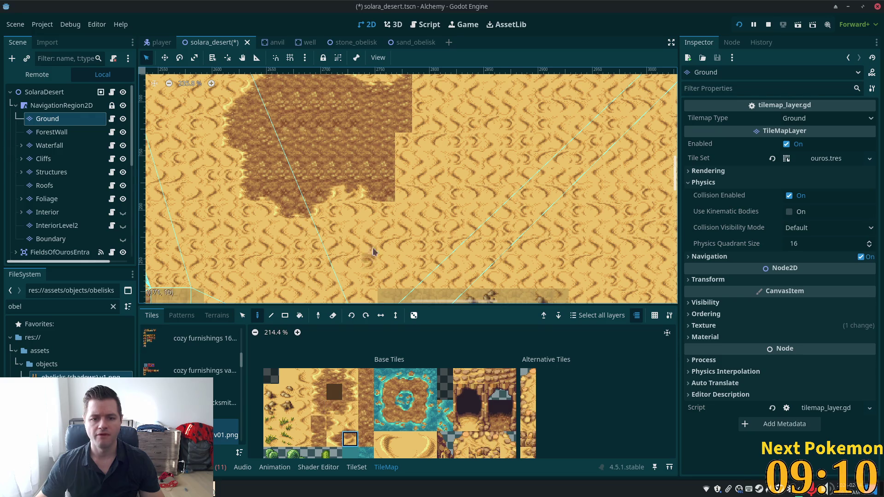
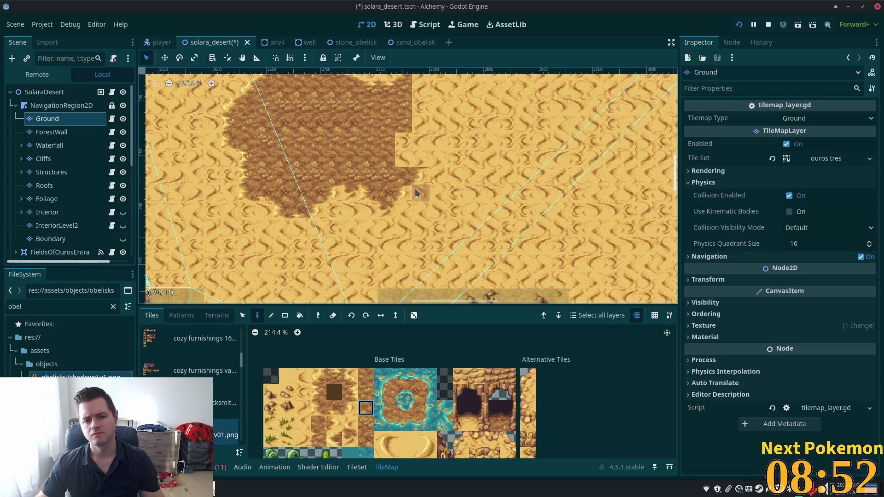
- Pick a single dirt-edge tile and paint a dark edge tile beside the rocky patch
left_click(370, 395)
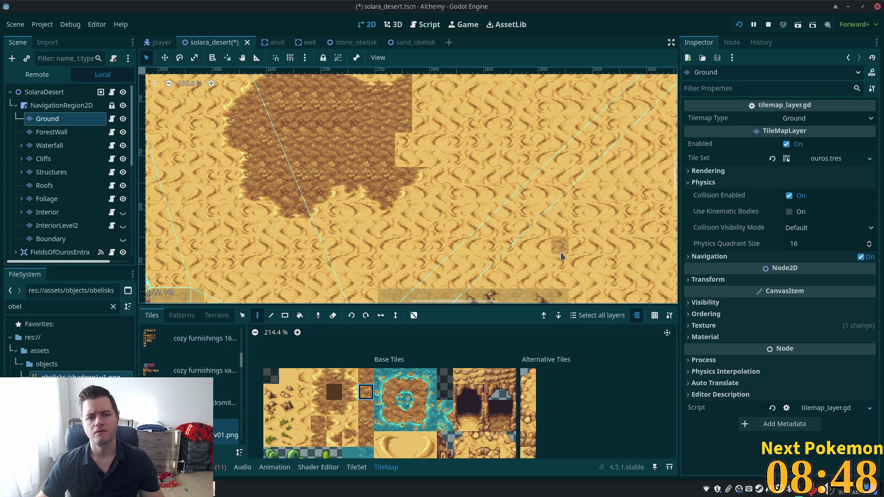
scroll(520, 237, "up", 2)
scroll(520, 237, "right", 2)
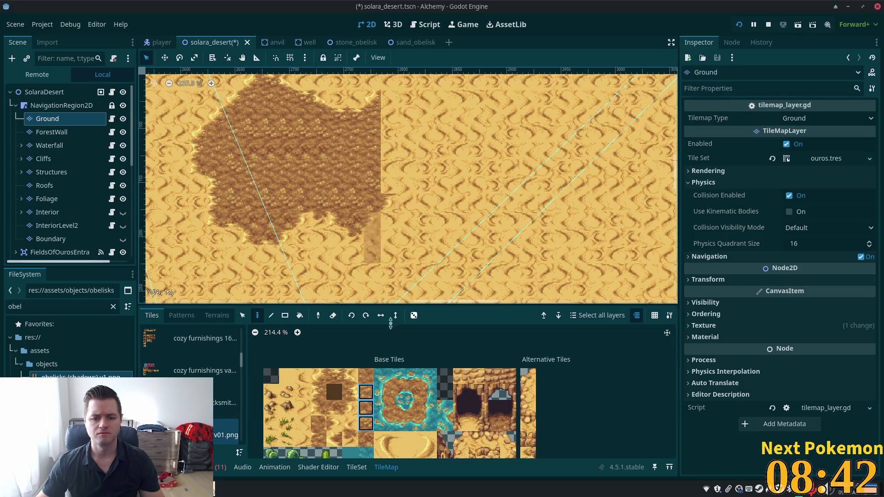
left_click(350, 407)
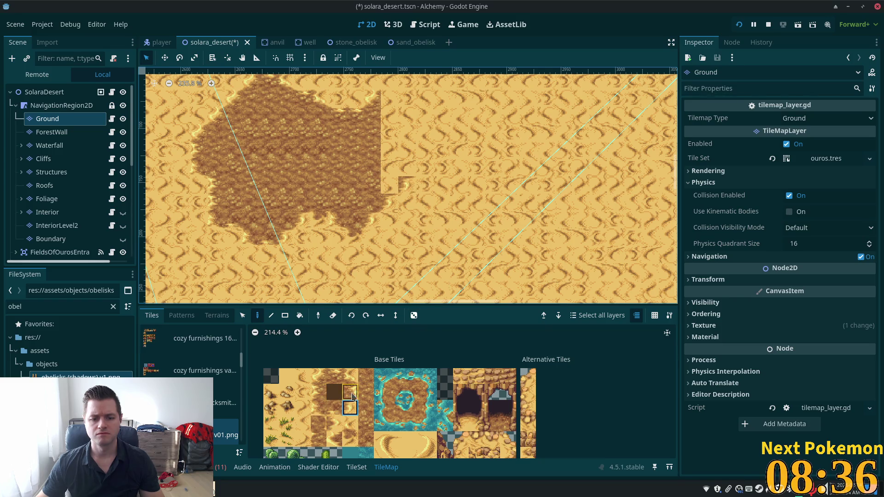
left_click(352, 393)
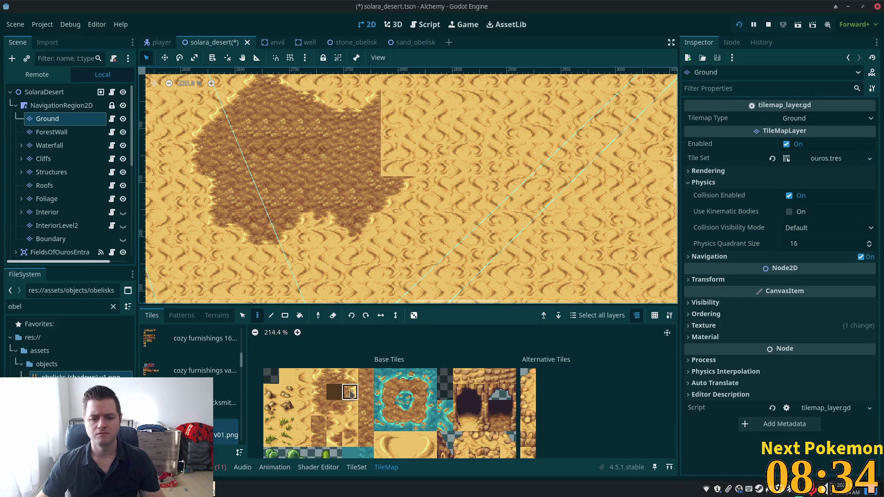
left_click(409, 166)
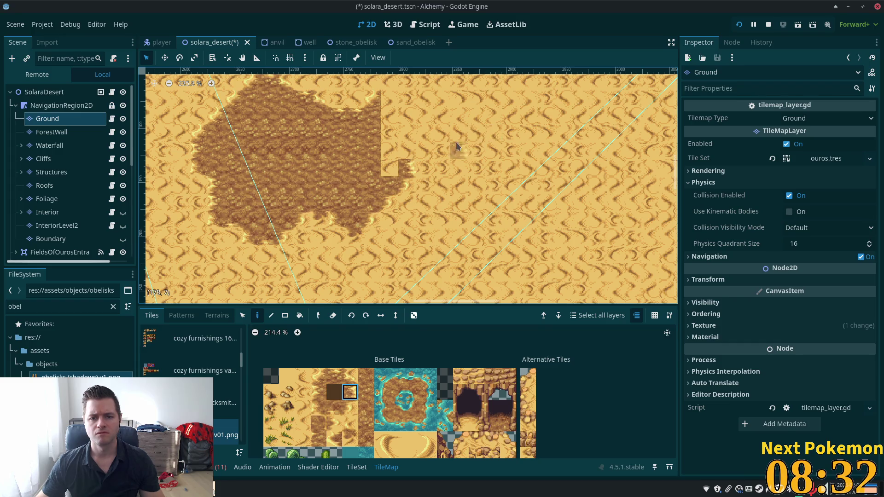
- Paint a dirt corner tile at the upper edge of the patch
left_click(352, 408)
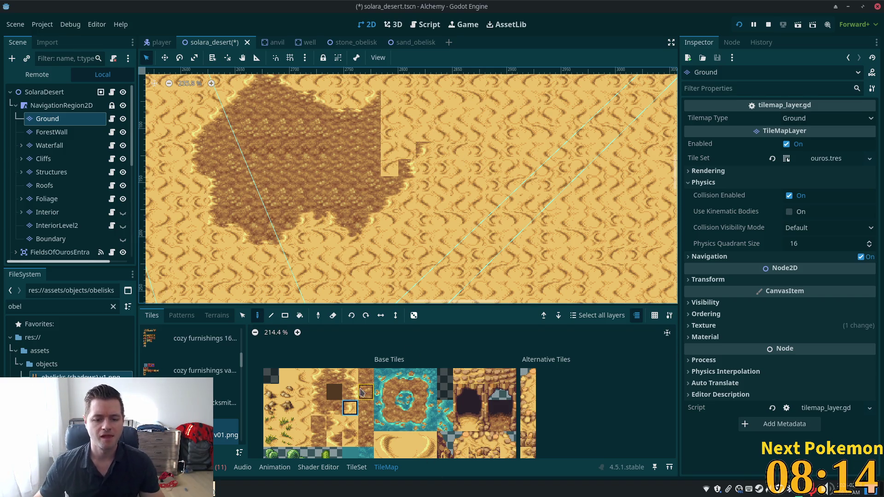
left_click(355, 393)
left_click(425, 134)
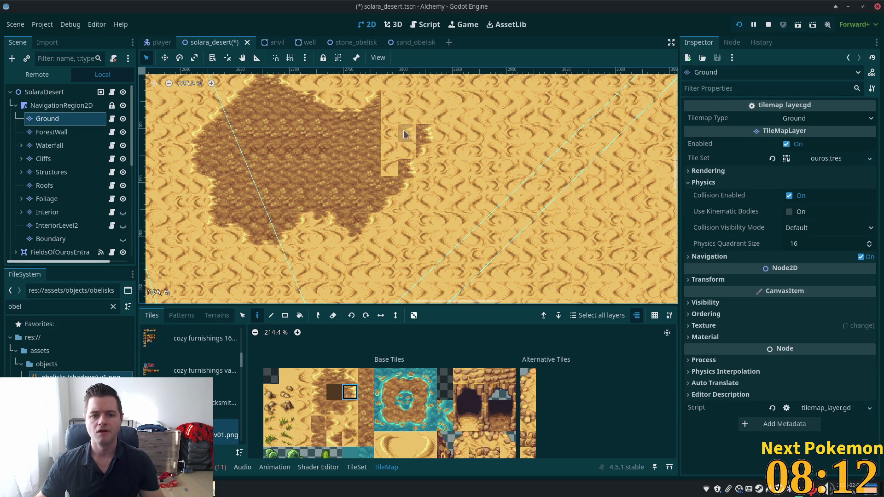
scroll(442, 100, "up", 2)
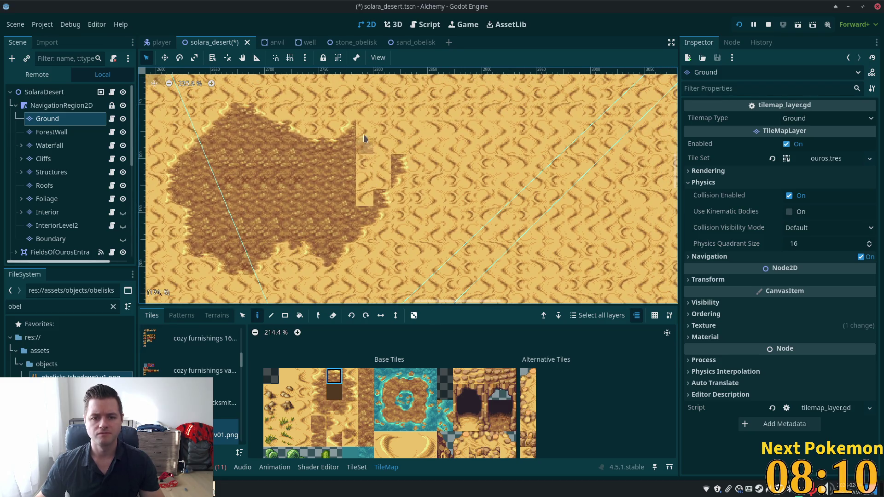
- Add one more edge tile, then drag rocky dirt over the two leftover sand columns
left_click(365, 128)
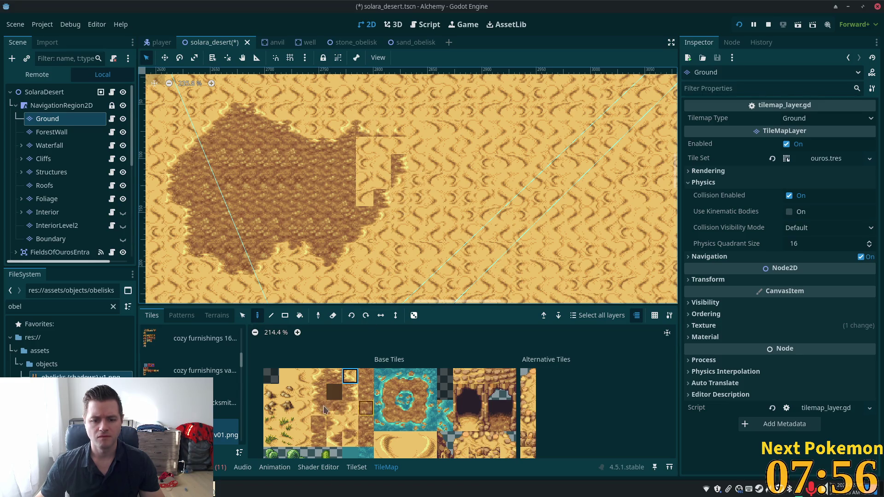
left_click(304, 415)
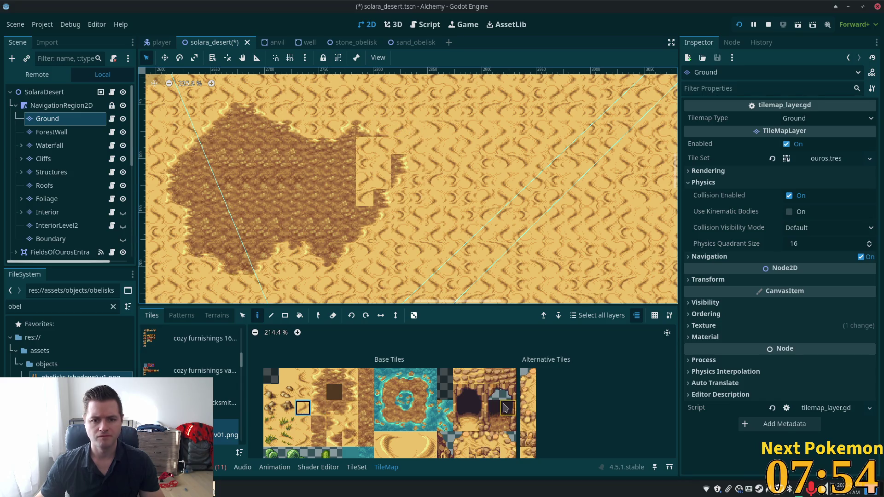
left_click(350, 392)
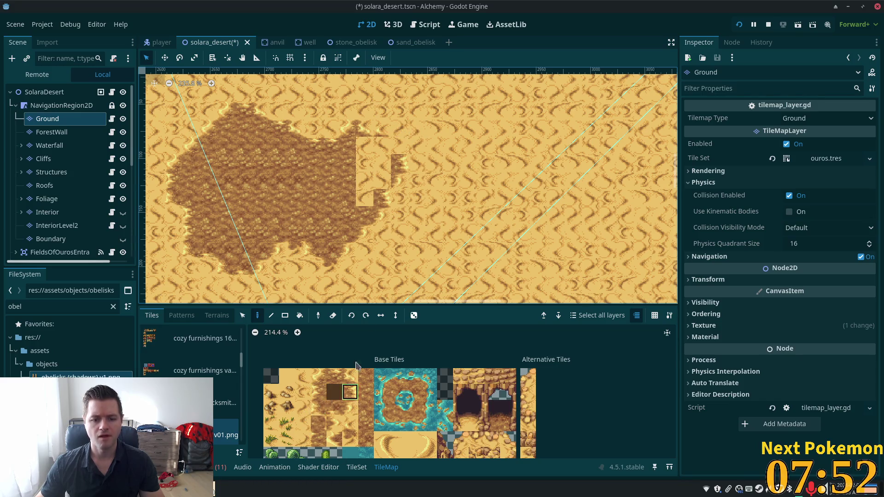
left_click(348, 377)
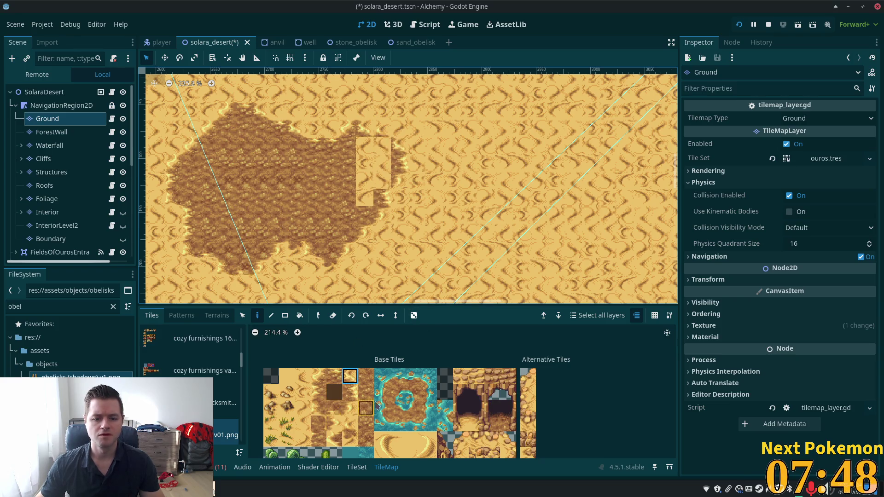
left_click(366, 380)
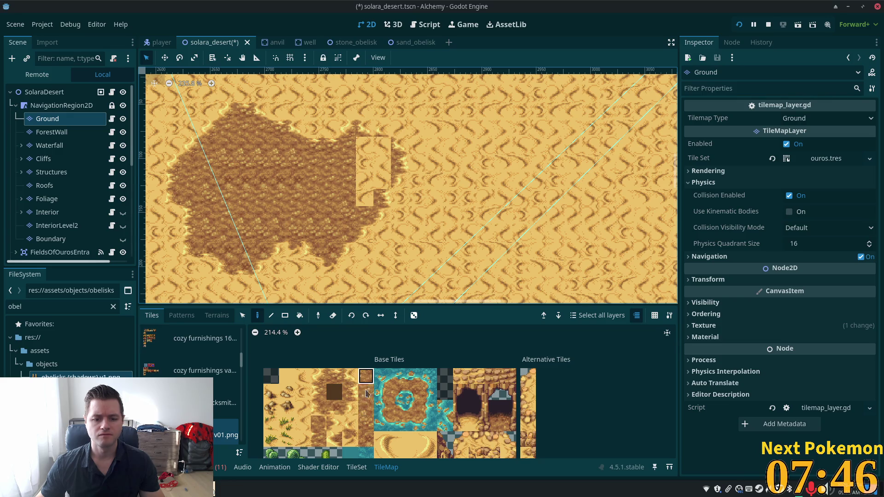
left_click_drag(365, 145, 361, 182)
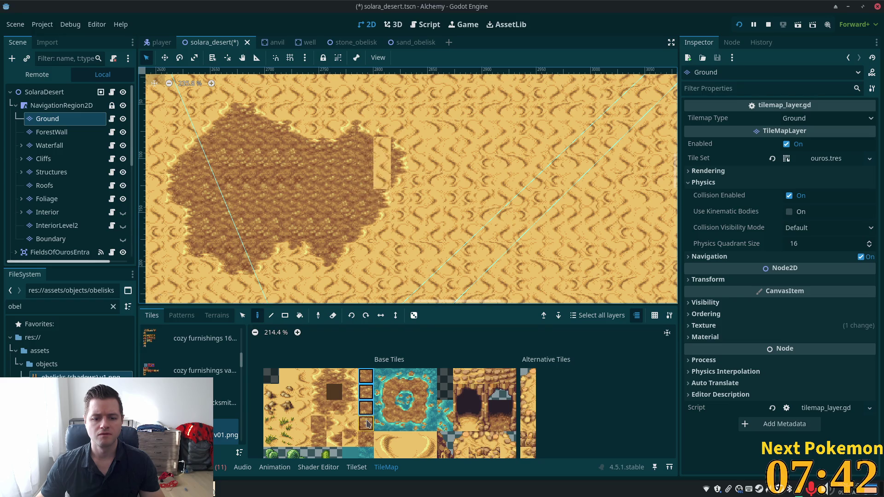
left_click_drag(366, 425, 364, 442)
mouse_move(365, 133)
left_mouse_down()
mouse_move(381, 152)
mouse_move(382, 187)
left_mouse_up()
- Zoom out and pan across the wider desert map toward the cliff area
scroll(531, 158, "down", 6)
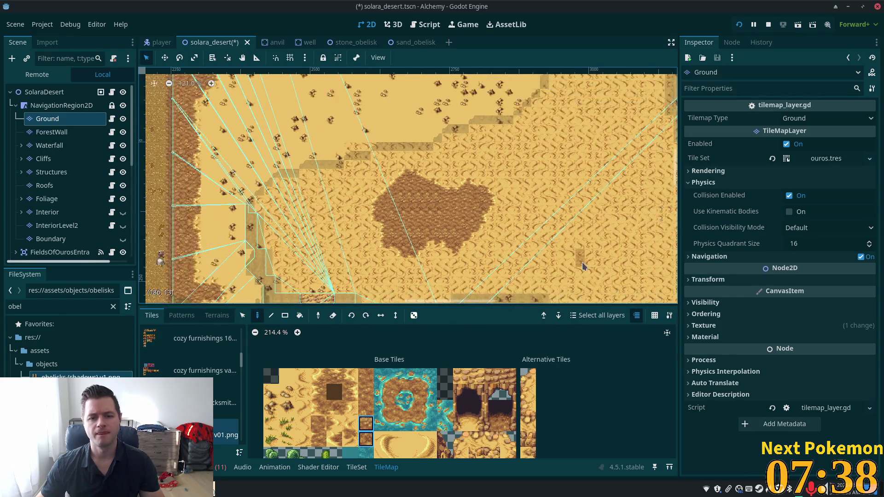
scroll(531, 158, "right", 1)
scroll(513, 159, "down", 1)
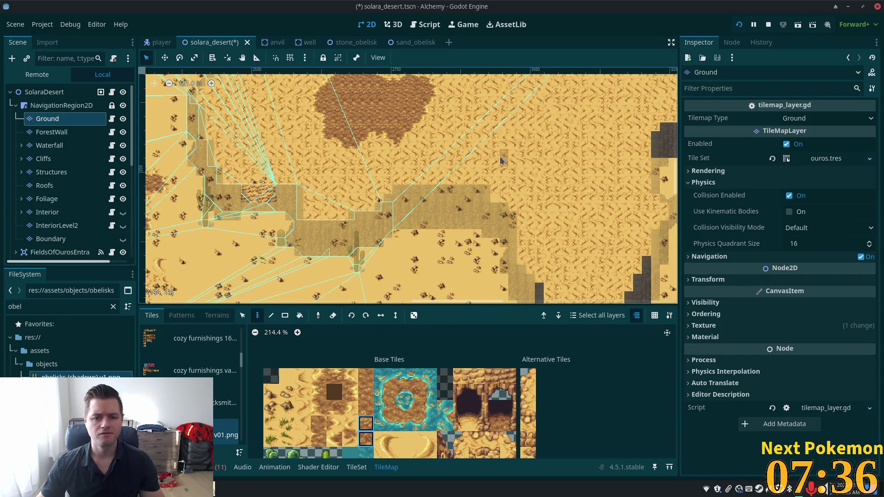
scroll(469, 157, "up", 4)
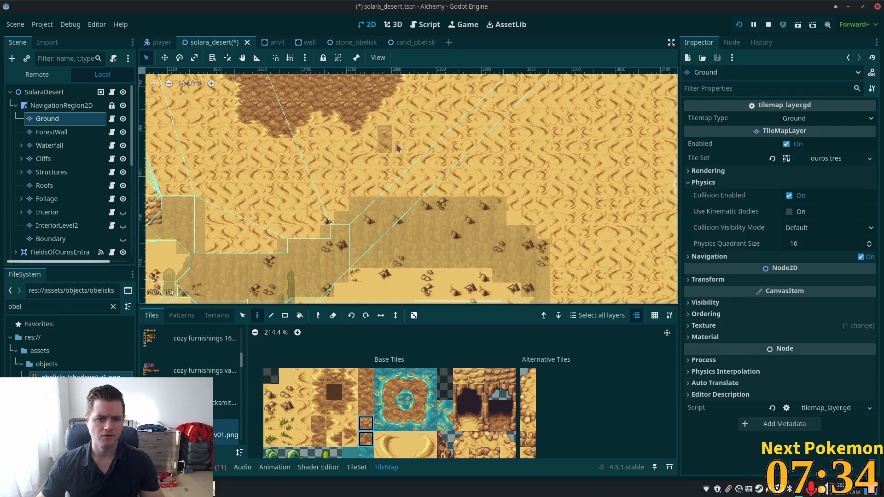
scroll(397, 147, "down", 3)
scroll(507, 152, "left", 3)
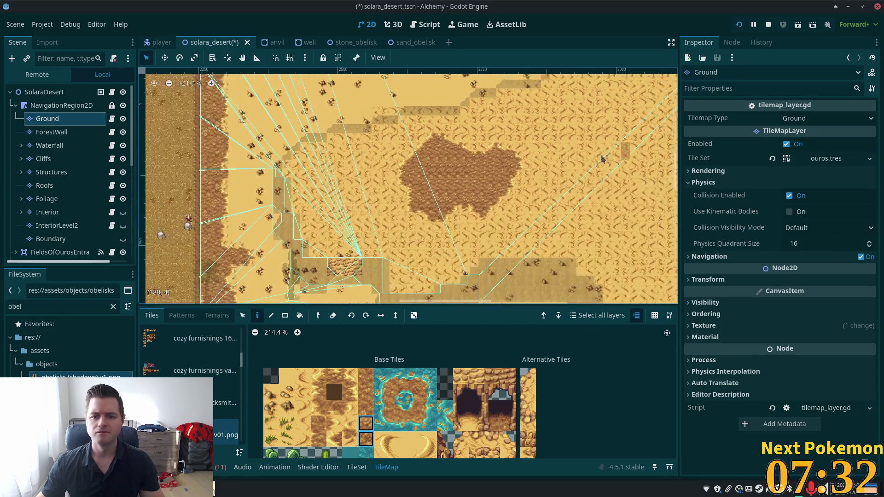
scroll(601, 158, "down", 5)
scroll(414, 230, "right", 5)
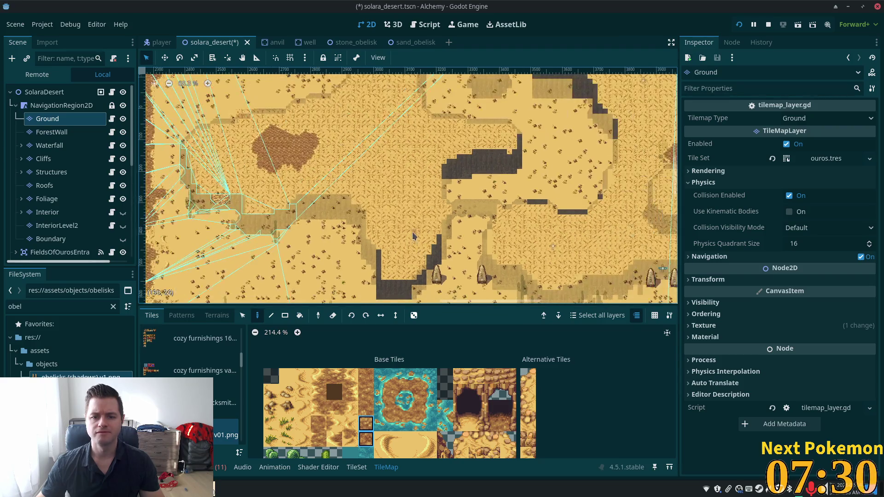
left_click_drag(413, 236, 399, 192)
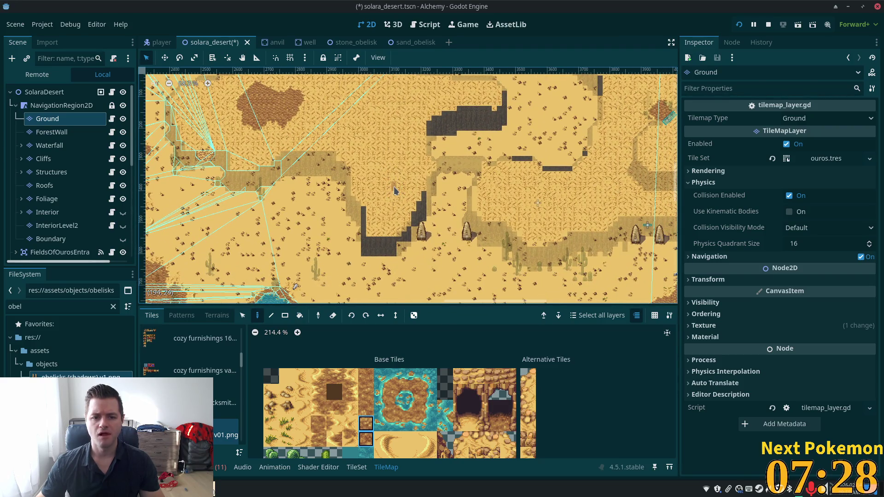
- Save the solara_desert scene and bring the running Alchemy (DEBUG) window forward
key("ctrl+s")
scroll(469, 228, "down", 2)
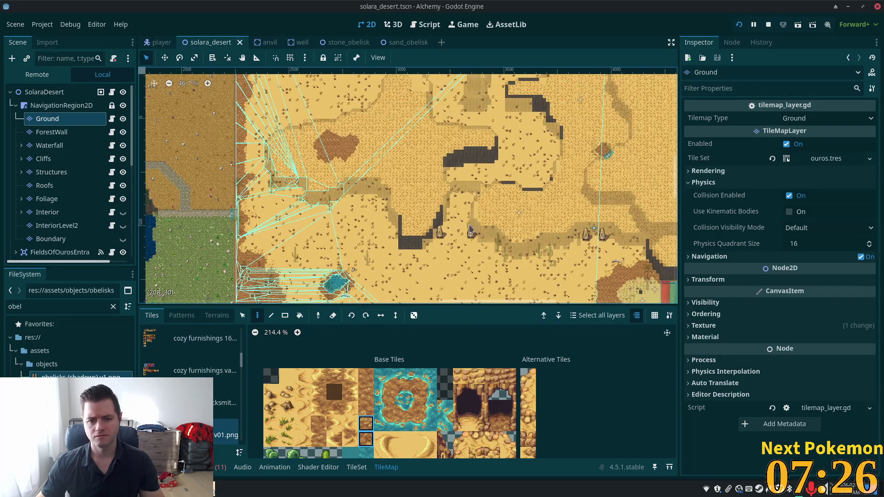
left_click(258, 429)
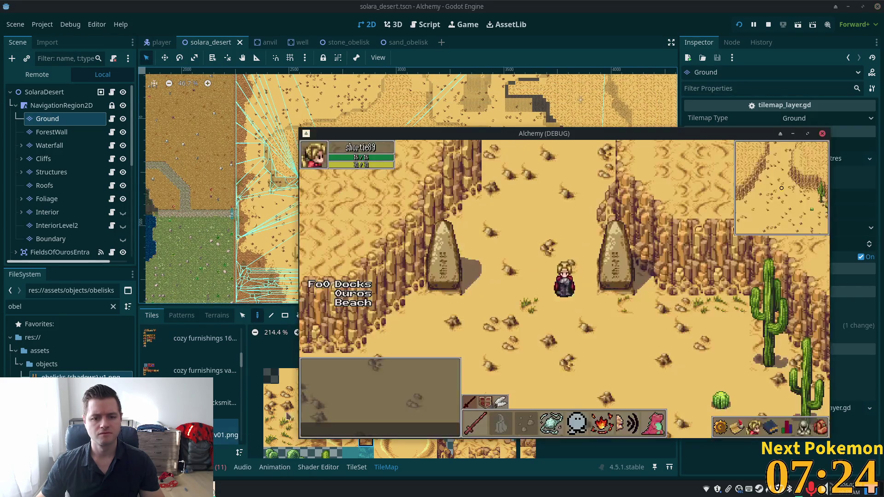
- Walk the player across the sand past the two obelisks into the cliff-ringed clearing
key("Down")
key("Up")
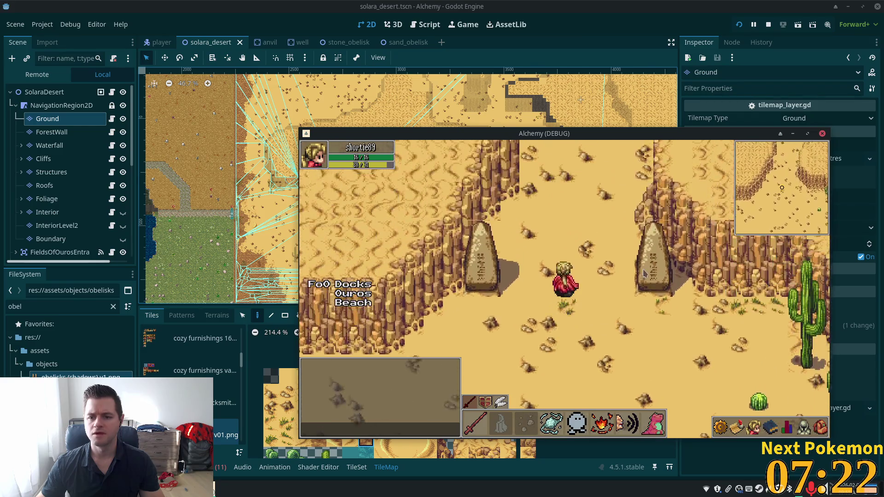
key("Right")
key("Up")
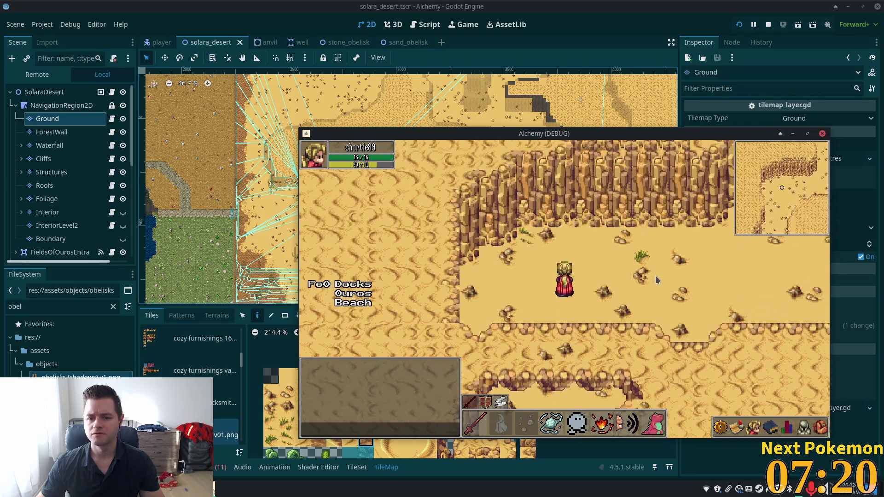
key("Down")
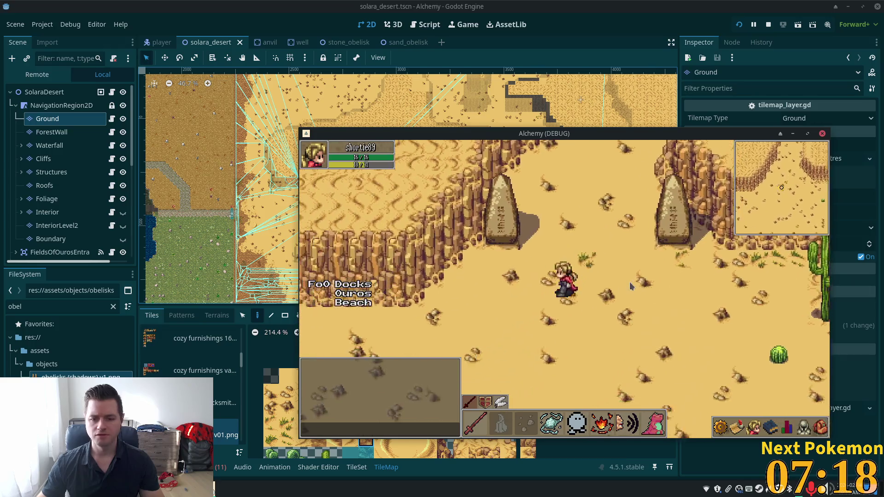
key("Down")
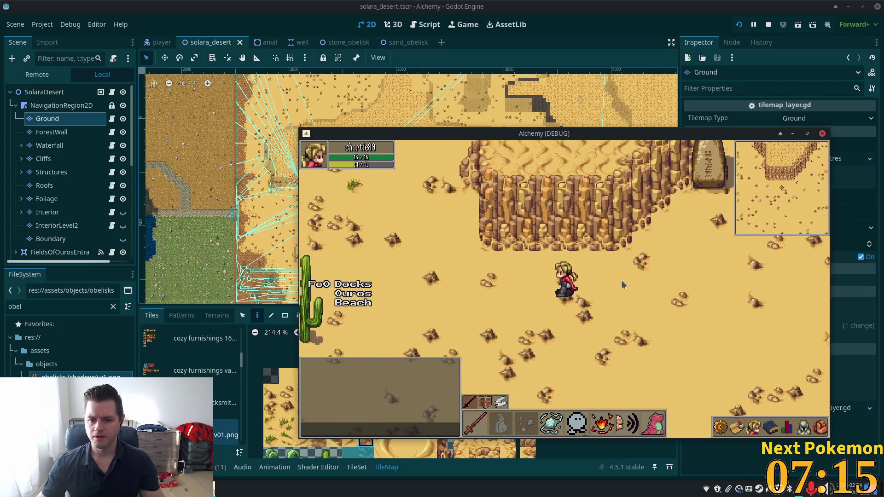
key("Left")
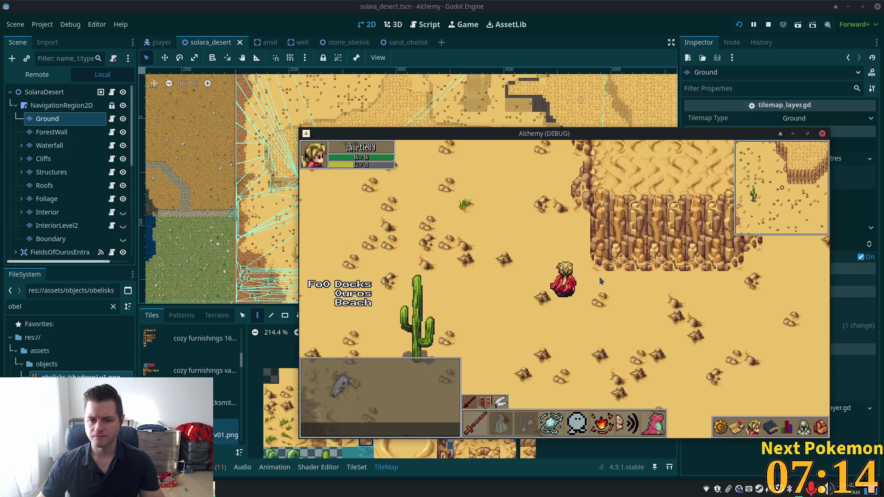
key("Up")
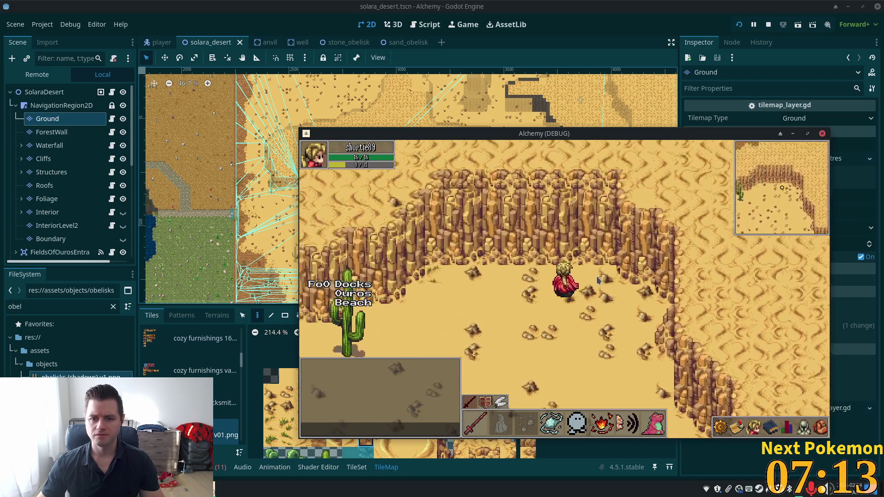
- Walk southwest past the cacti, across the dark sand patch, toward the lower cliffs
key("Down")
key("Left")
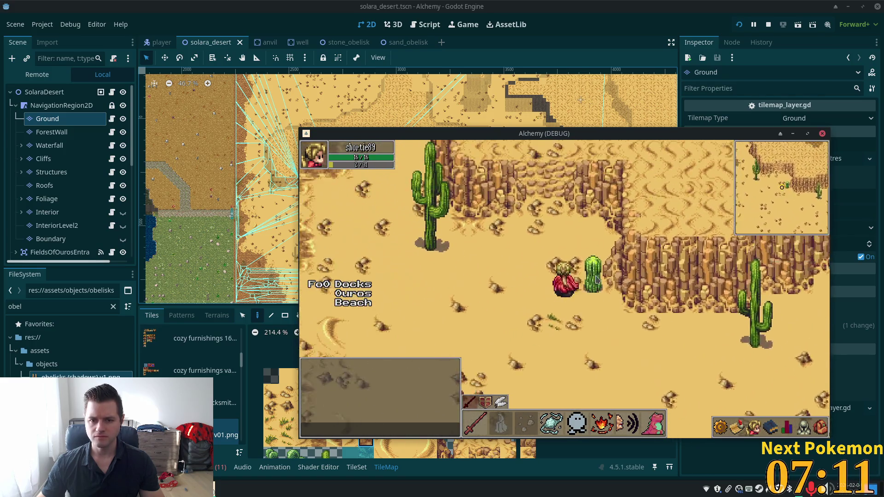
key("Right")
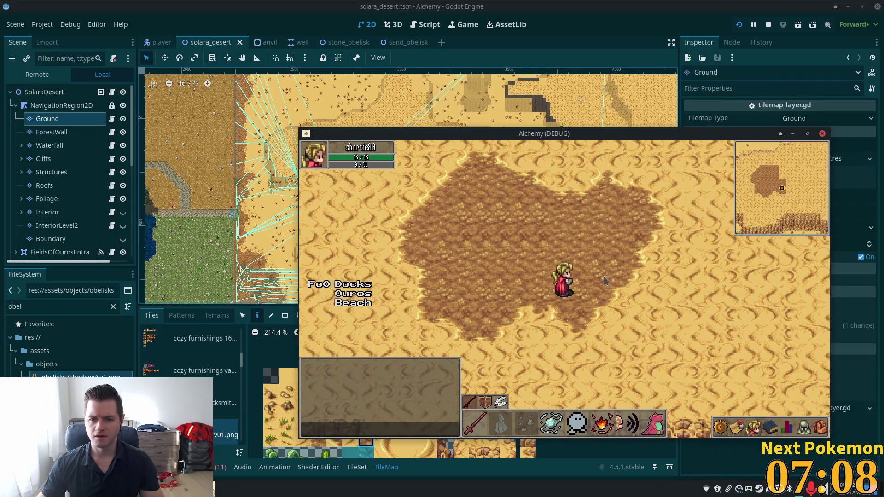
key("Left")
key("Up")
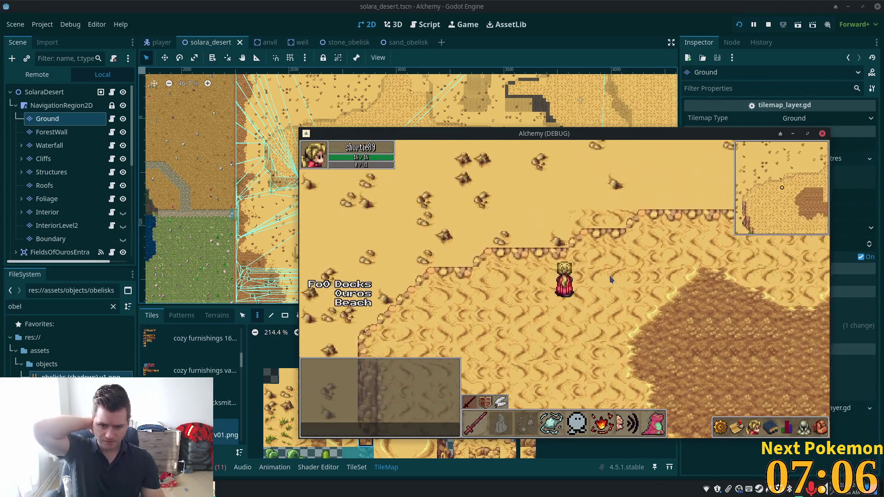
key("Down")
key("Right")
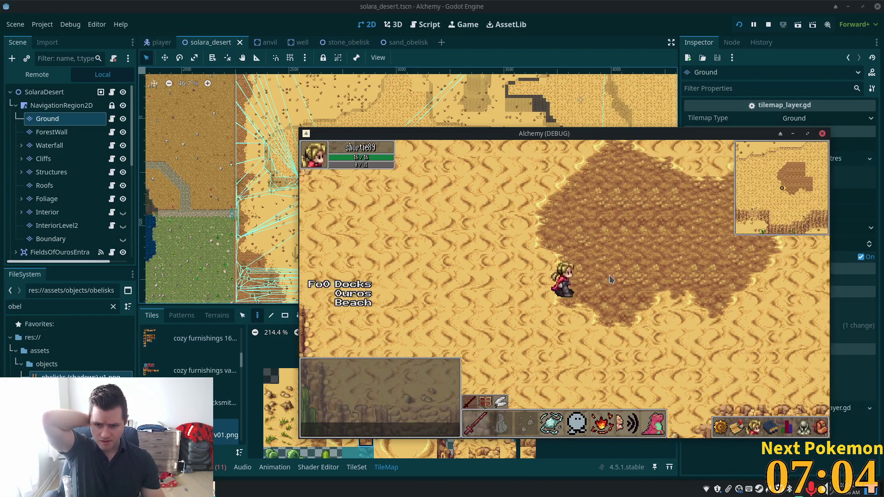
key("Right")
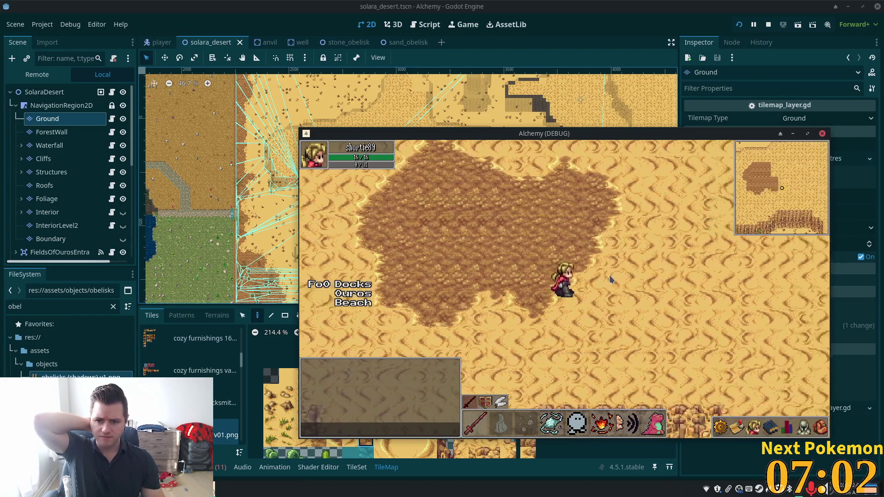
key("Down")
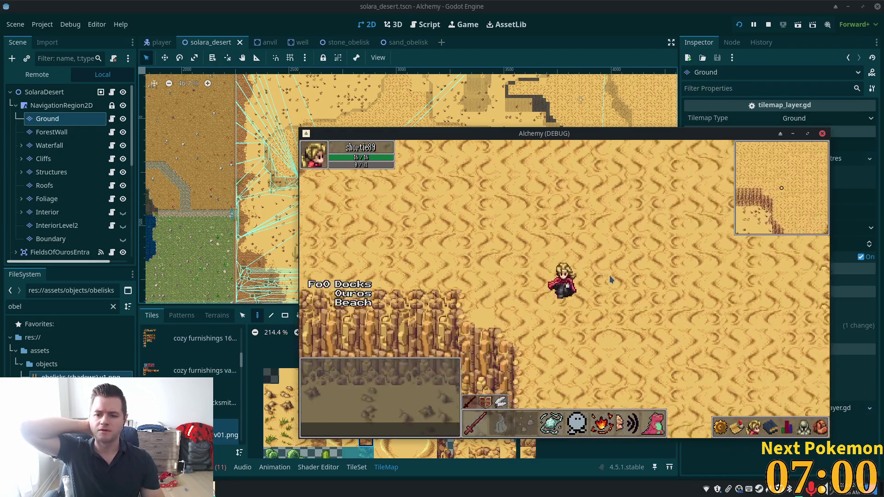
- Climb onto the higher sand plateau, cross it, and drop off the ledge
key("Up")
key("Right")
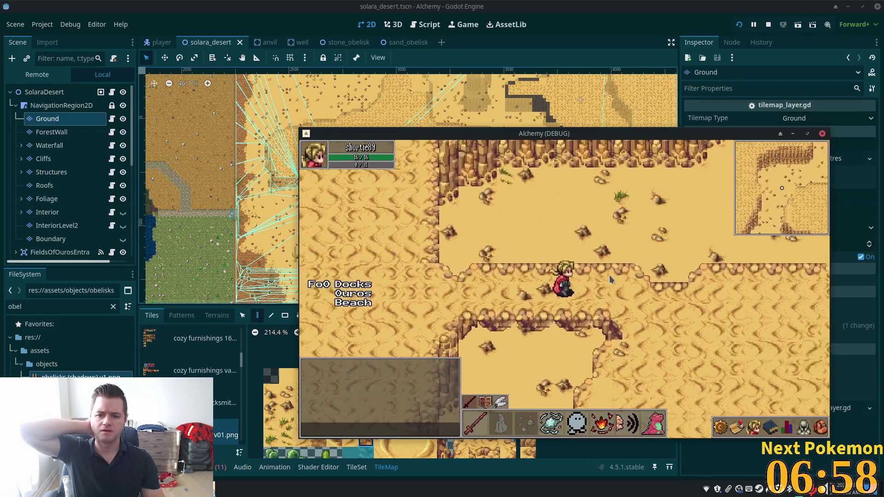
key("Right")
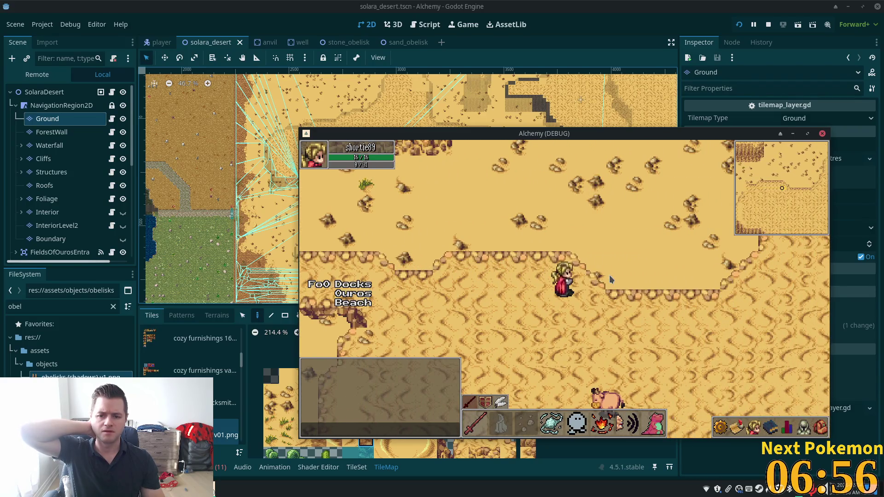
key("Down")
key("Up")
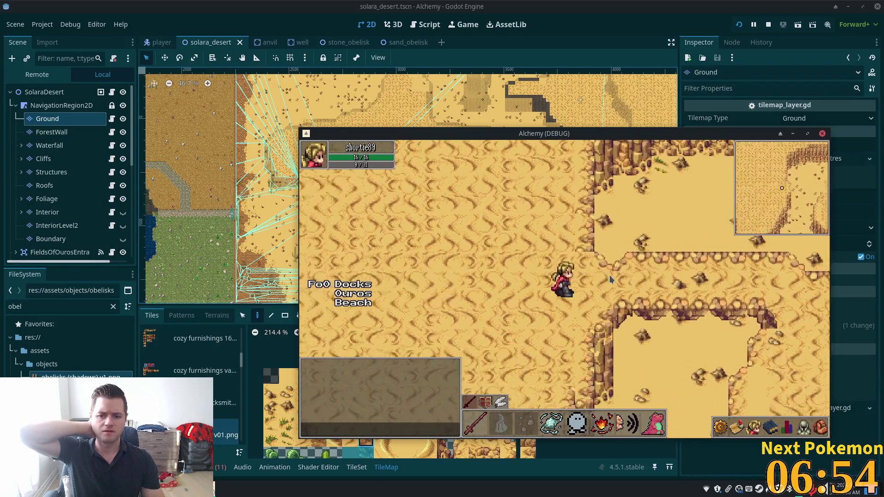
key("Down")
key("Right")
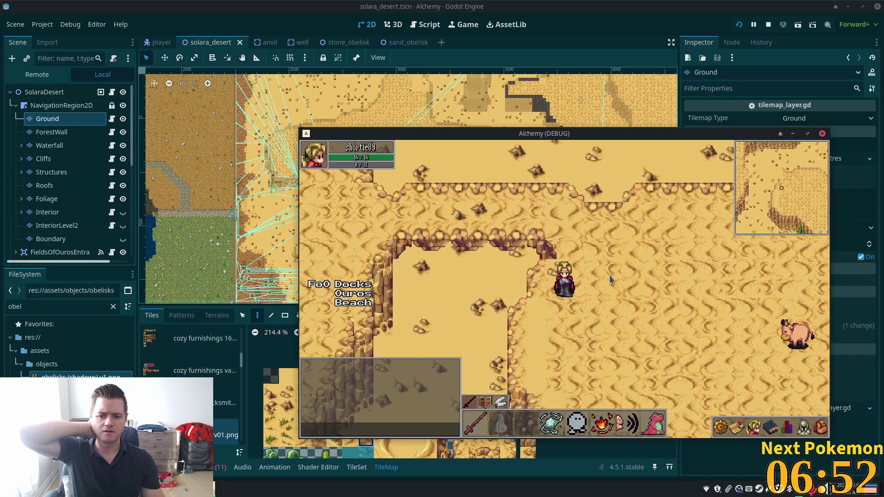
- Walk through a new stretch of desert past the cactus into Solara Cliff Cave
key("Up")
key("Left")
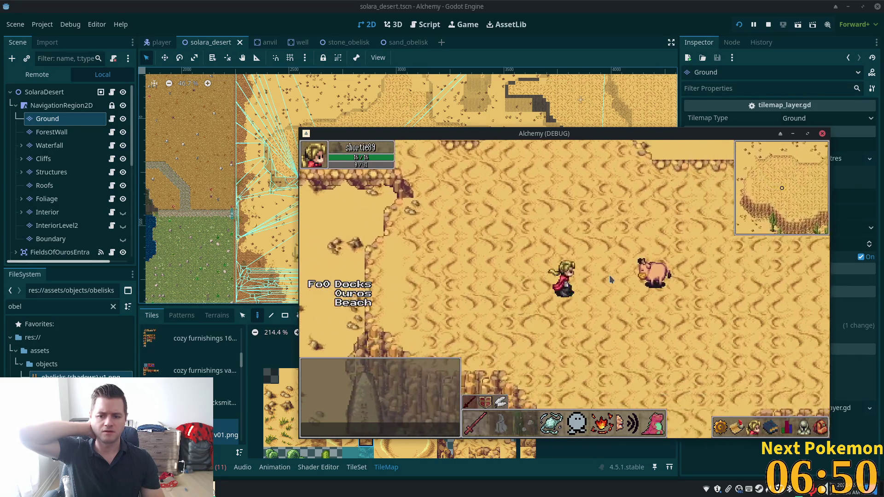
key("Down")
key("Right")
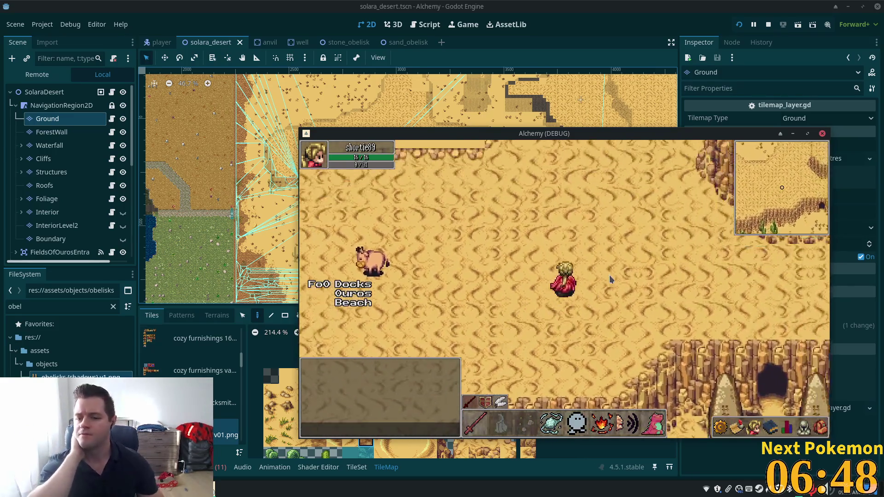
key("Down")
key("Left")
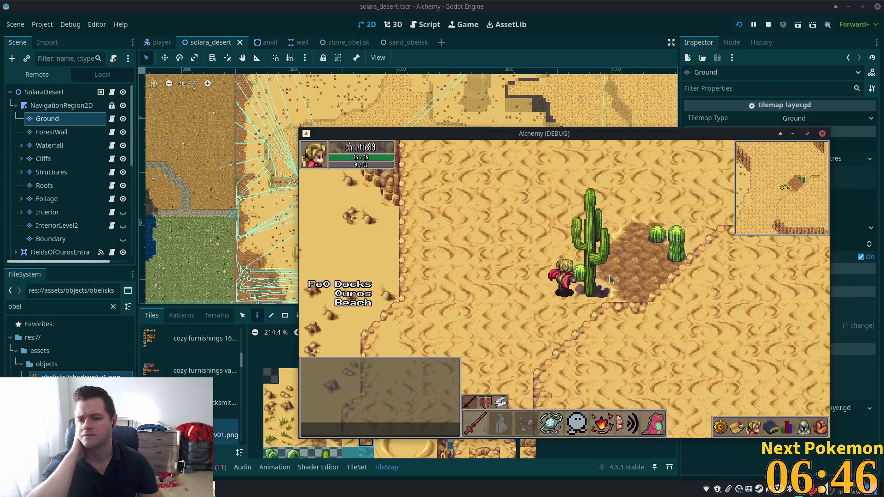
key("Right")
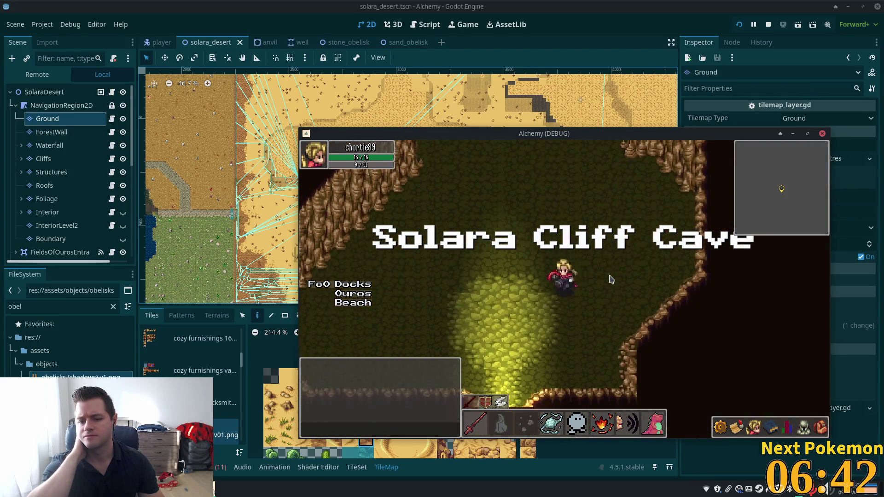
- Leave the cave and walk past the cacti and beach to the stone obelisk field
key("Down")
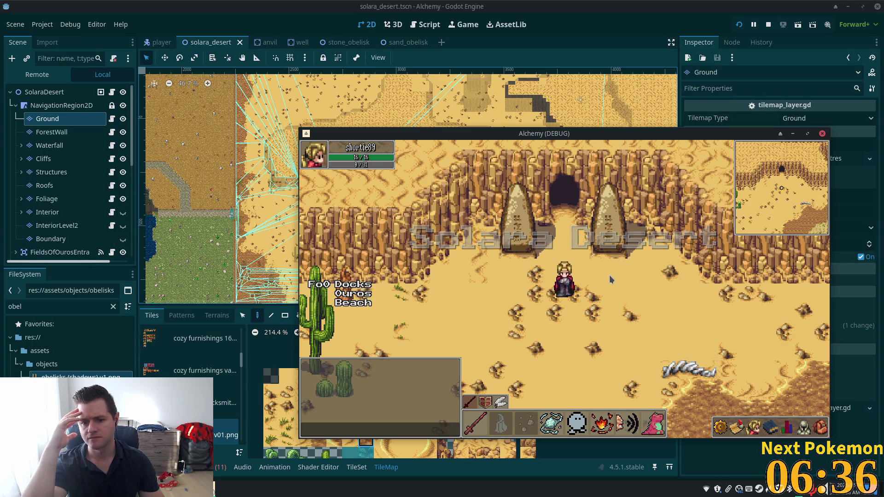
key("Down")
key("Left")
key("Right")
key("Down")
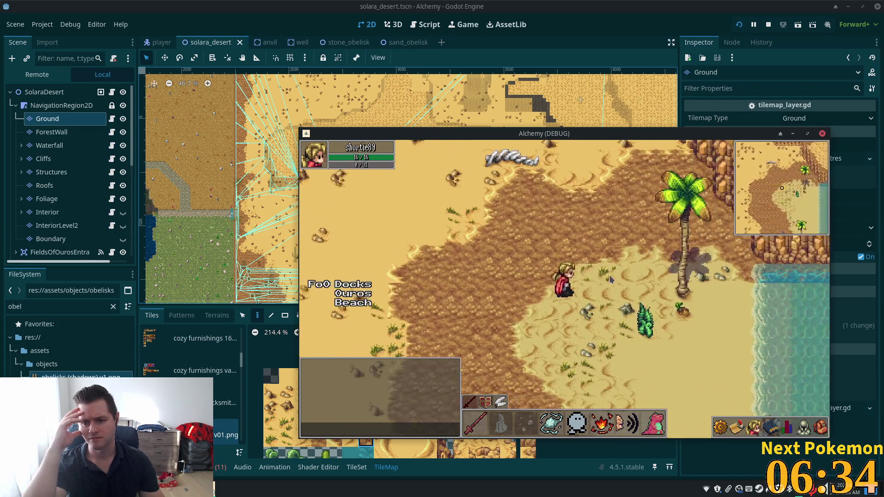
key("Left")
key("Down")
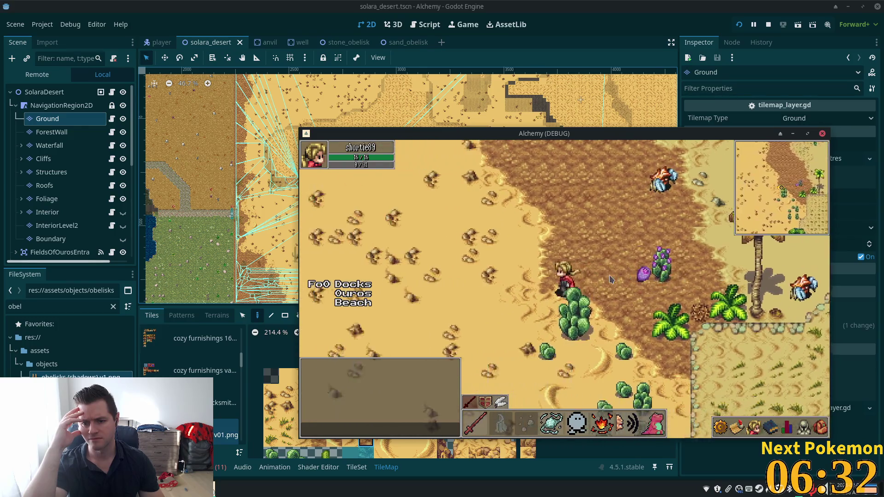
key("Left")
key("Down")
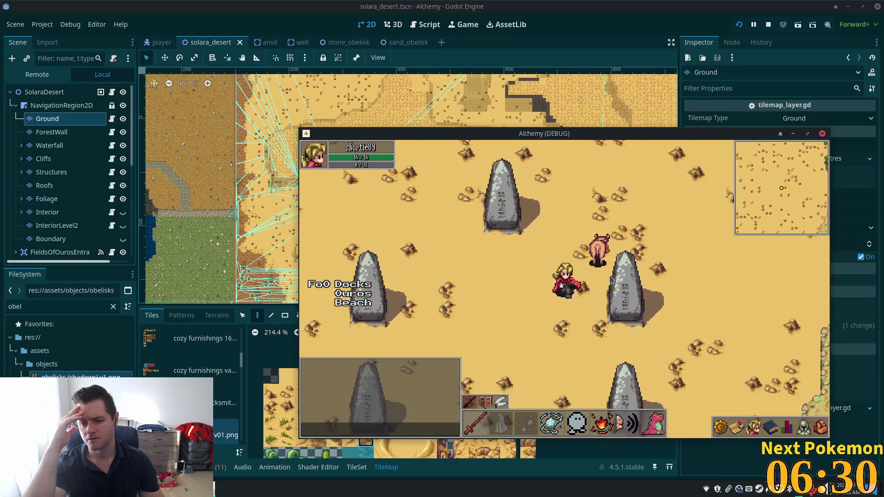
- Walk along the palm beach below the cliffs, then back up toward the cave
key("Left")
key("Down")
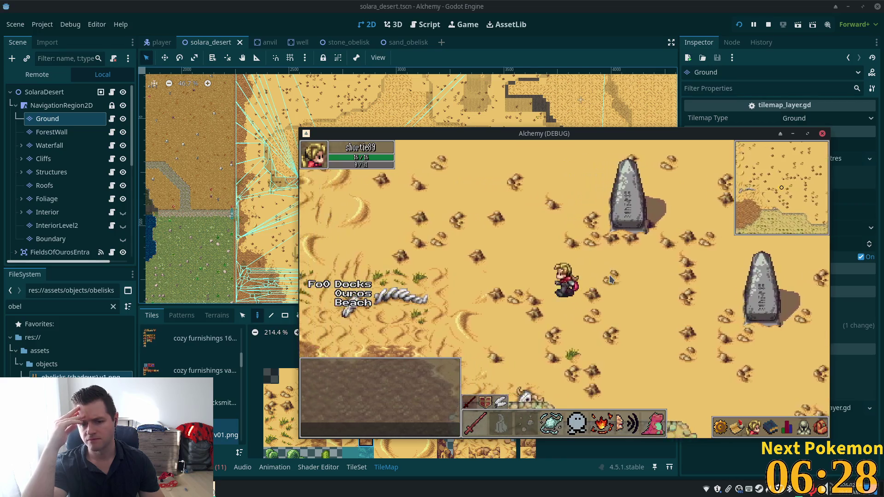
key("Down")
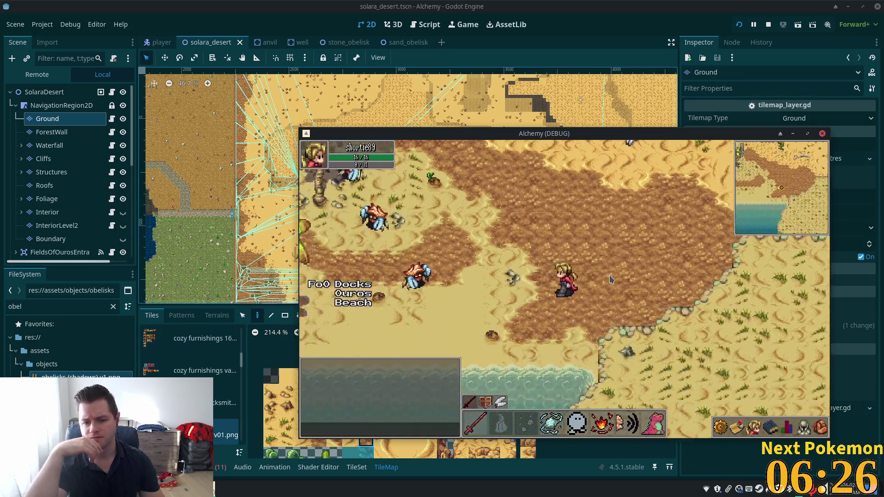
key("Left")
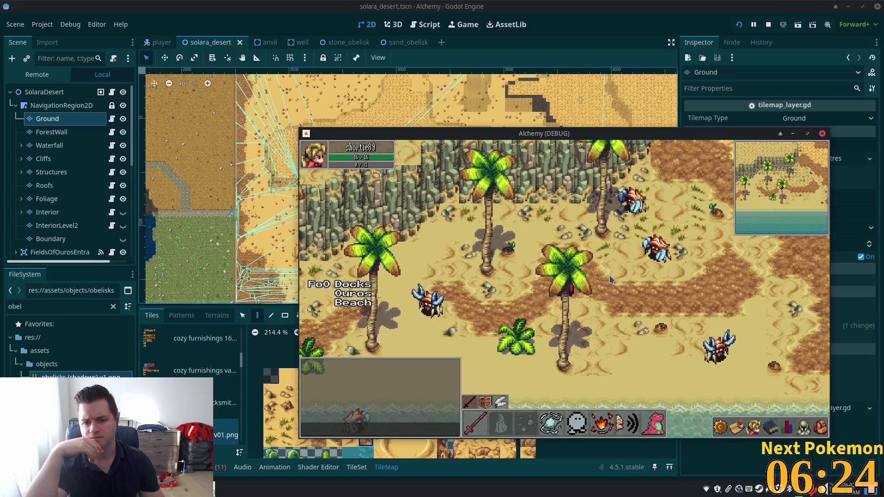
key("Down")
key("Left")
key("Up")
key("Left")
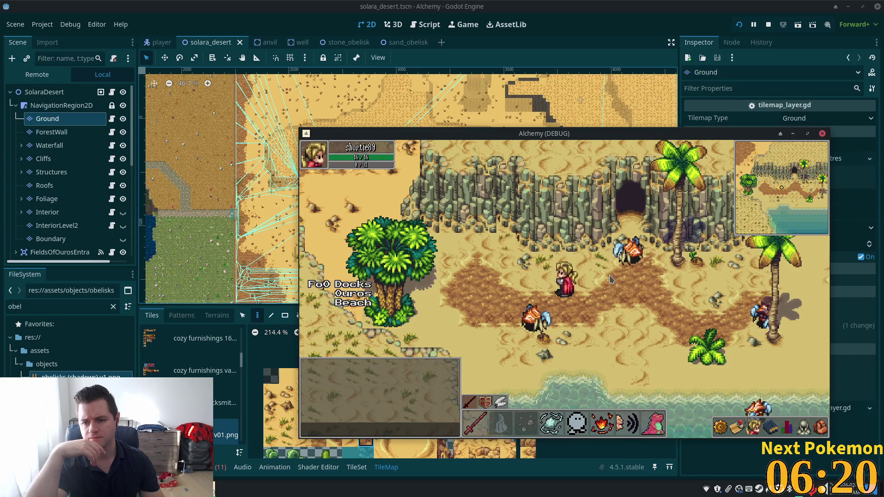
- Walk up-left past the lake and palm trees into open desert
key("Left")
key("Up")
key("Left")
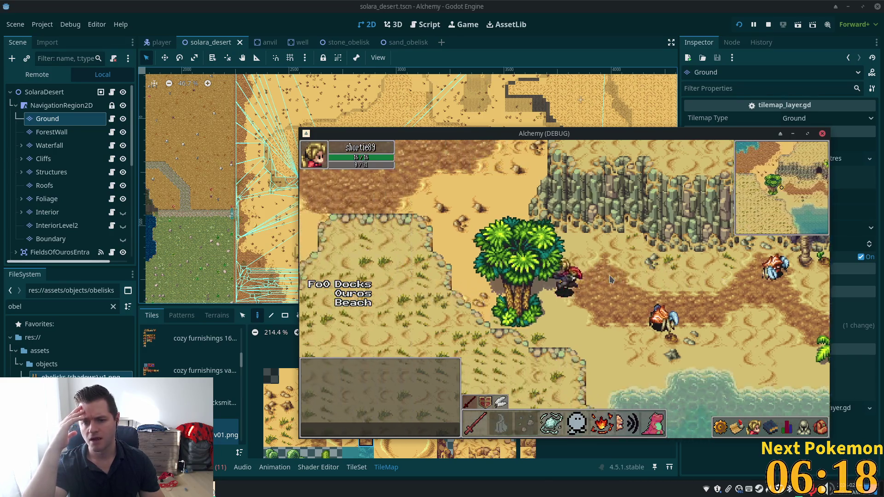
key("Up")
key("Left")
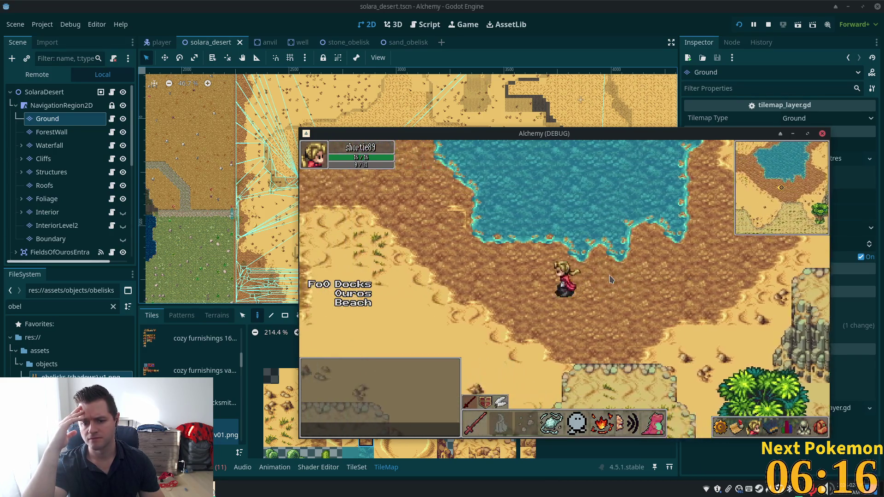
key("Up")
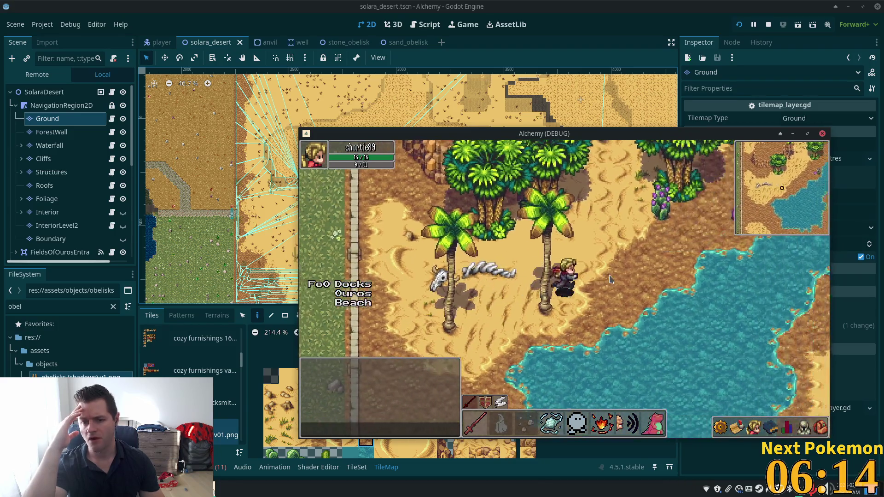
key("Up")
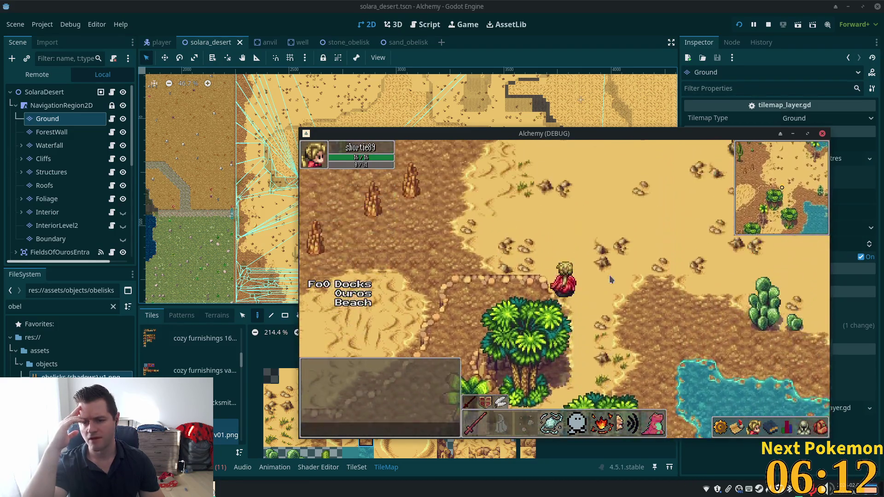
key("Up")
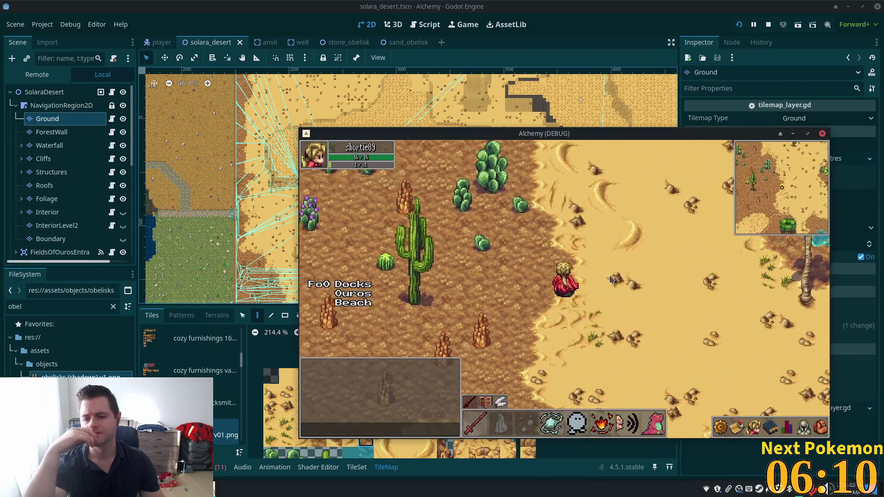
- Reach the grass edge and step onto the Fields of Ouros cobblestone path, then stop the game
key("Up")
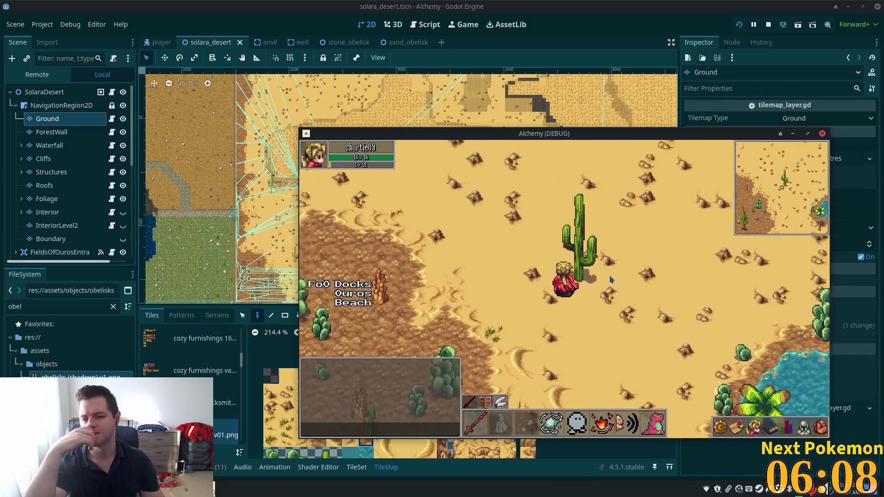
key("Left")
key("Up")
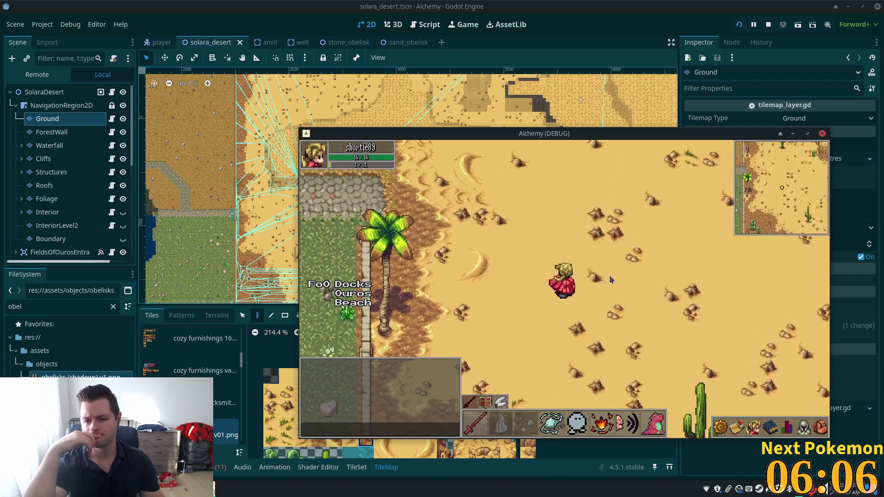
key("Left")
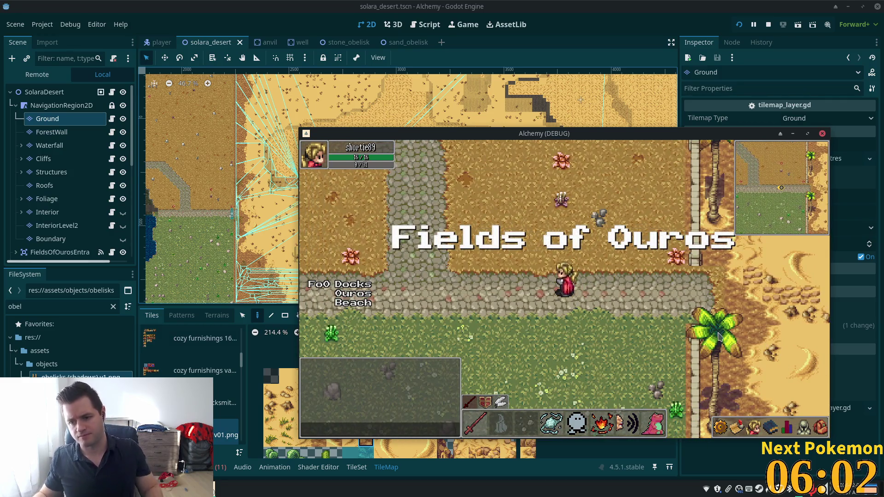
key("Right")
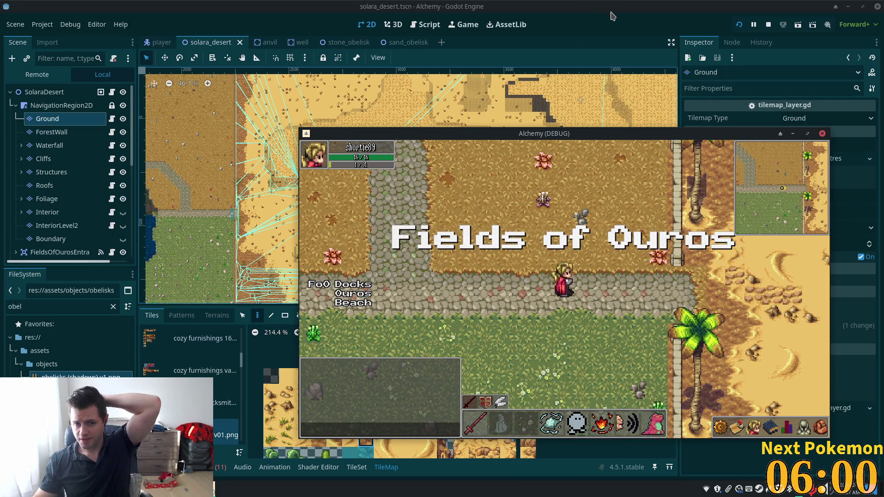
key("F8")
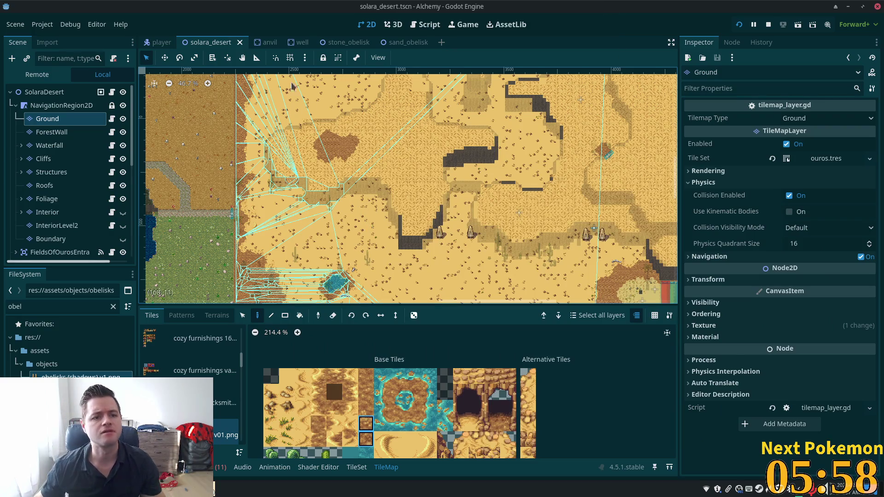
- Zoom into the Solara Desert tilemap and drag-select a block of desert tiles
scroll(232, 214, "up", 8)
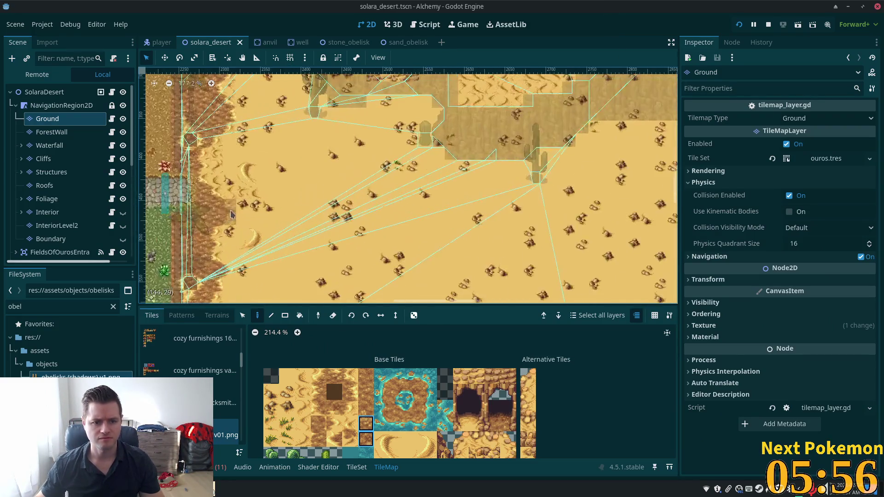
scroll(368, 243, "up", 6)
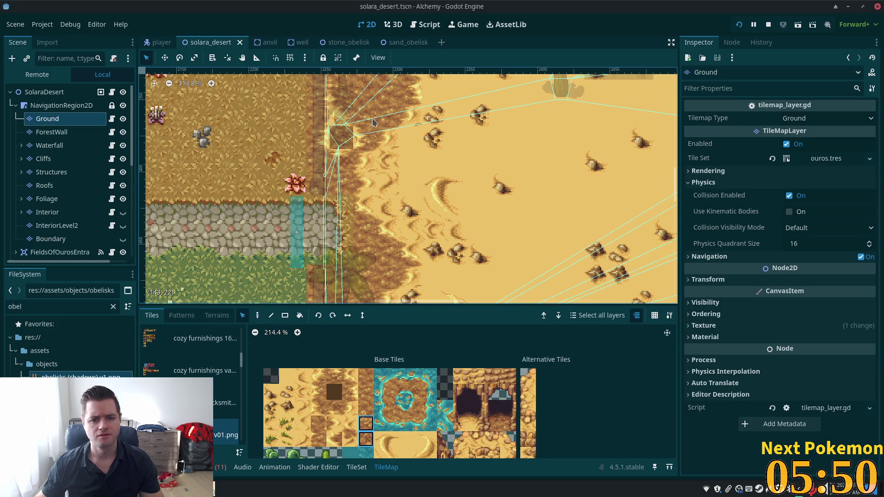
mouse_move(342, 101)
left_mouse_down()
mouse_move(408, 276)
mouse_move(465, 320)
mouse_move(479, 276)
mouse_move(501, 323)
mouse_move(492, 359)
mouse_move(477, 359)
left_mouse_up()
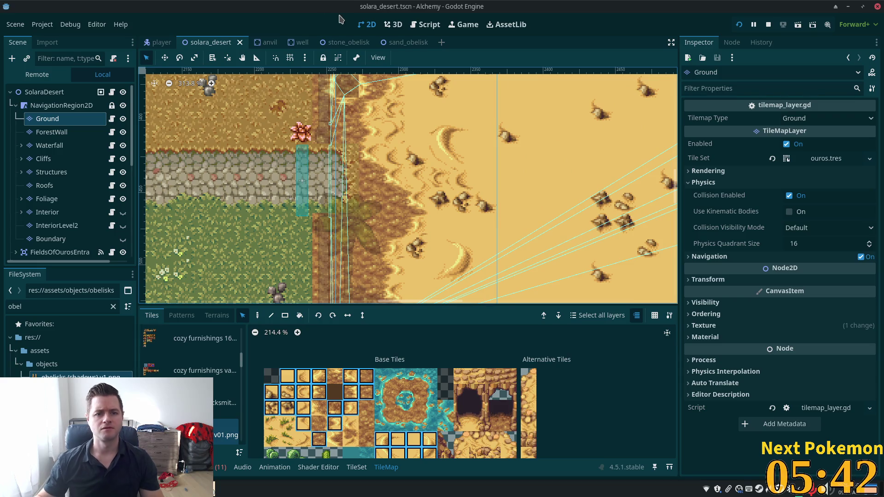
key("shift+alt+o")
- Open fields_of_ouros.tscn through the quick scene search for 'fields'
type("fields")
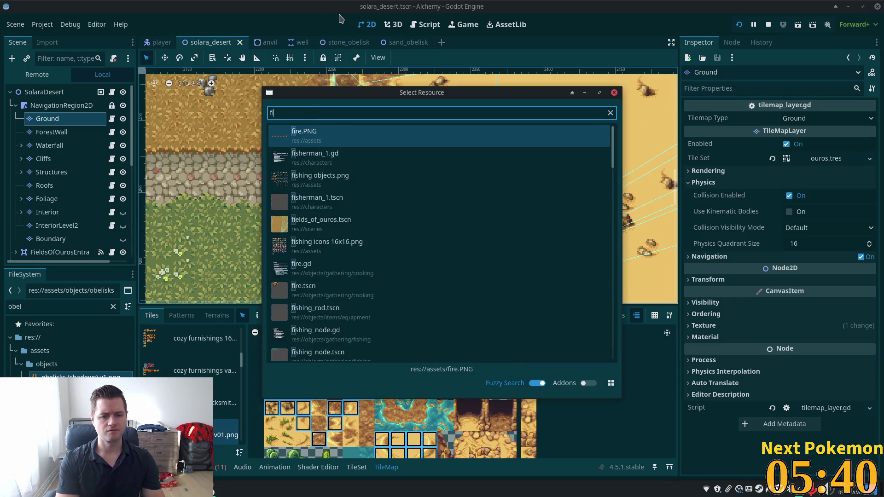
key("Return")
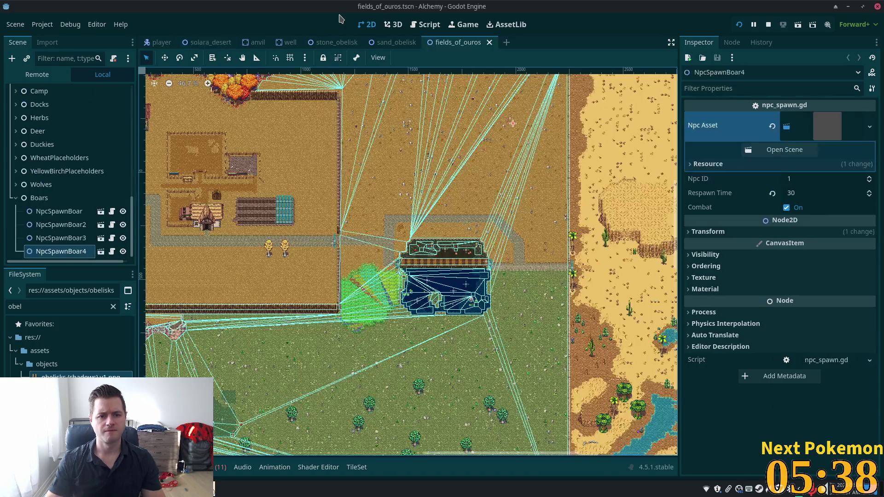
scroll(578, 315, "up", 7)
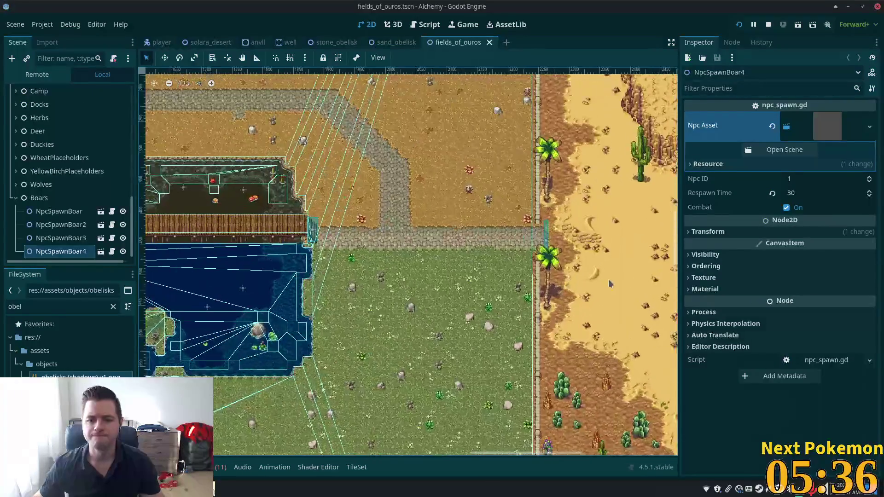
scroll(502, 316, "up", 4)
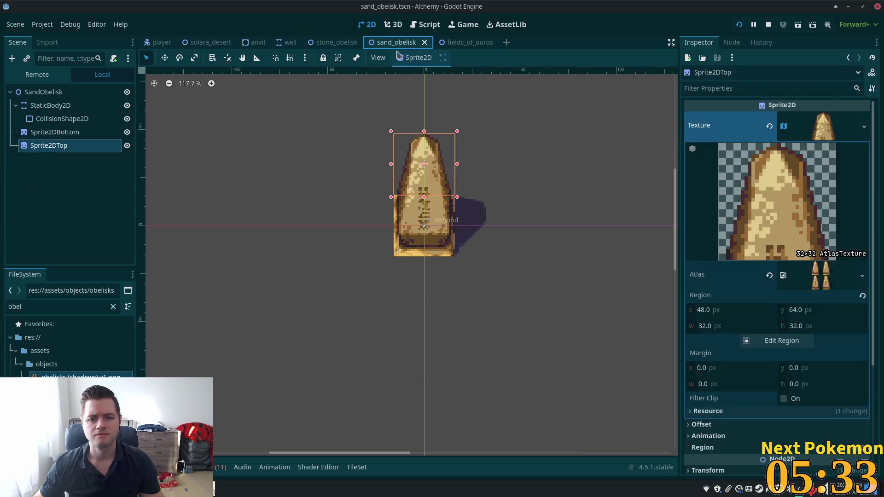
- Look over the sand_obelisk and solara_desert scenes and switch the TileMap to paint mode
left_click(413, 43)
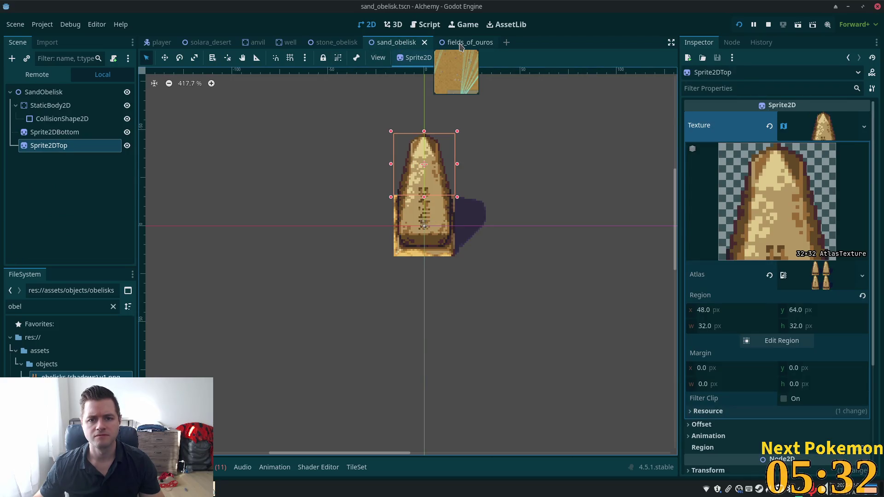
left_click(460, 42)
left_click(210, 43)
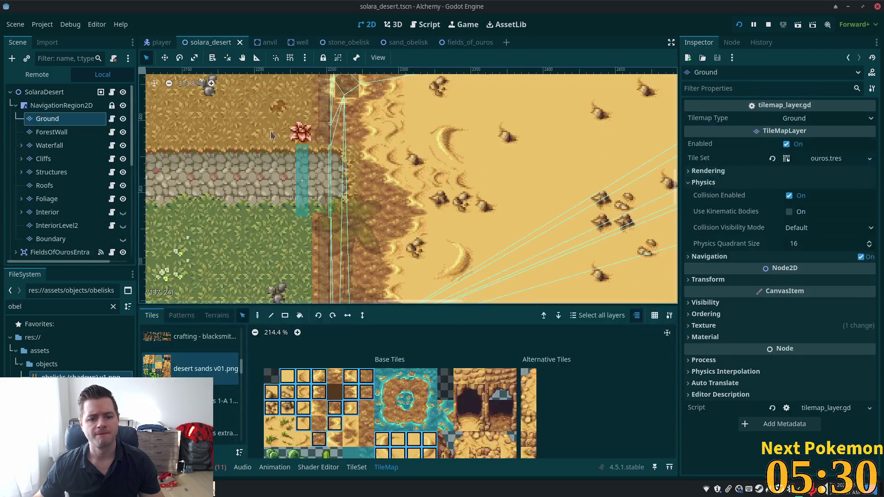
scroll(363, 148, "down", 5)
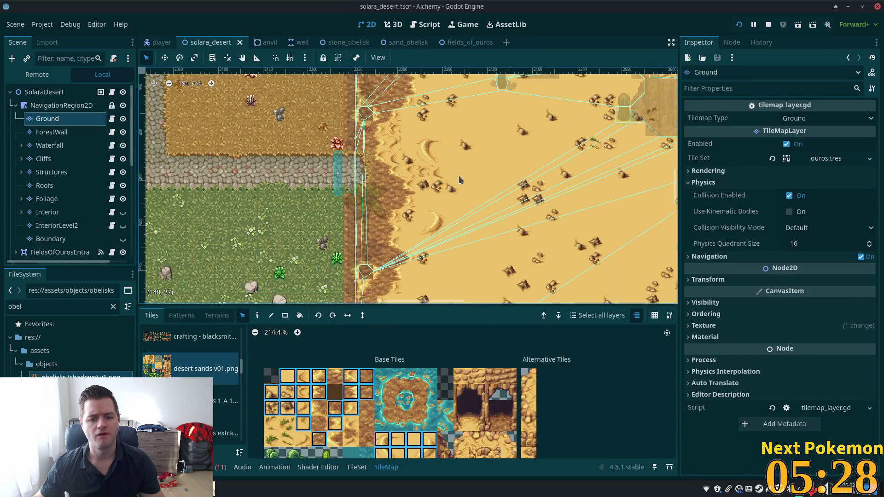
left_click(257, 316)
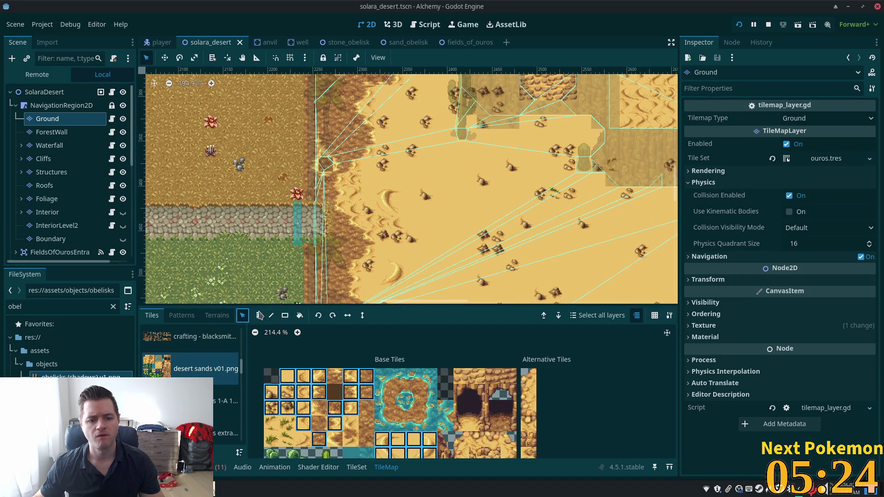
scroll(486, 187, "down", 3)
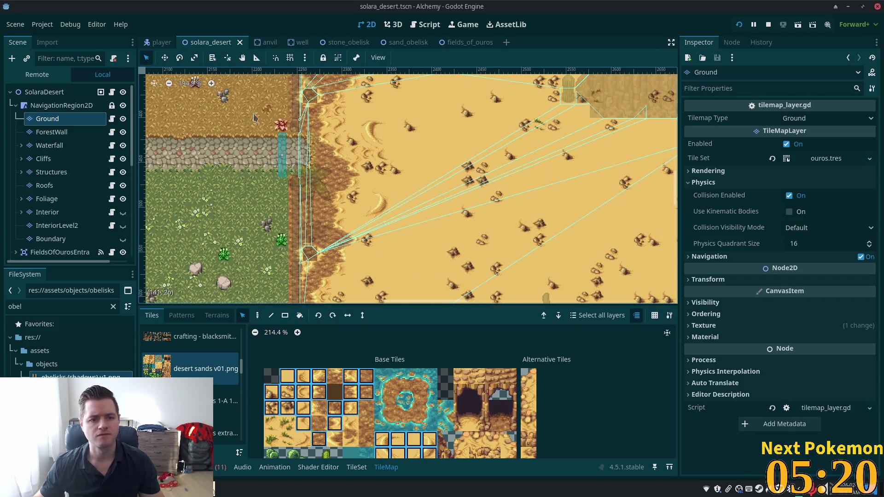
- Return to fields_of_ouros and select its Ground tile layer
left_click(465, 42)
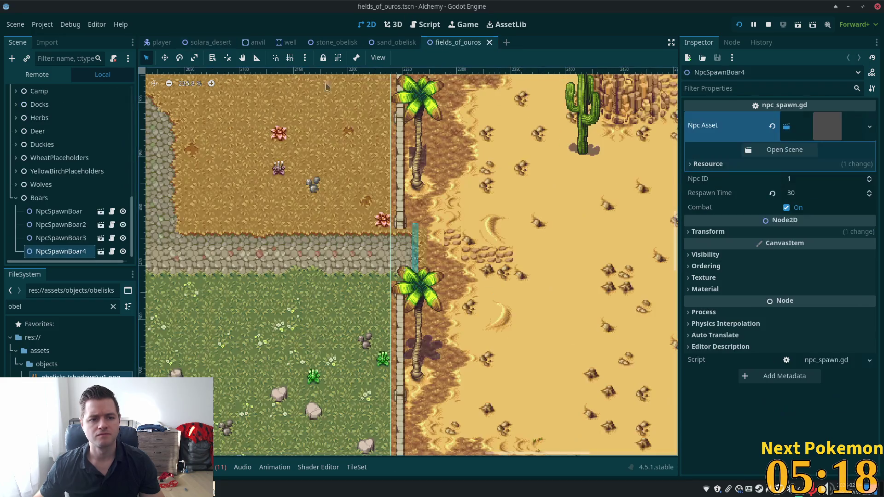
scroll(39, 95, "up", 15)
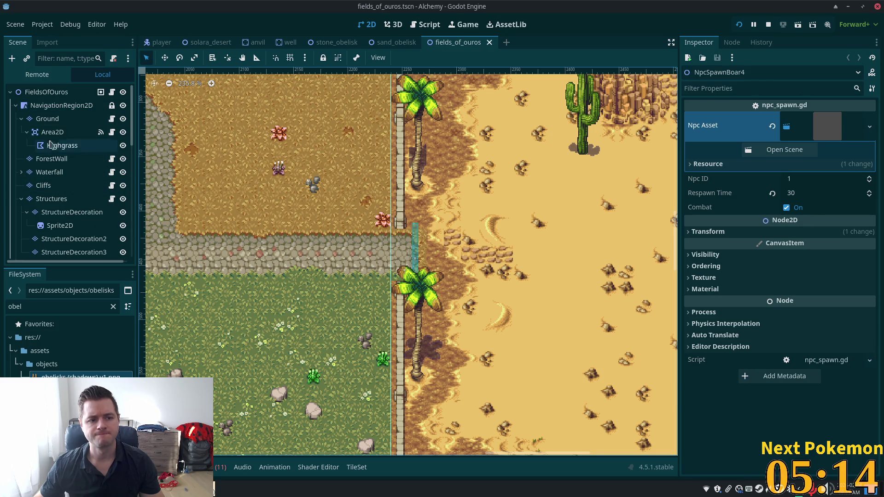
left_click(46, 119)
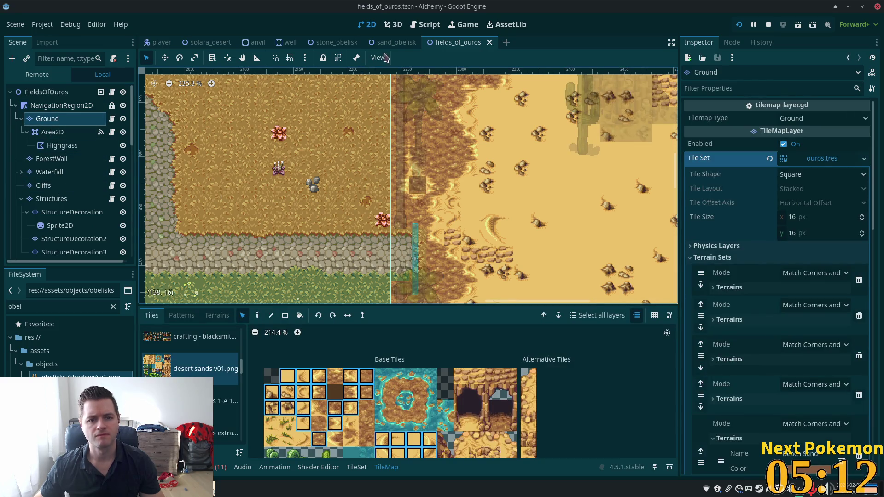
- Capture the sand-to-dirt border tiles in solara_desert as a tile pattern
left_click(200, 43)
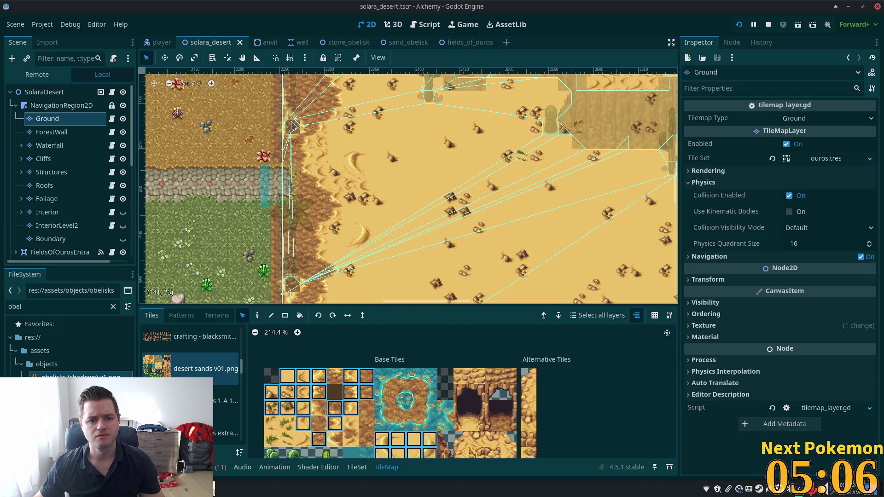
left_click_drag(292, 125, 394, 257)
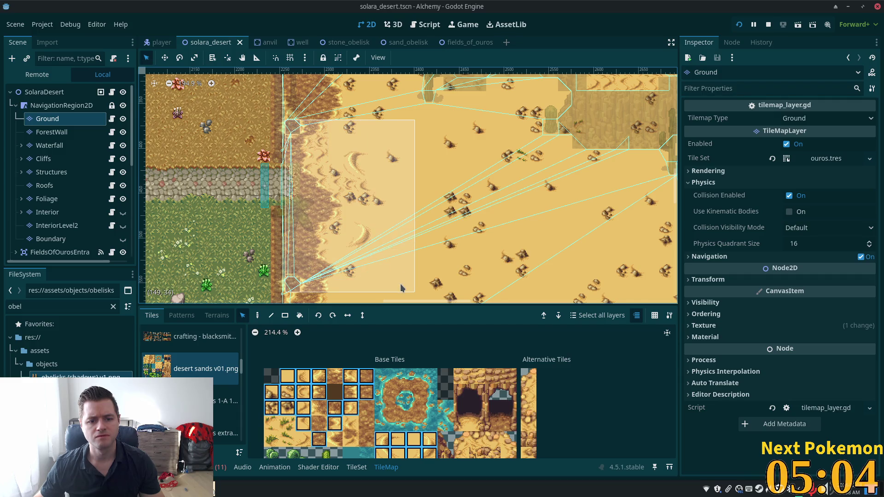
left_click_drag(401, 289, 401, 289)
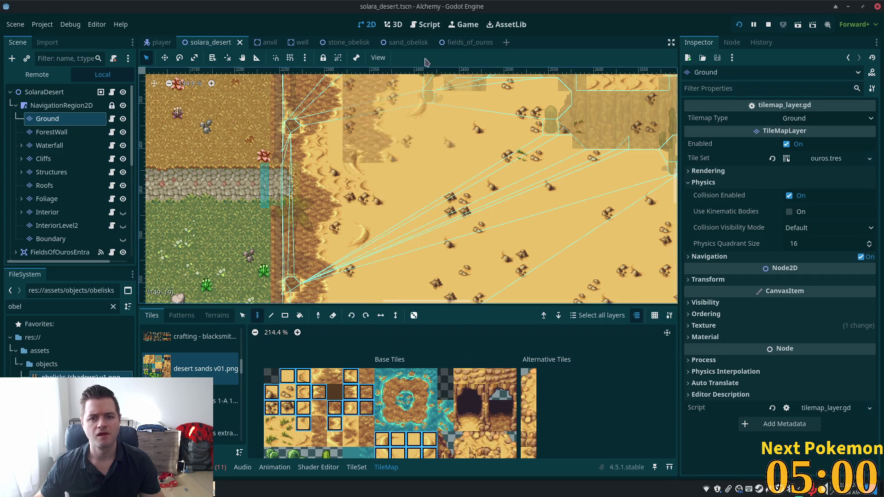
- Paint the copied desert-edge tiles onto the fields_of_ouros border and save the scene
left_click(451, 43)
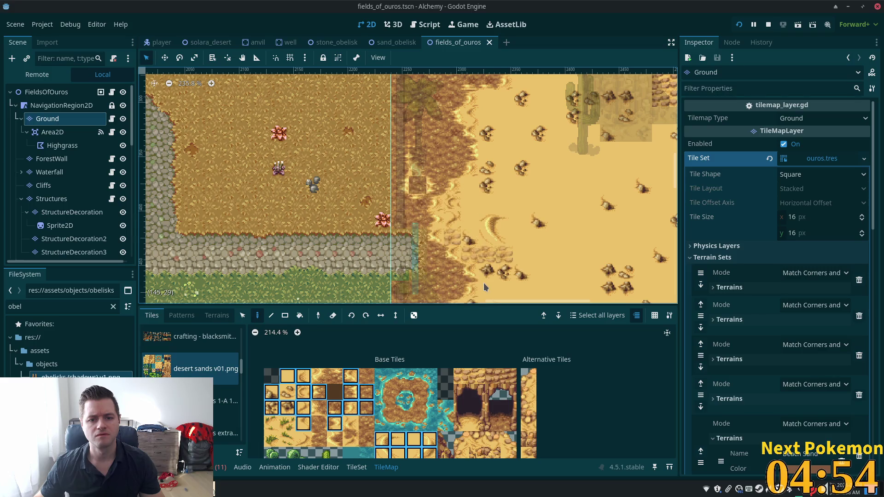
left_click(558, 261)
key("ctrl+s")
scroll(506, 207, "down", 5)
scroll(506, 207, "right", 5)
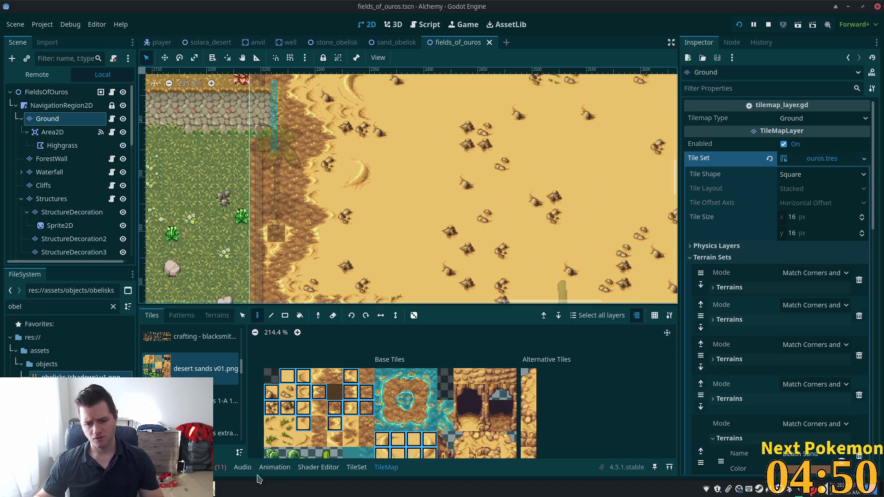
left_click(244, 488)
- Walk the character east into the desert and back west onto the stone path to check the border
left_click(251, 454)
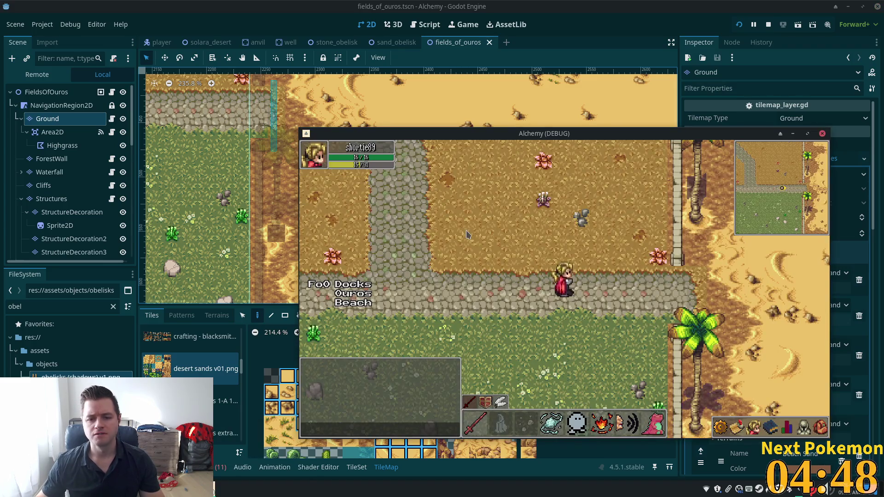
key("Right")
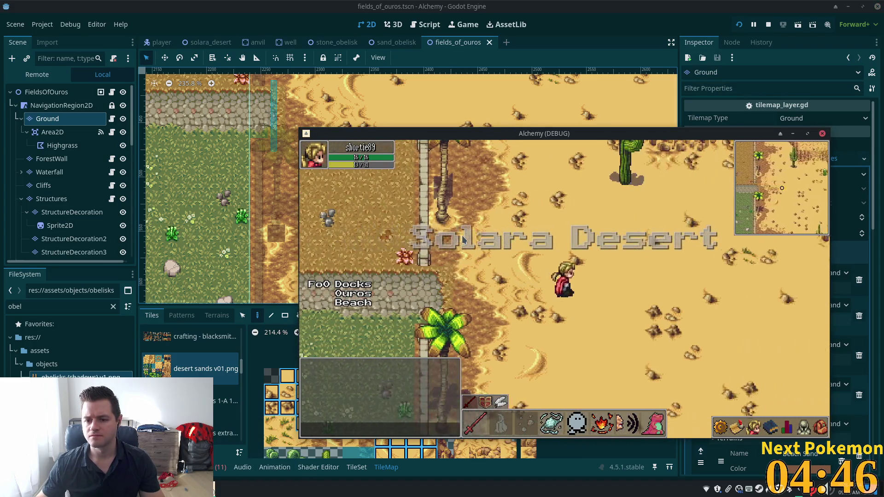
key("Left")
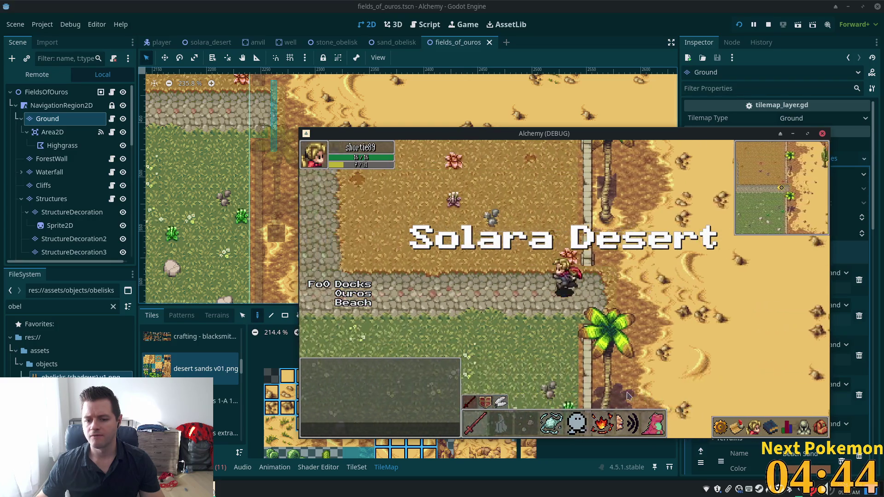
key("Right")
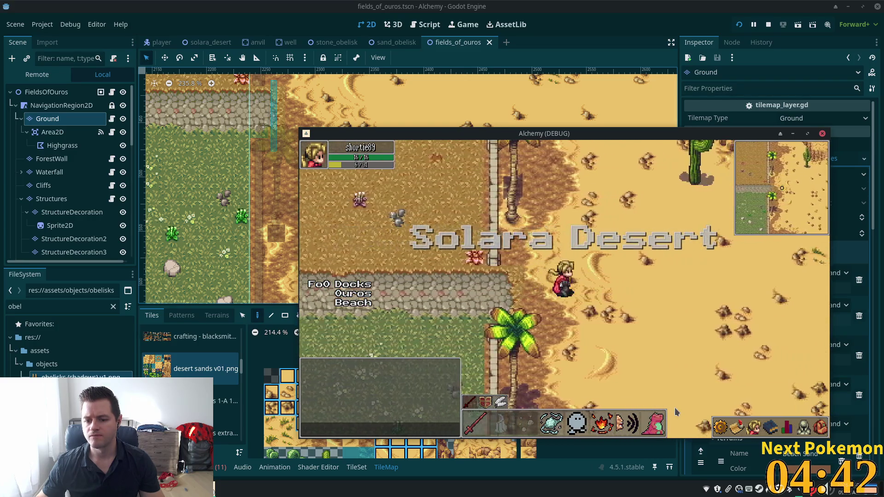
key("Right")
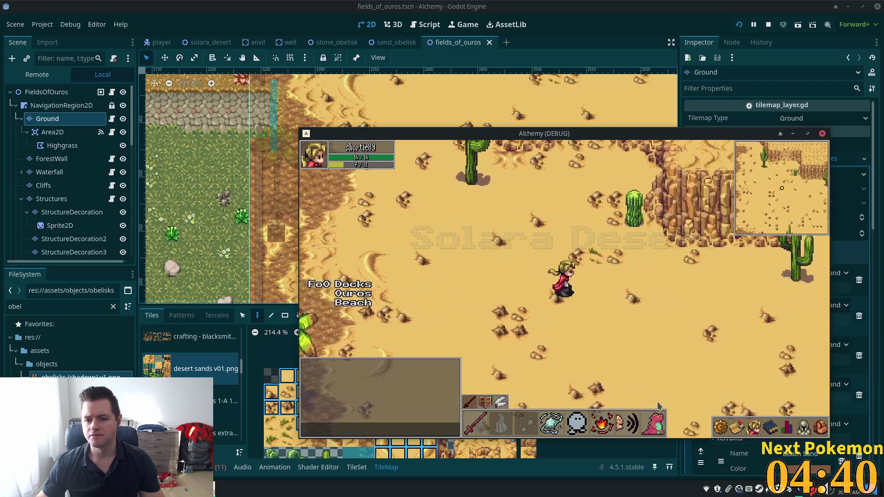
key("Left")
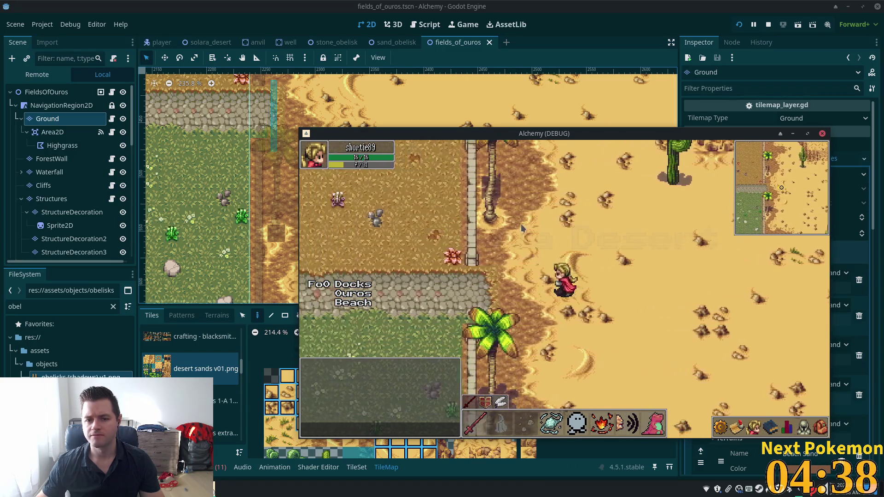
key("Up")
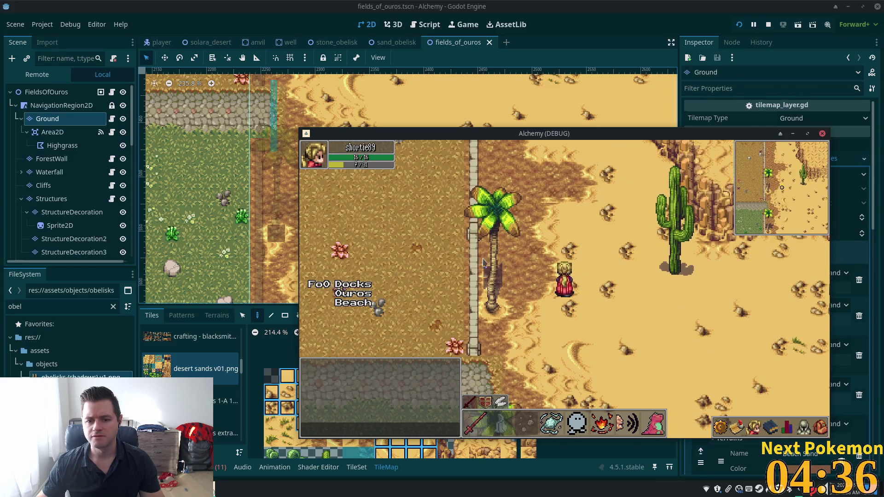
key("Down")
key("Left")
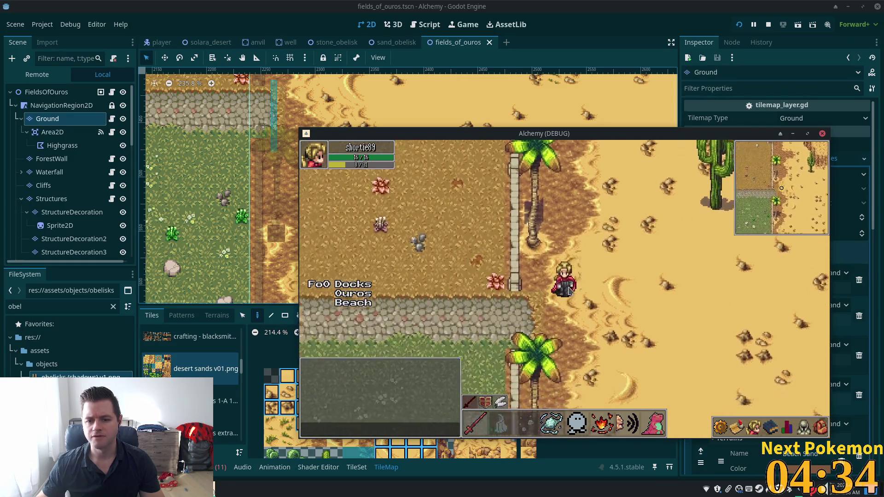
key("Left")
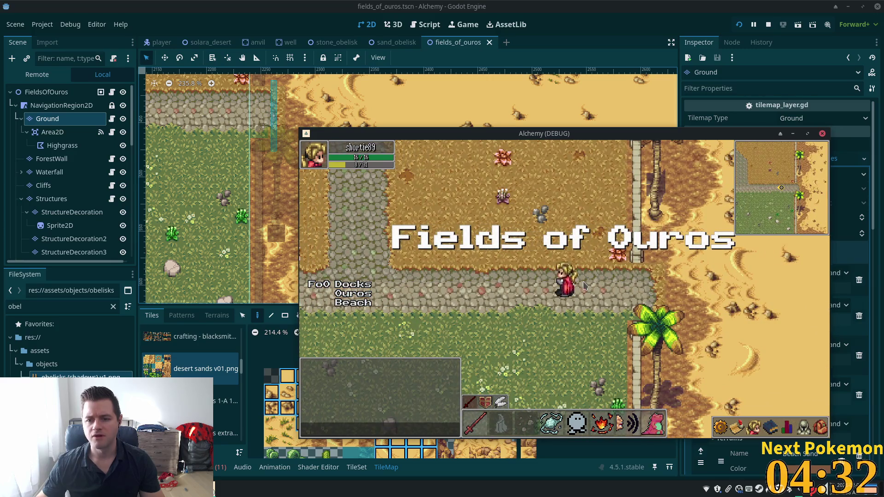
left_click(515, 4)
- Repaint the darker desert-edge sand tiles in fields_of_ouros, select the Foliage layer, and save the scene
scroll(529, 263, "down", 5)
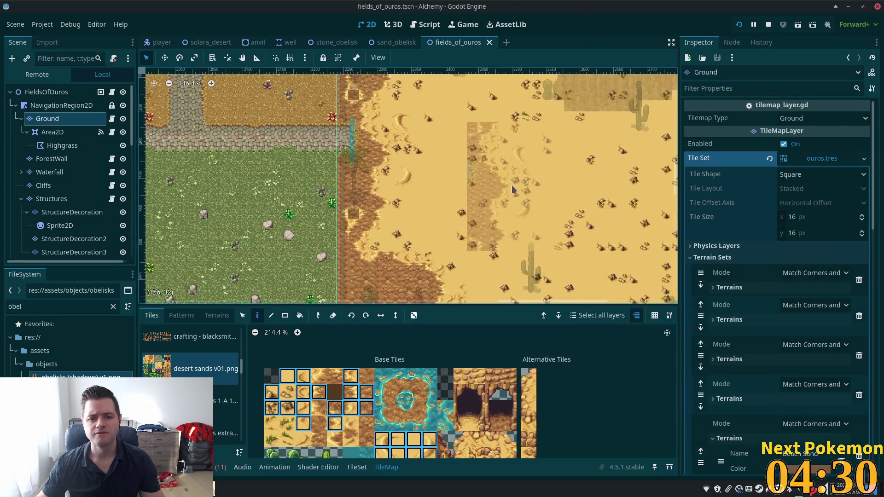
left_click(528, 260)
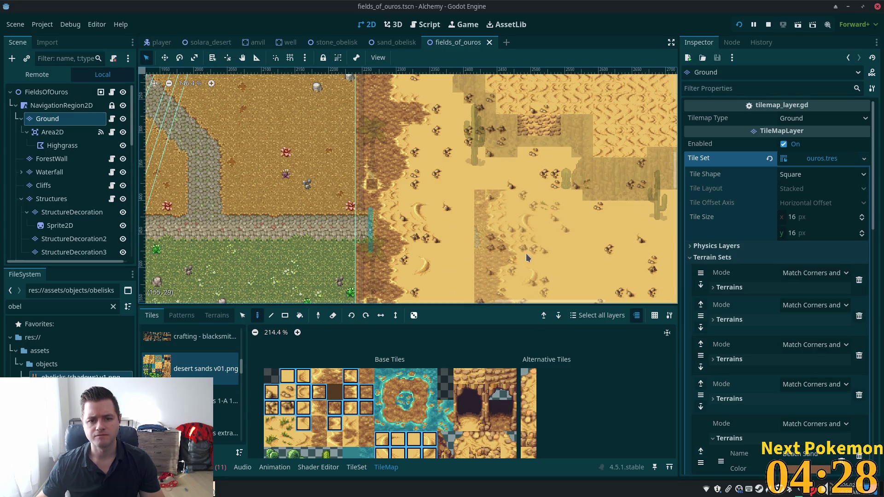
scroll(498, 207, "up", 1)
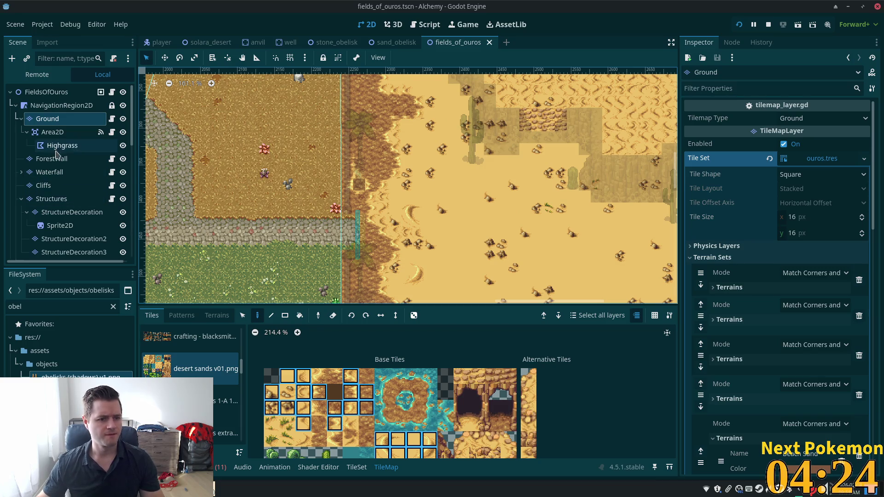
scroll(79, 213, "down", 3)
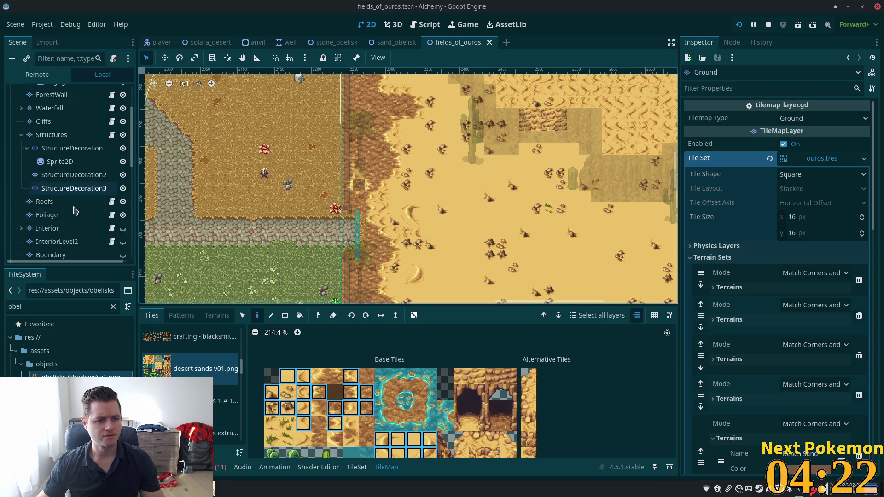
left_click(79, 216)
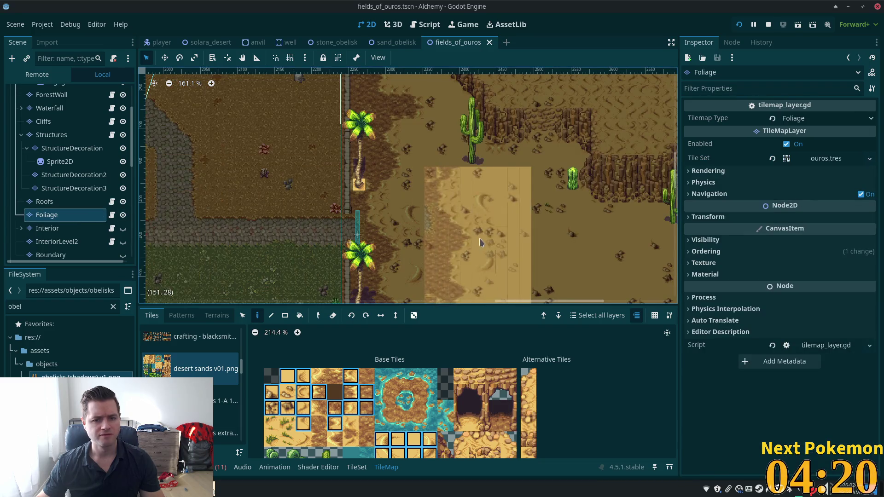
scroll(585, 203, "up", 3)
scroll(582, 340, "down", 2)
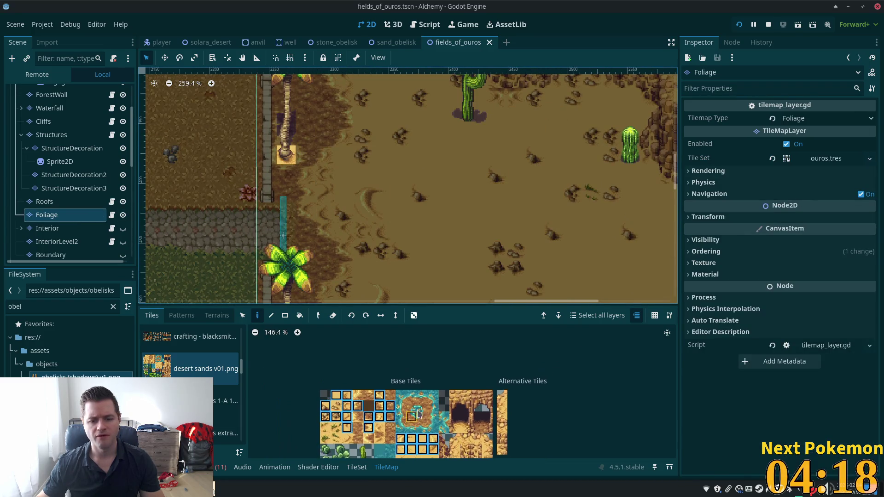
scroll(507, 405, "down", 3)
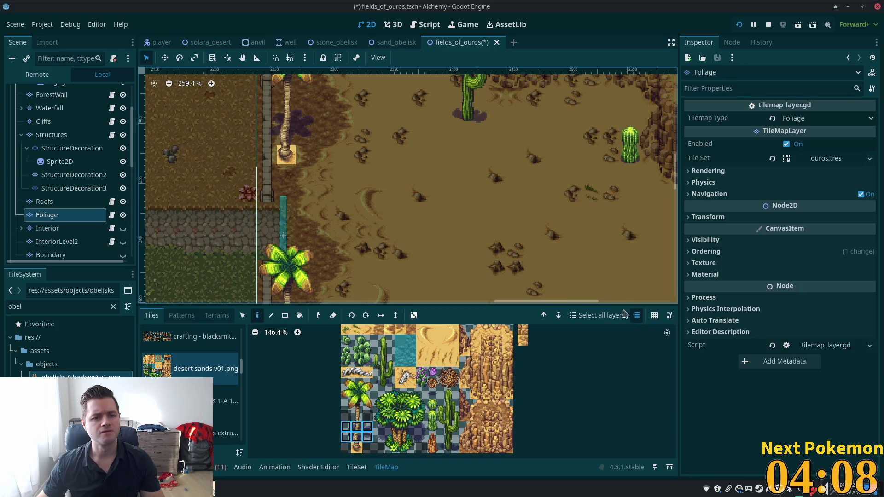
scroll(478, 248, "down", 4)
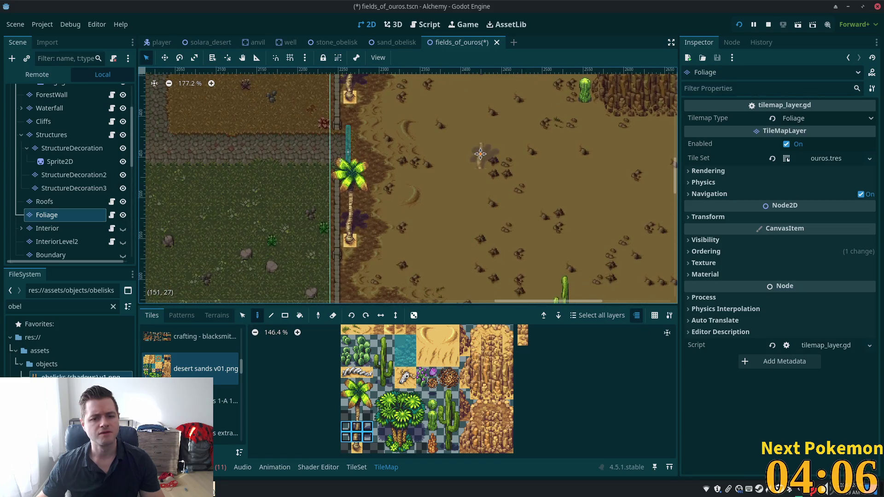
scroll(439, 187, "up", 5)
key("ctrl+s")
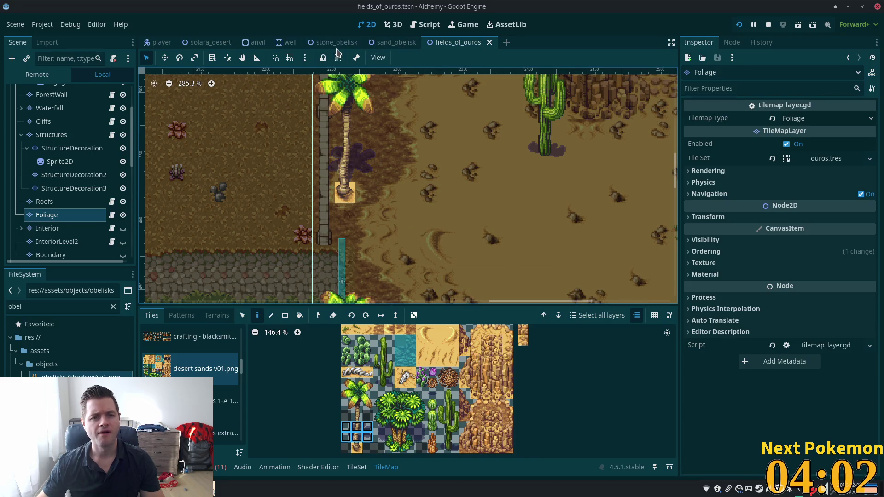
- Open solara_desert and touch up its Foliage layer
left_click(209, 42)
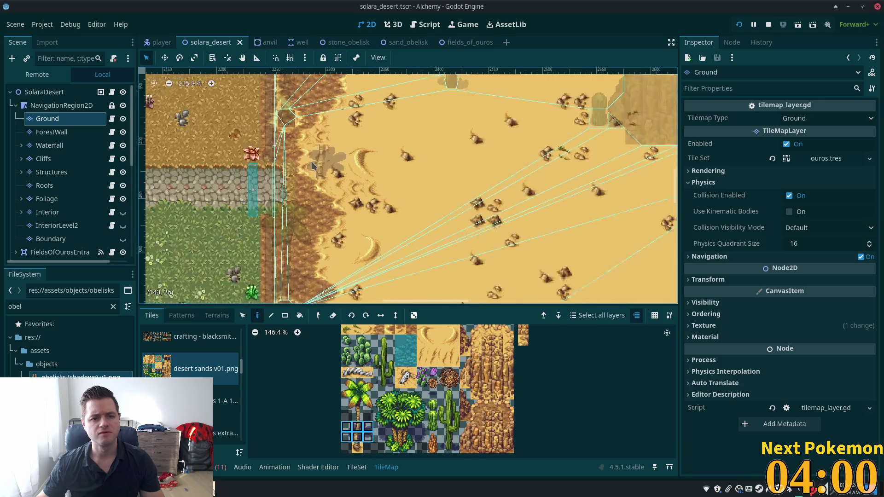
scroll(312, 166, "up", 6)
left_click(47, 199)
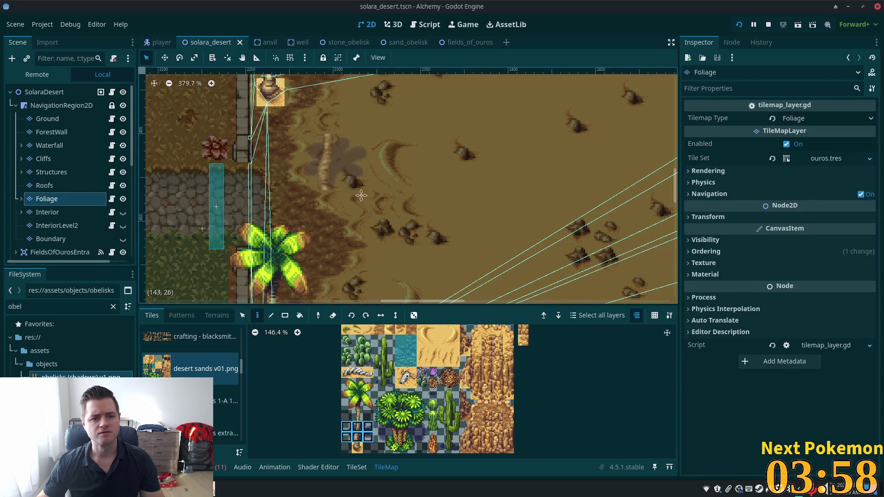
scroll(361, 195, "up", 5)
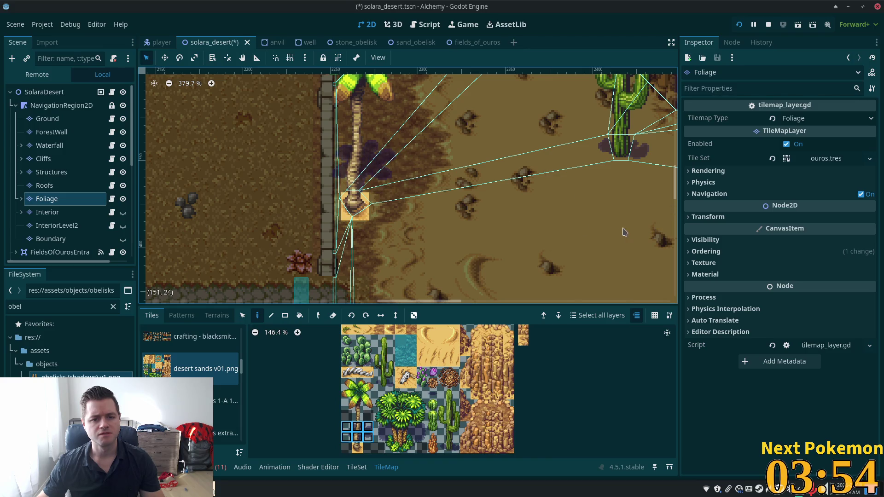
scroll(472, 262, "down", 4)
scroll(580, 251, "down", 1)
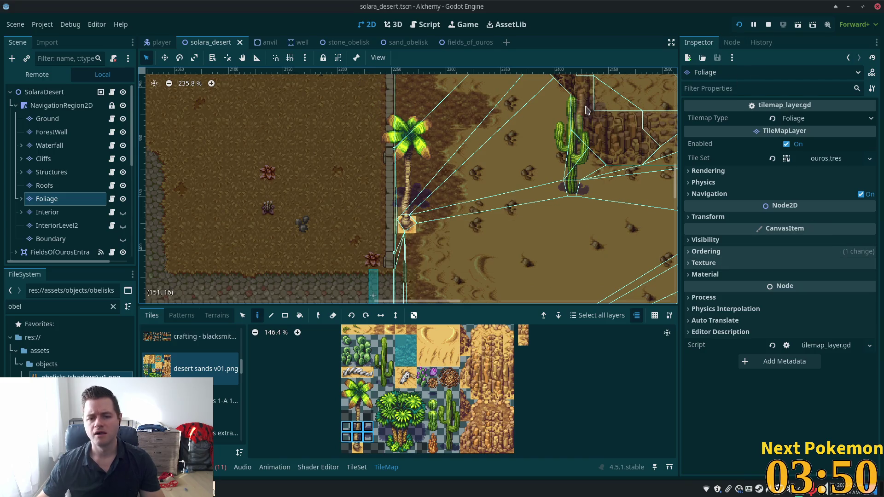
- Walk the character east into the Solara Desert cliffs and sand, then back toward the palm tree
key("Right")
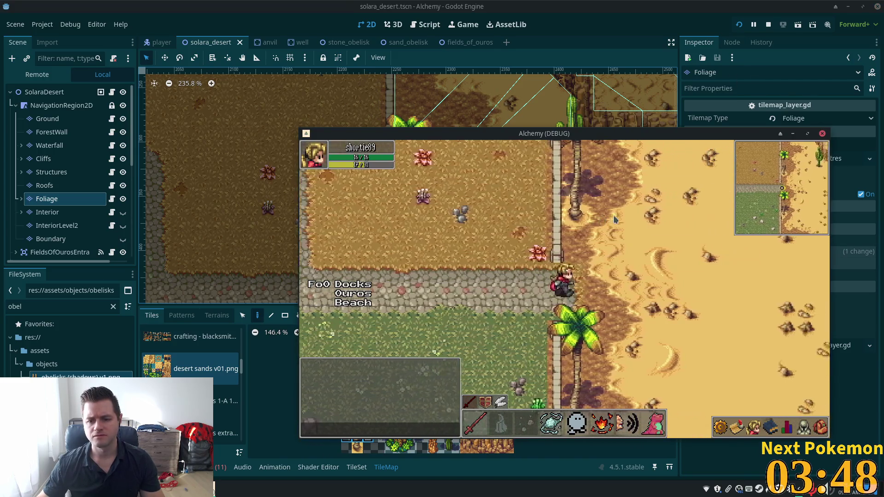
key("Up")
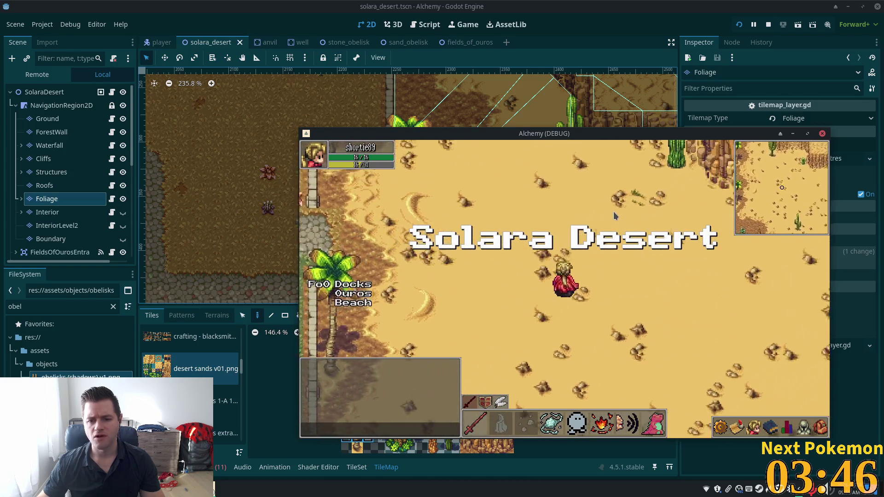
key("Up")
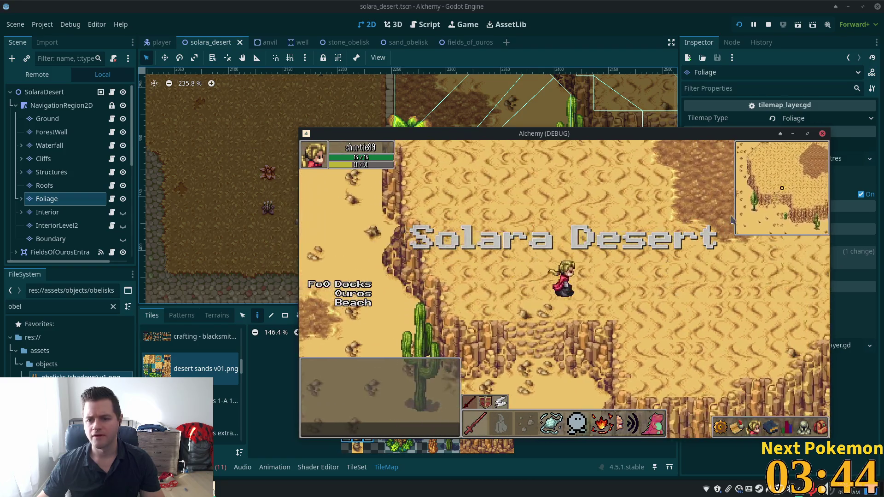
key("Down")
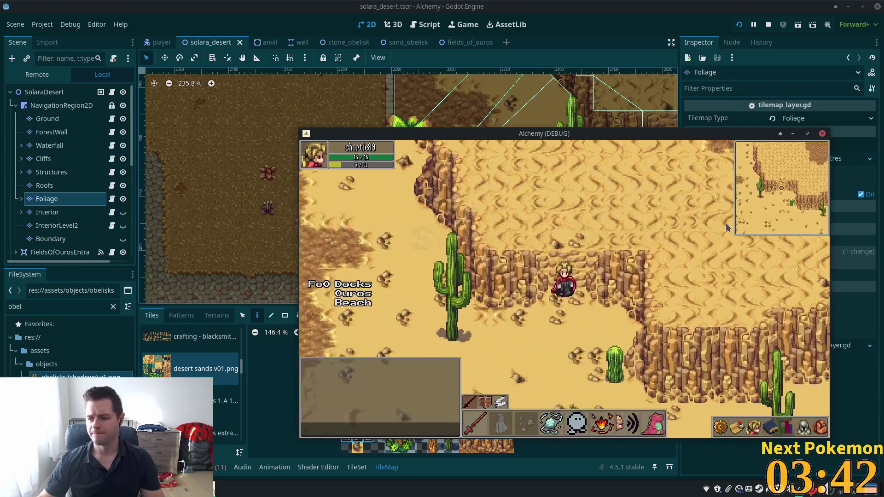
key("Left")
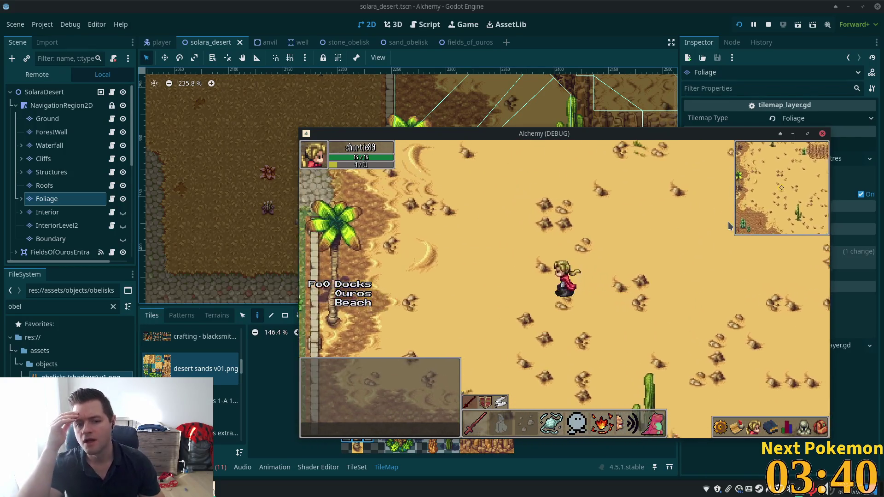
- Walk west along the Fields of Ouros path and dock into Ouros, then return to the editor
key("Left")
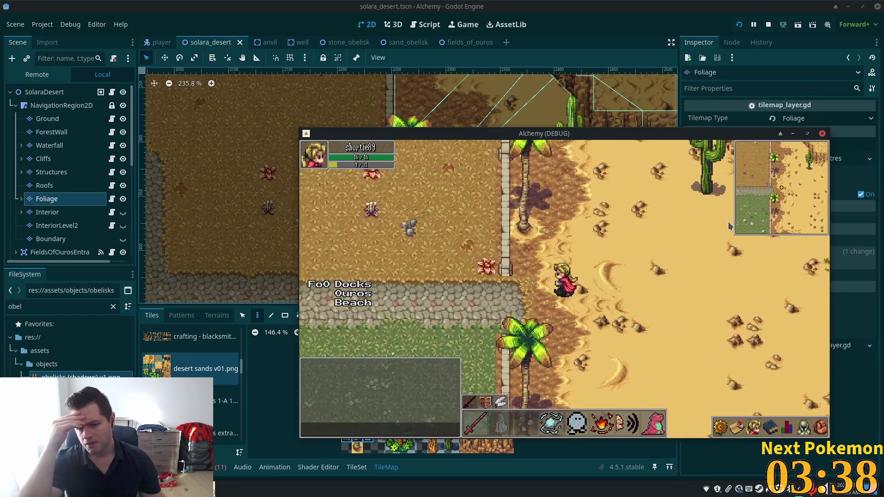
key("Left")
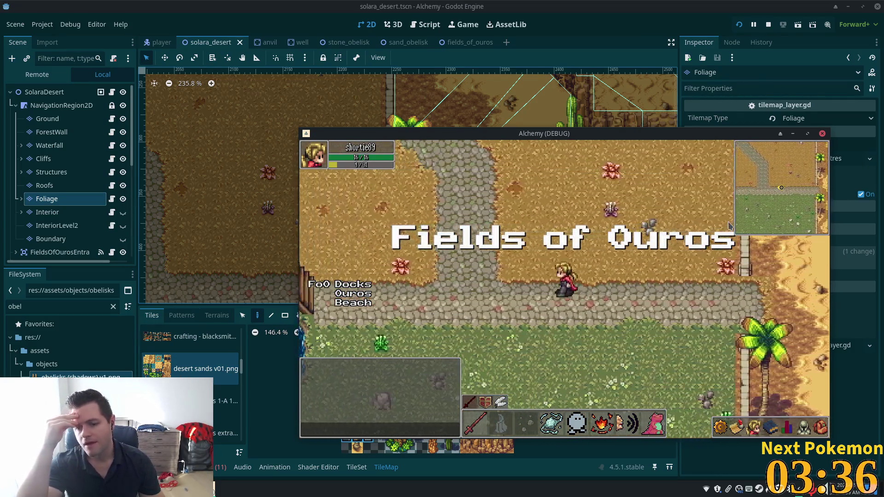
key("Left")
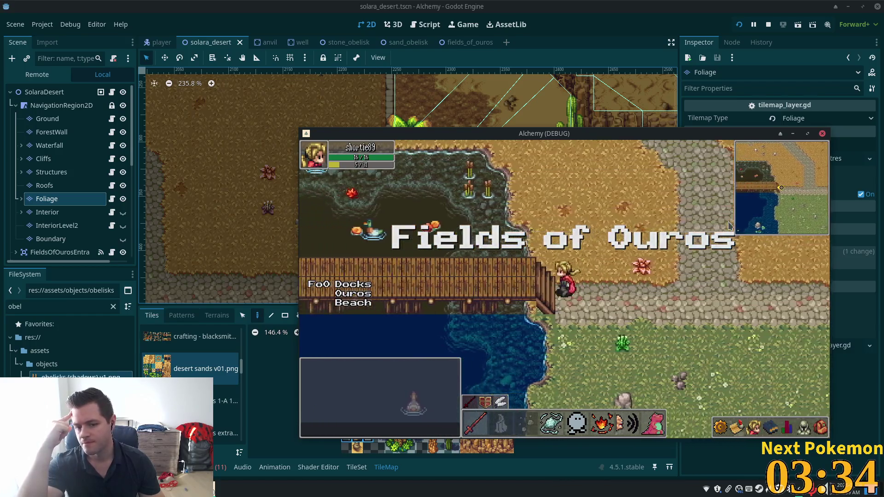
key("Left")
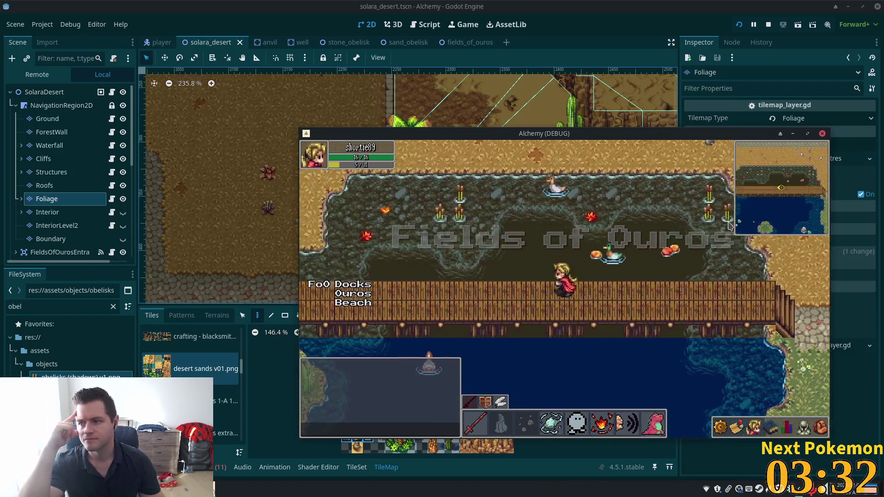
key("Left")
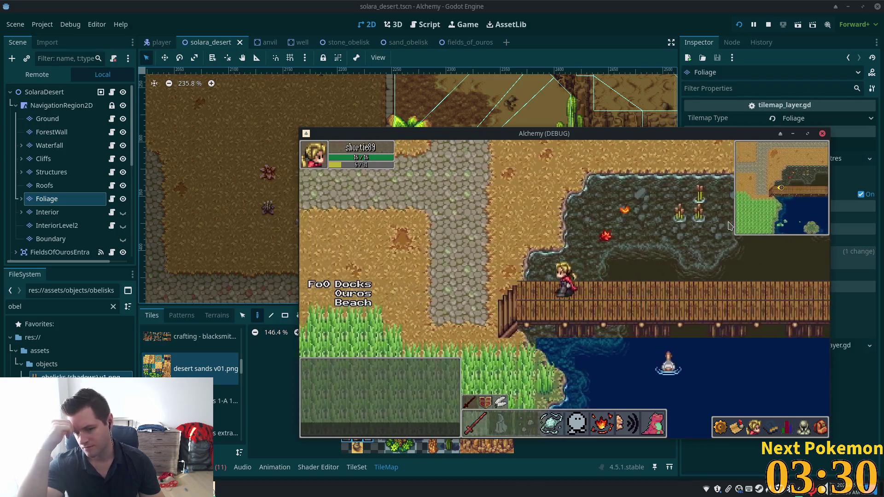
key("Up")
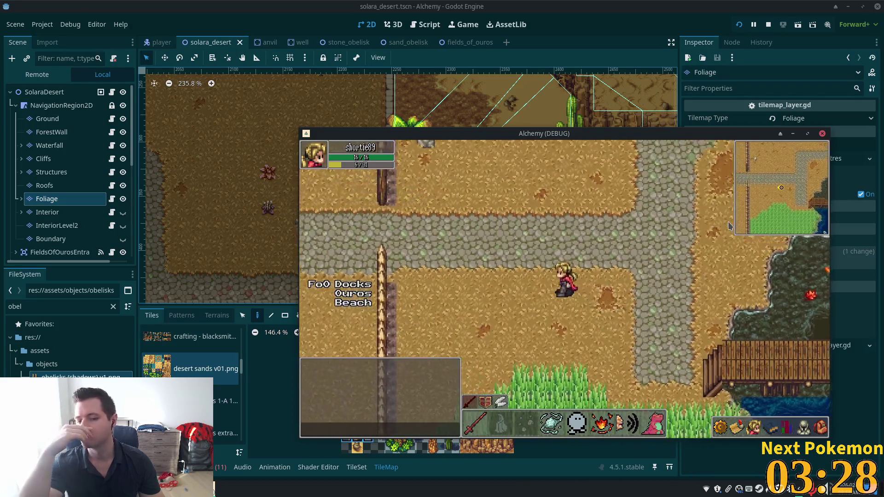
key("Left")
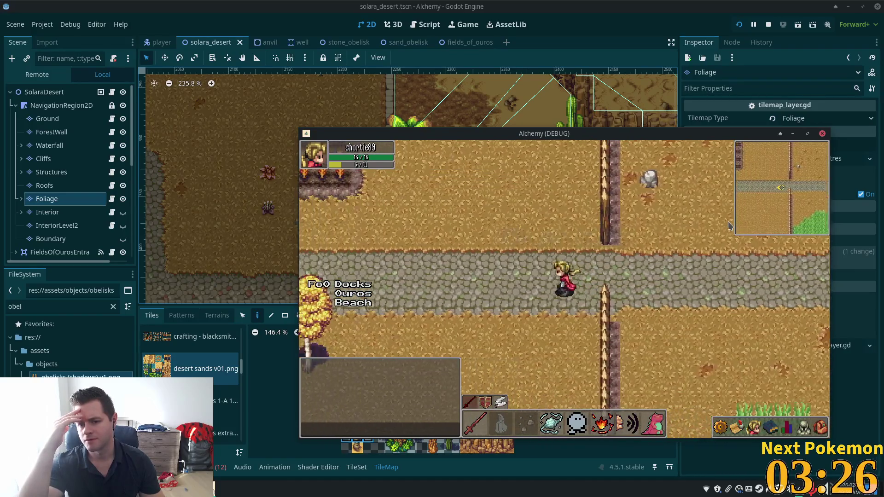
key("Left")
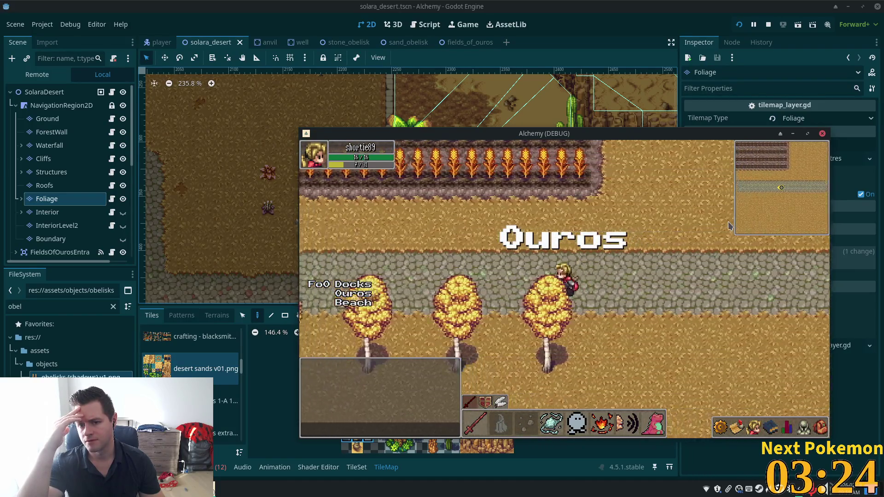
key("Right")
key("Right")
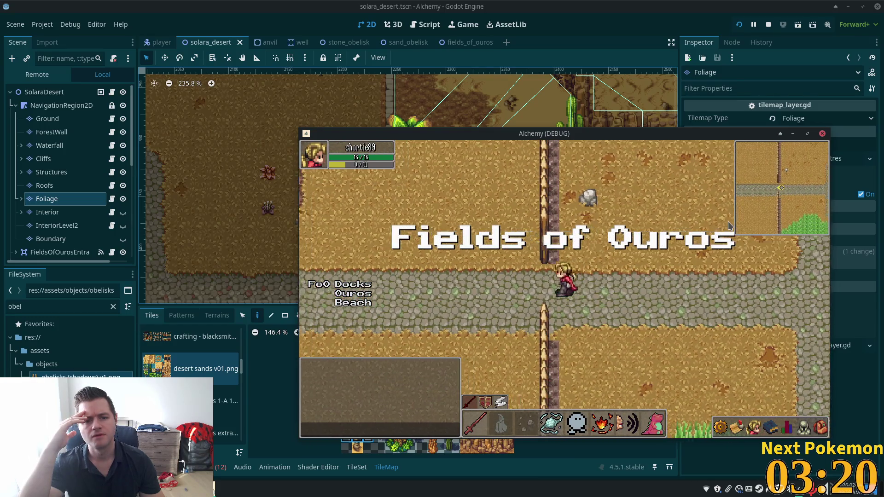
key("Right")
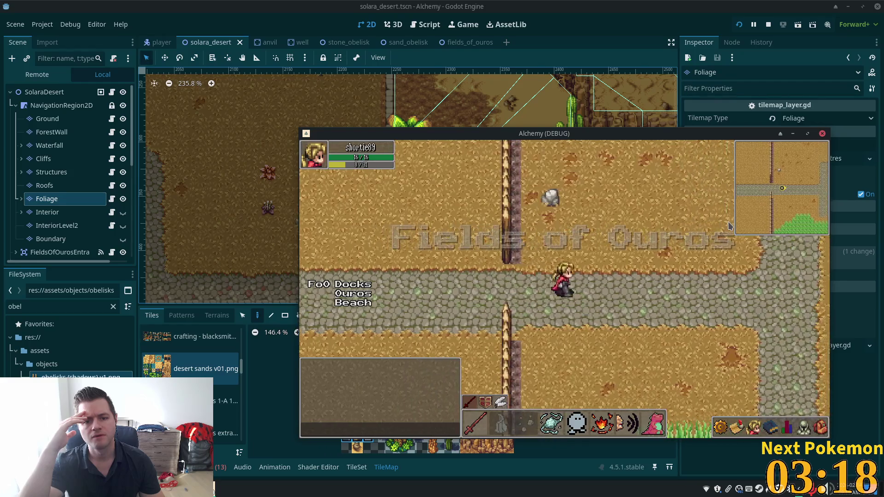
key("Left")
key("Left")
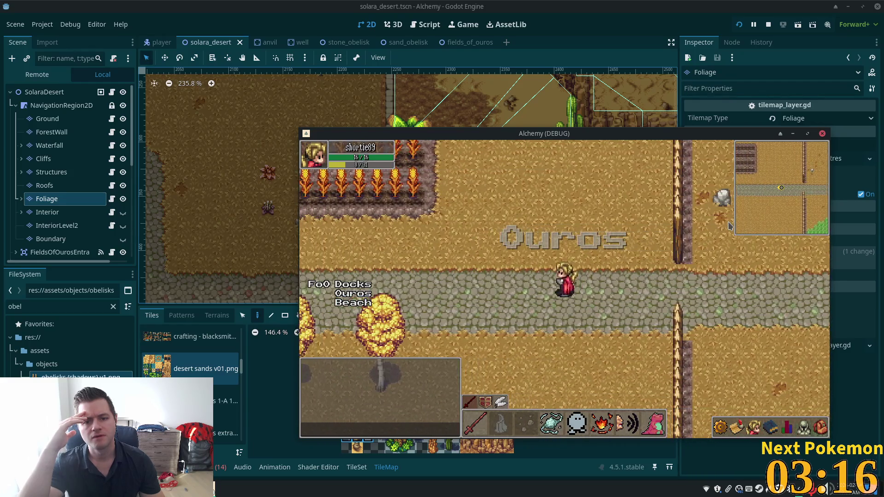
left_click(624, 31)
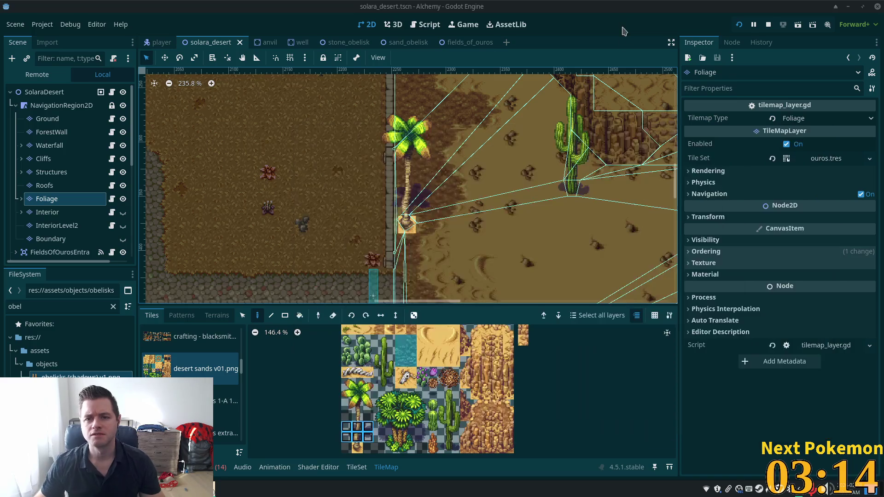
- Zoom out over the solara_desert map and close its scene tab
scroll(309, 185, "down", 4)
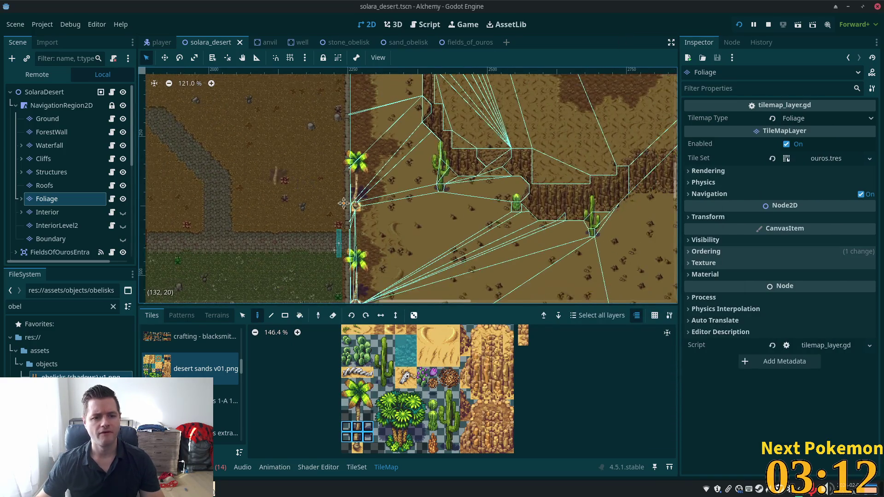
scroll(161, 255, "left", 10)
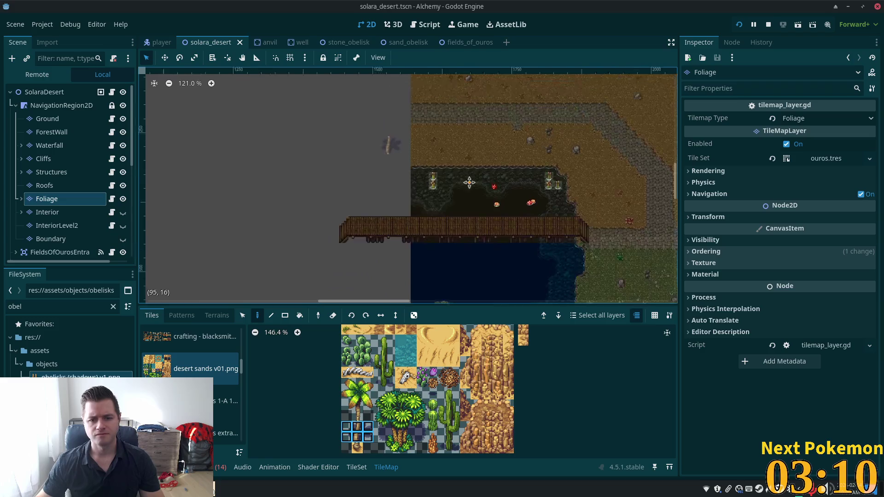
scroll(469, 183, "right", 5)
scroll(243, 178, "down", 5)
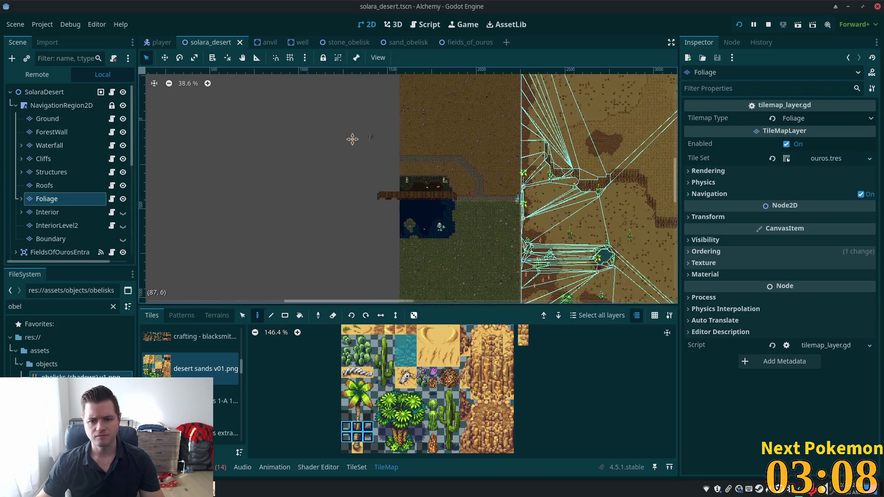
scroll(353, 138, "right", 3)
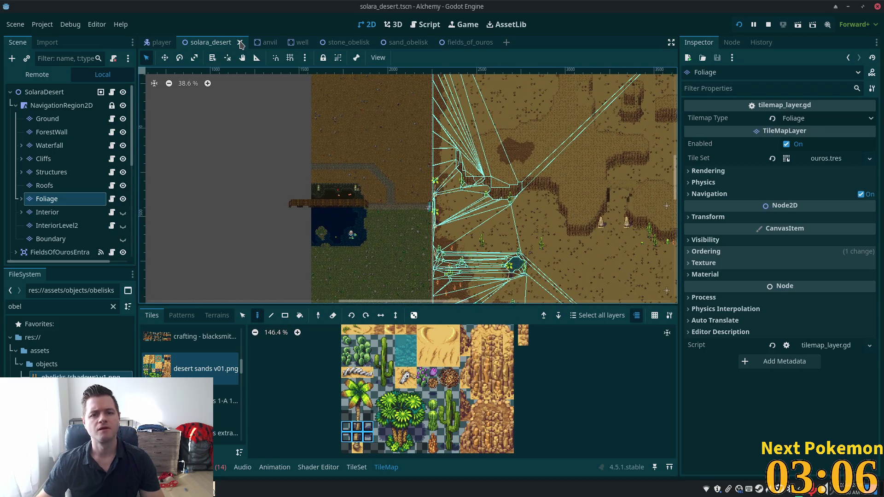
left_click(240, 42)
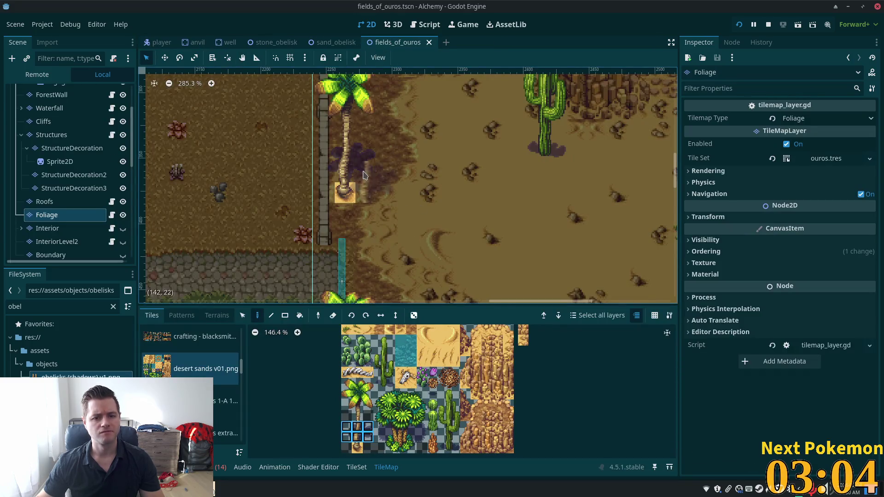
- Pan fields_of_ouros to show the crop fields and start a quick scene search
scroll(162, 217, "left", 10)
scroll(162, 216, "down", 4)
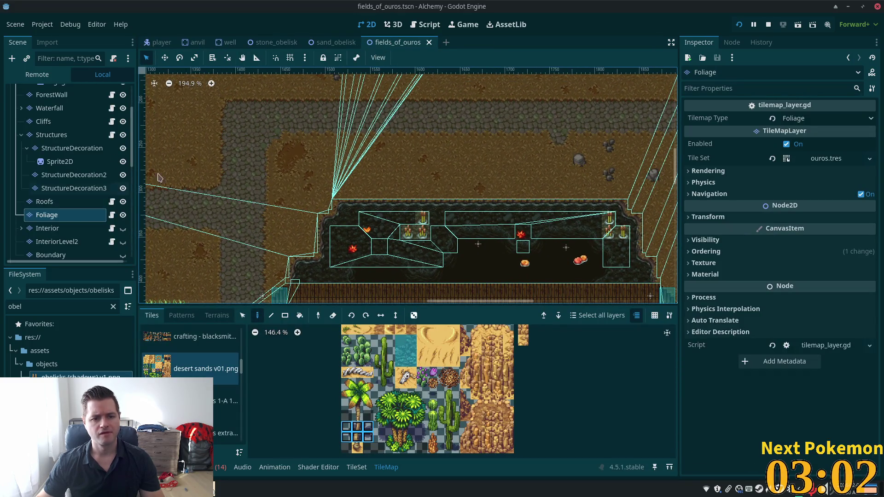
left_click_drag(161, 178, 646, 244)
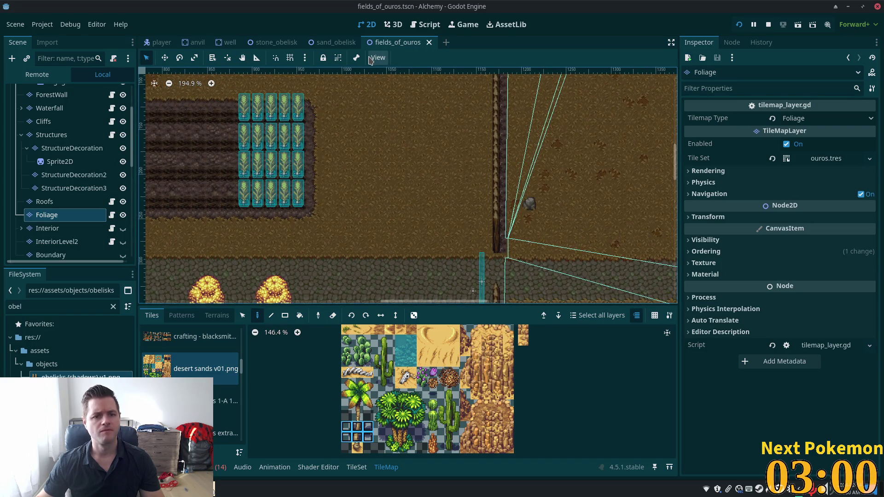
key("alt+shift+o")
- Open ouros.tscn and select a rectangle of its sand ground tiles beside the fields
type("ouros")
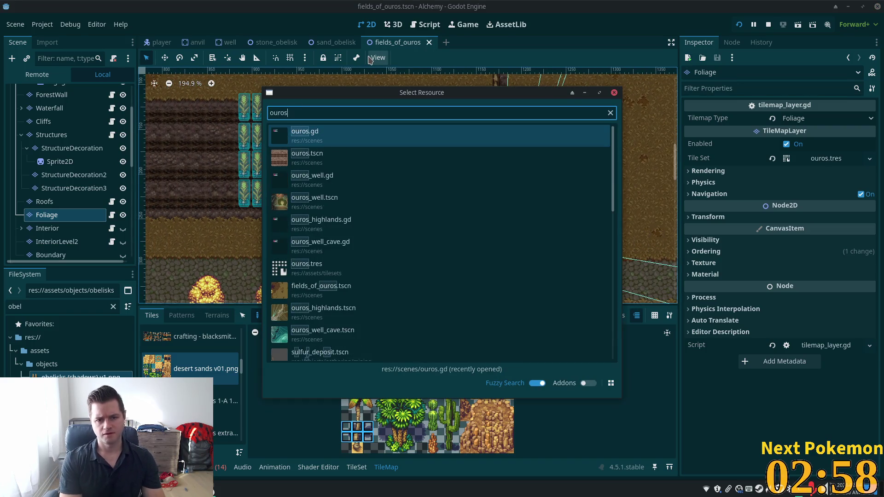
double_click(297, 159)
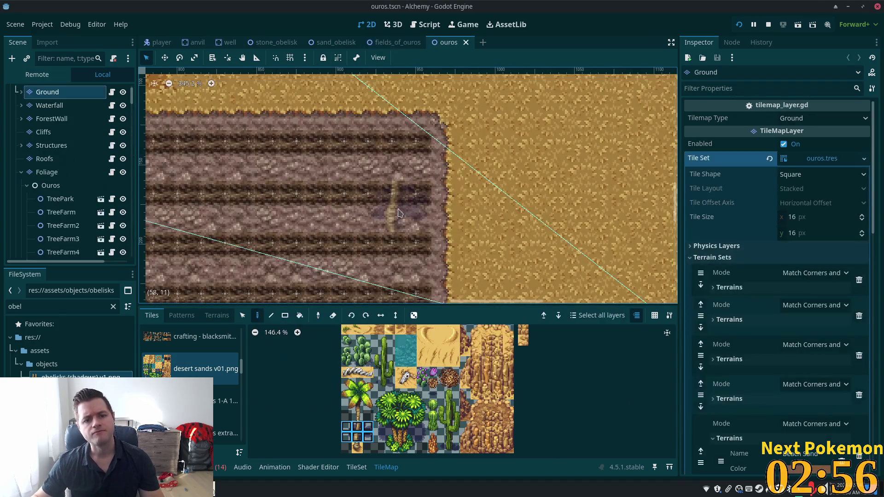
scroll(440, 220, "down", 4)
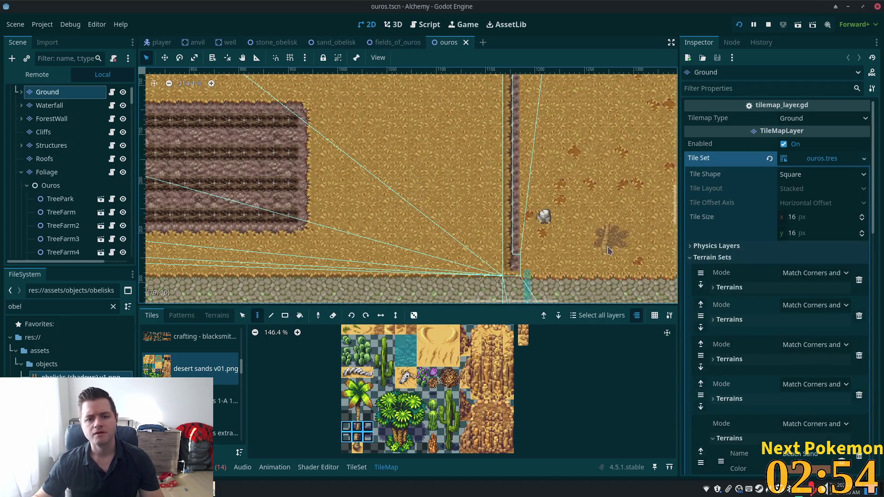
key("s")
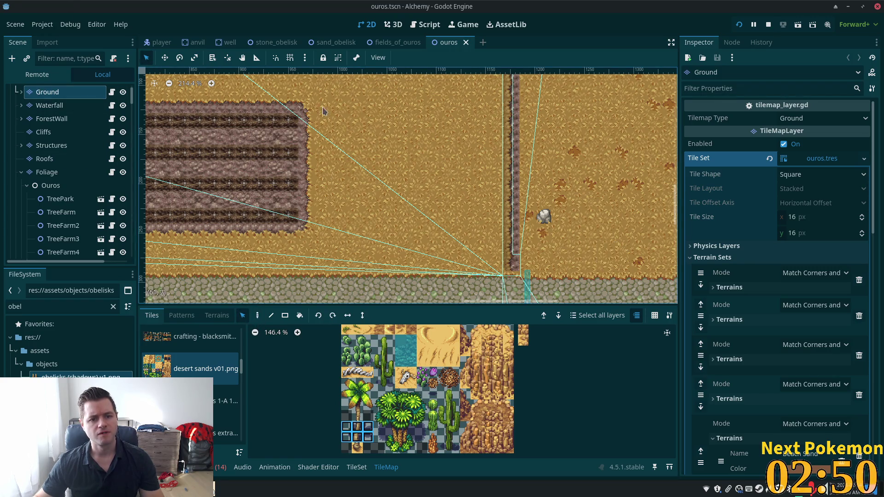
mouse_move(326, 98)
left_mouse_down()
mouse_move(335, 152)
mouse_move(387, 244)
mouse_move(446, 244)
left_mouse_up()
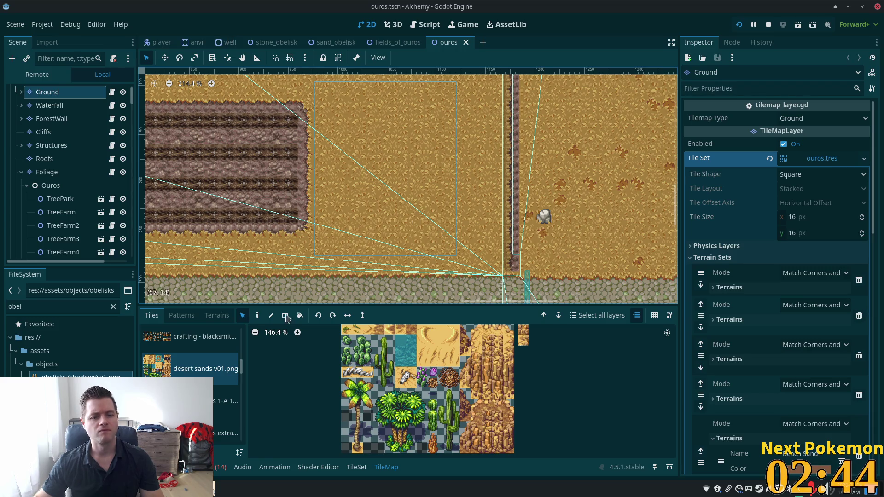
left_click(259, 317)
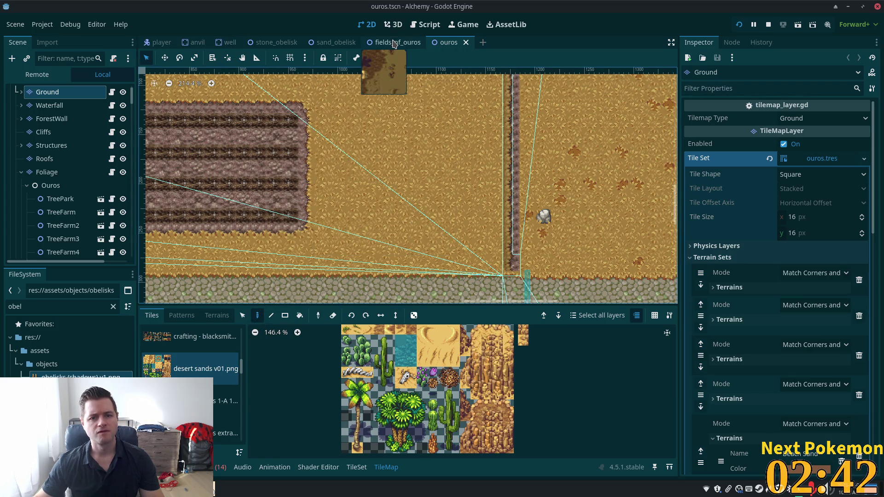
- Switch back to fields_of_ouros and make the Ground layer active
left_click(384, 46)
scroll(132, 134, "up", 3)
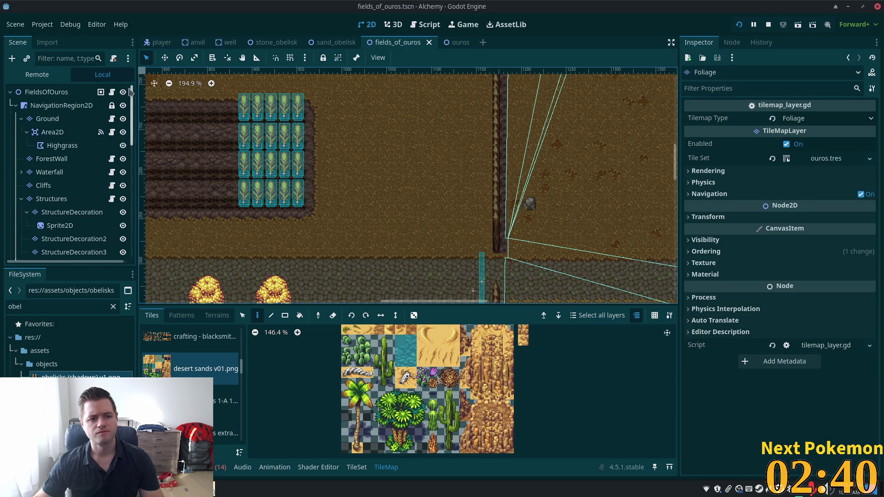
left_click(47, 119)
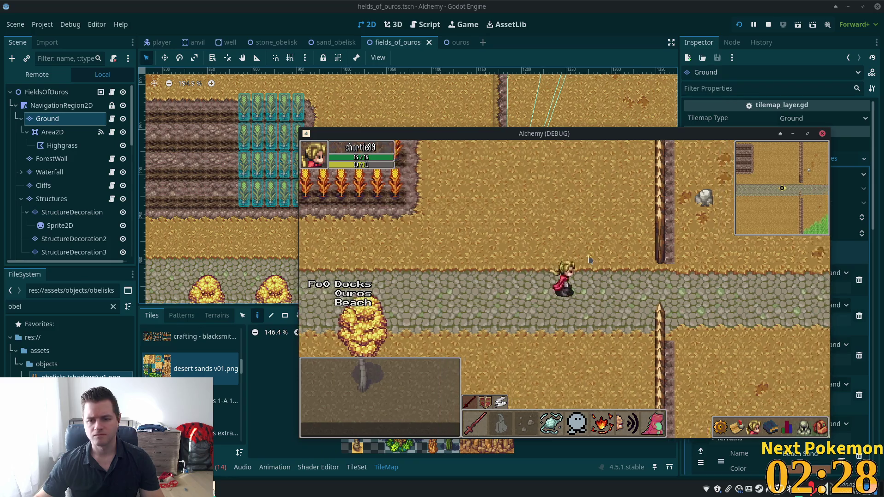
- Walk the character west past the crop fields, fence and well through the village
key("Left")
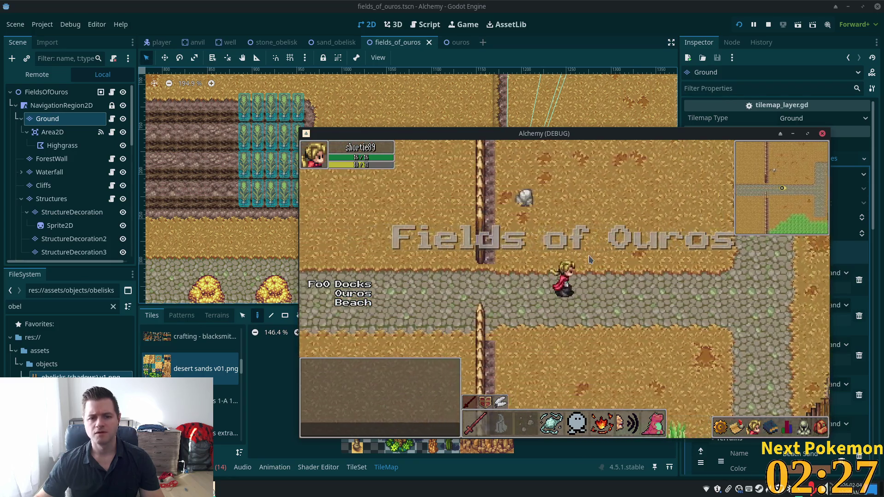
key("Left")
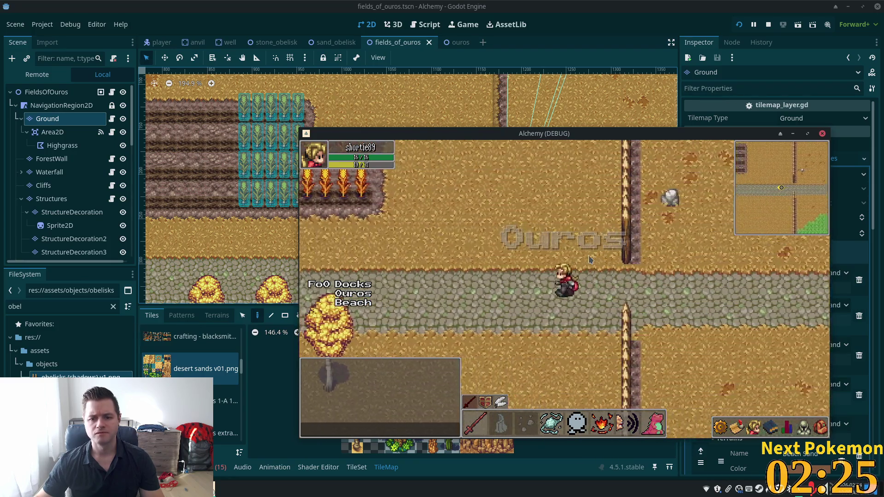
key("Left")
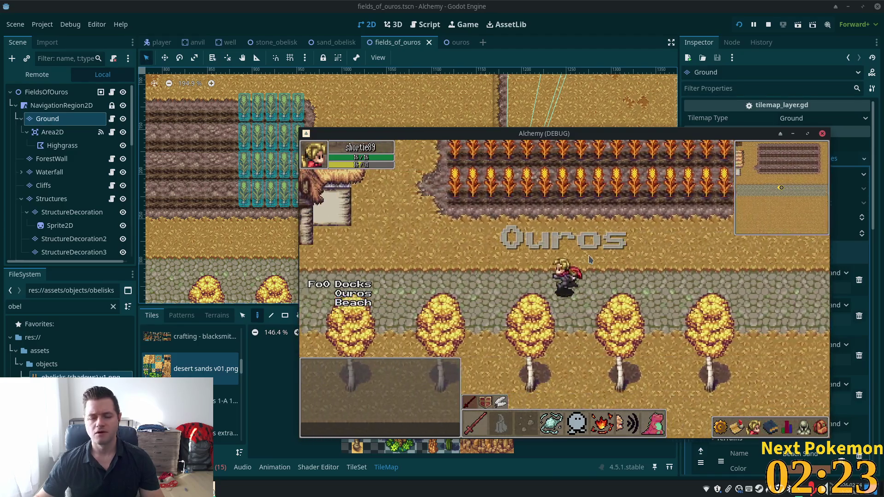
key("Left")
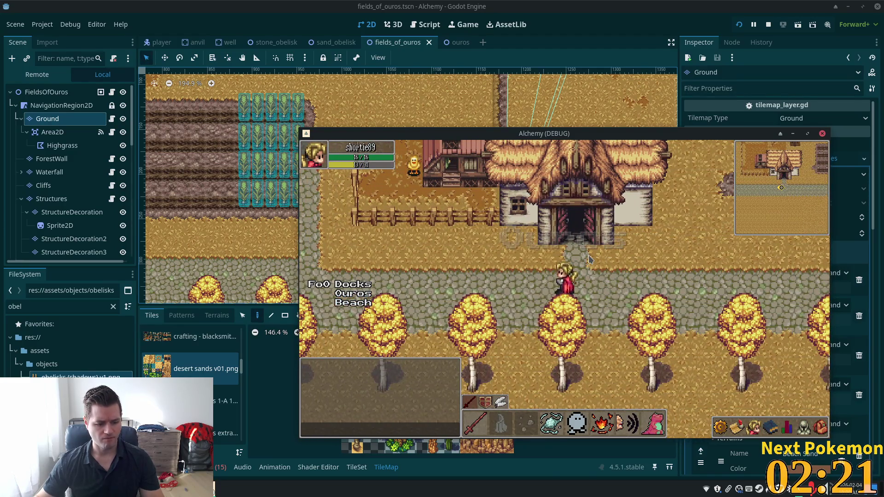
key("Up")
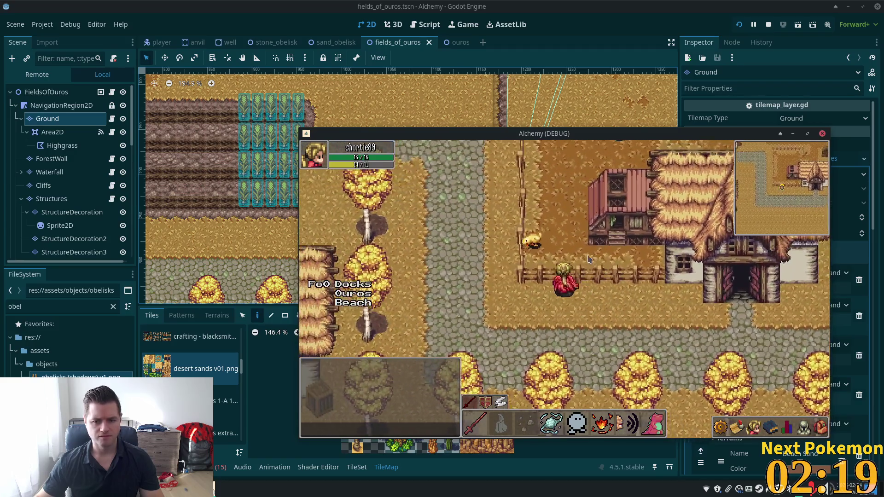
key("Left")
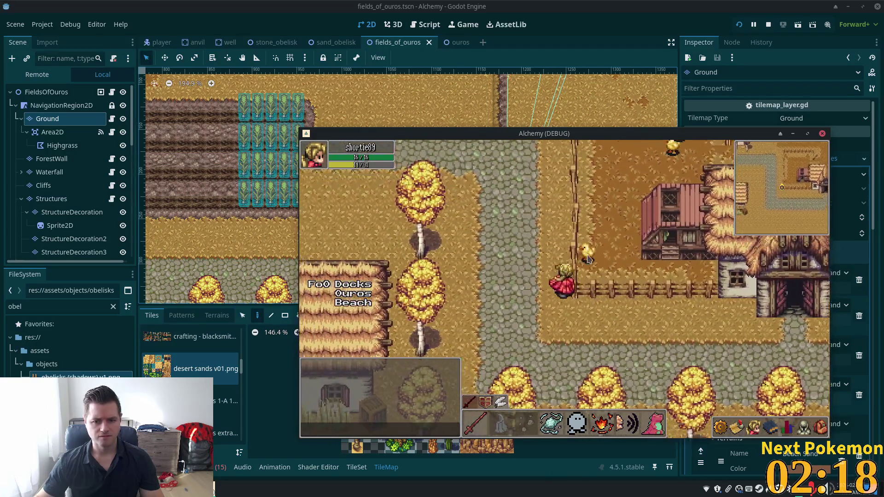
key("Up")
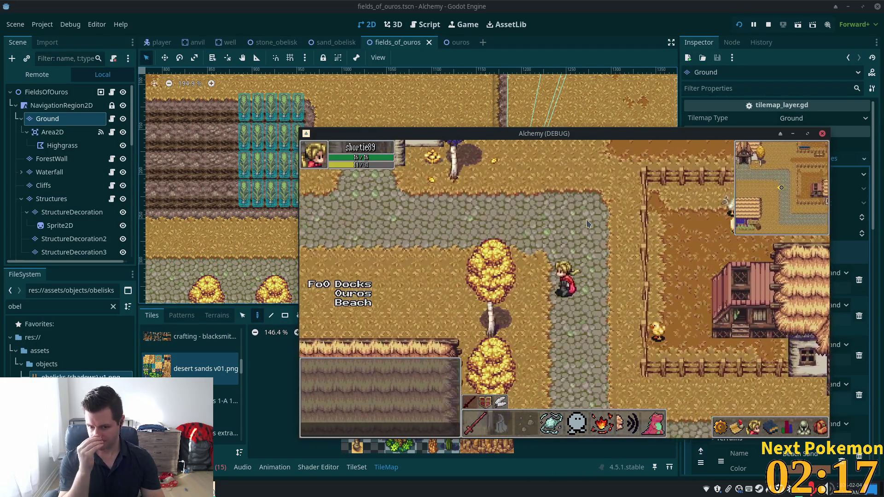
key("Up")
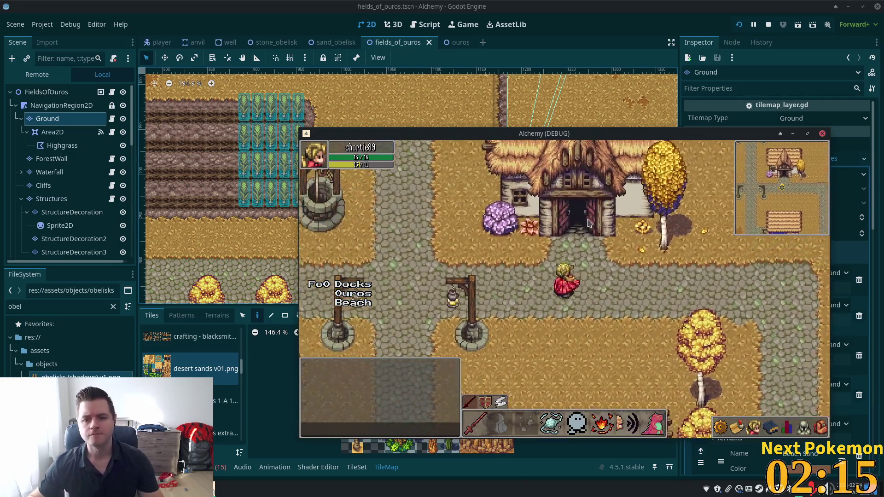
key("Left")
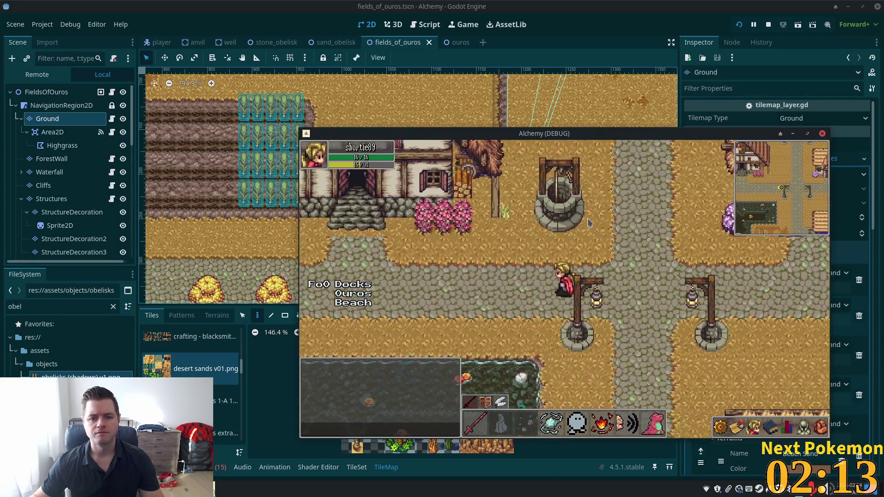
key("Left")
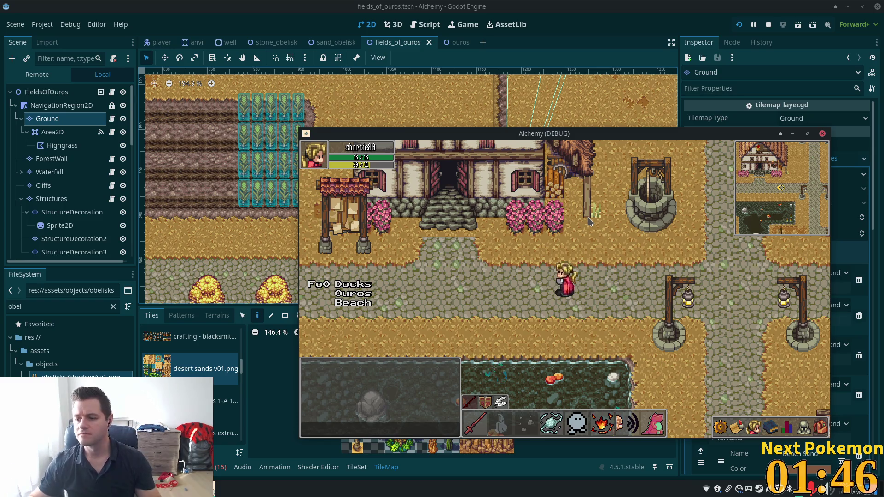
- Cross the stone bridge and head north-west over the cliffs toward the sand
key("a")
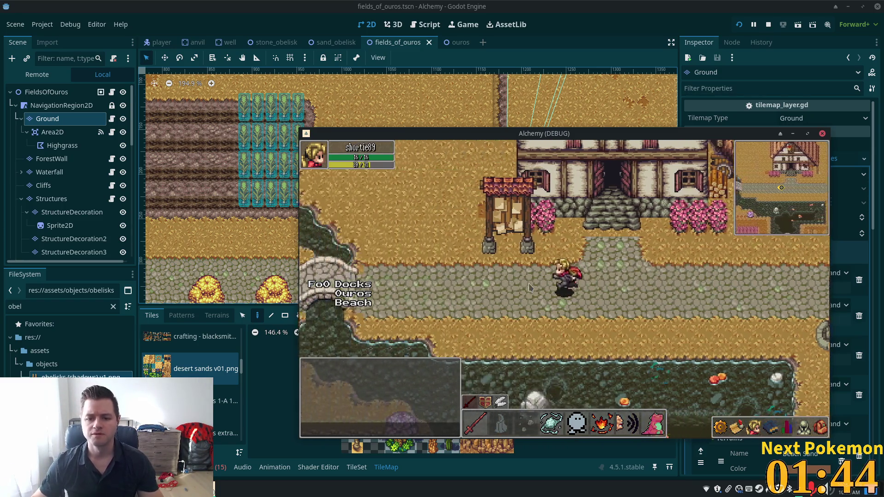
key("s")
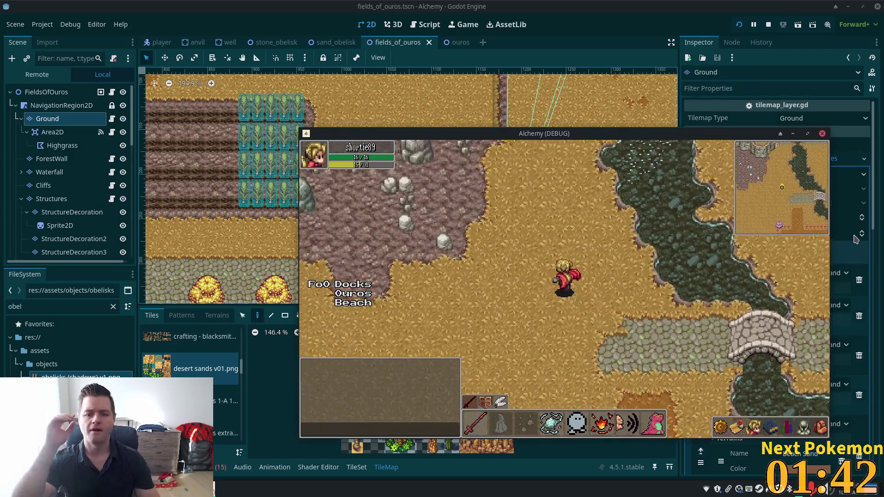
key("w")
key("a")
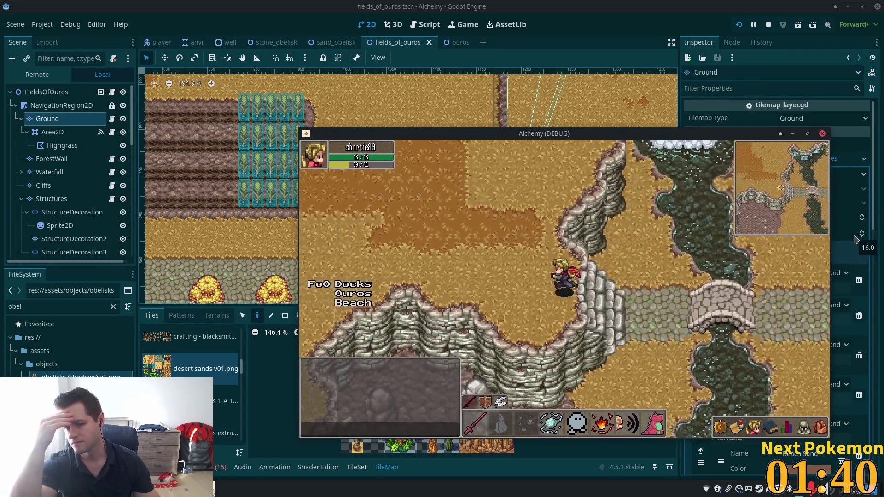
- Walk the character north across the sand into the highlands, then west into open sand
key("w")
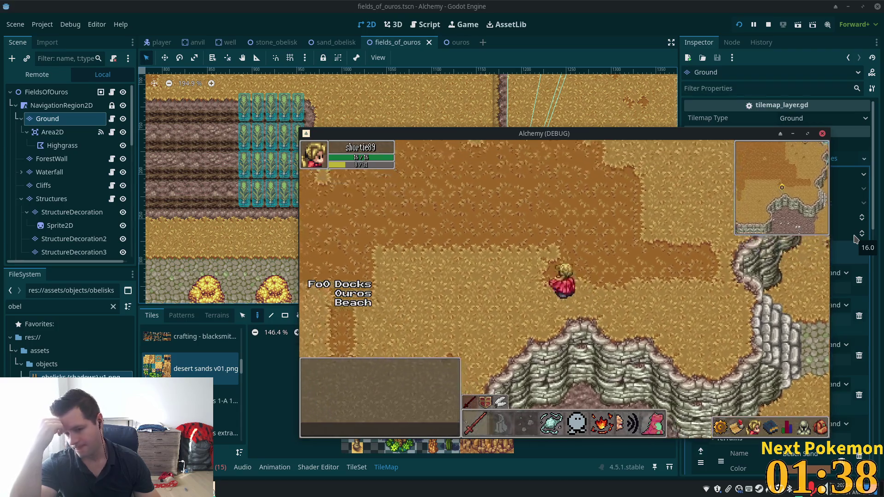
key("w")
key("a")
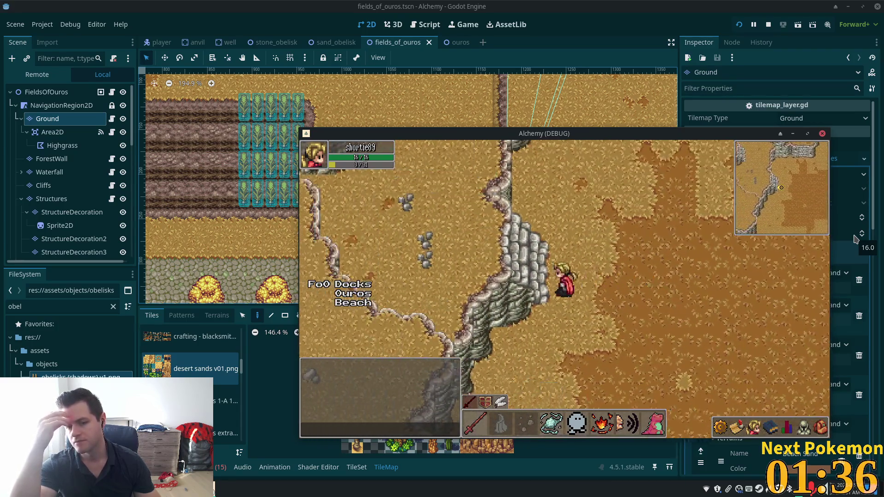
key("a")
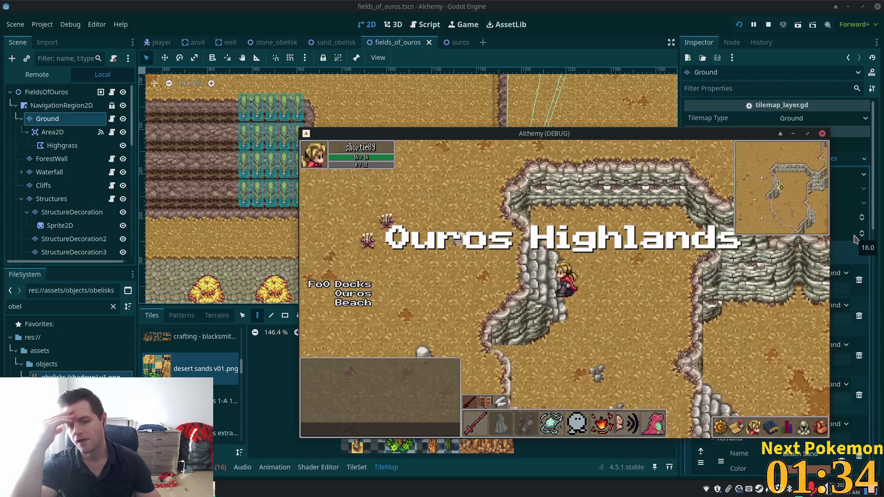
key("a")
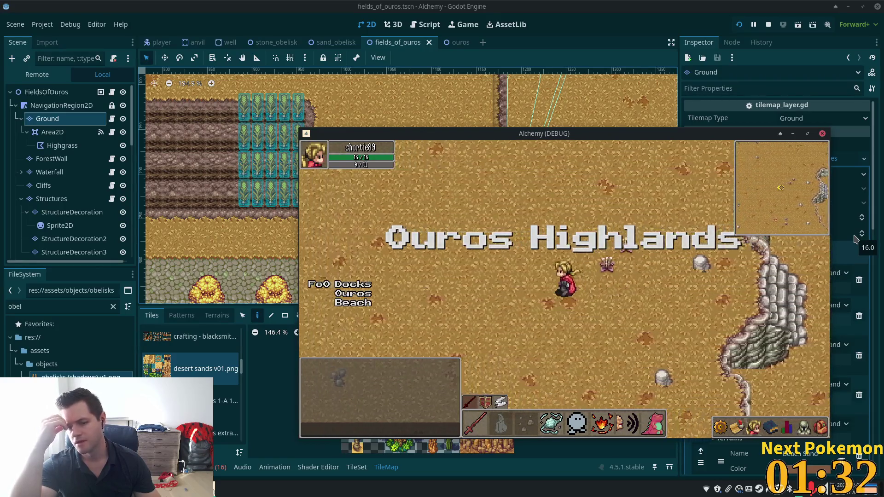
key("a")
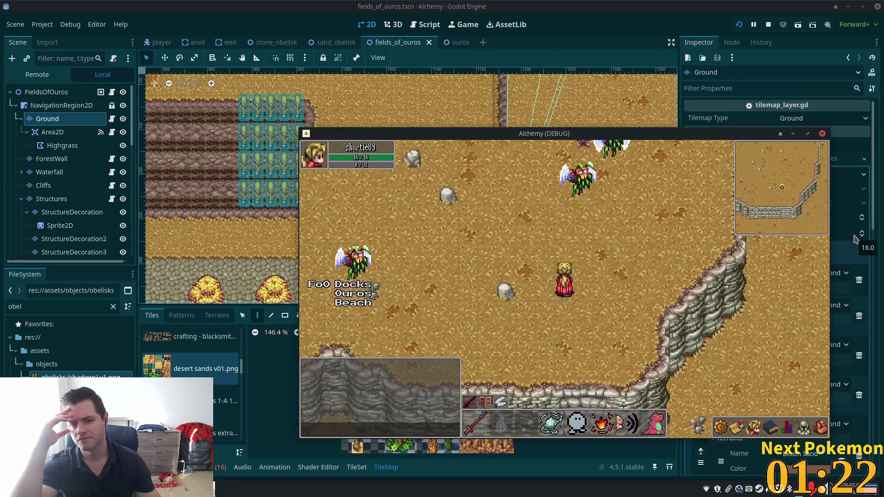
- Walk down-left across the desert toward the western cliff edge
key("Left")
key("Down")
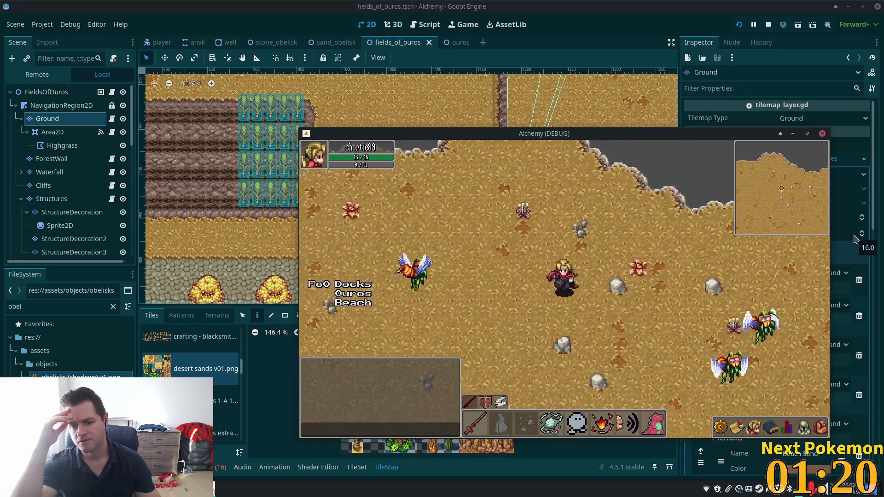
key("Left")
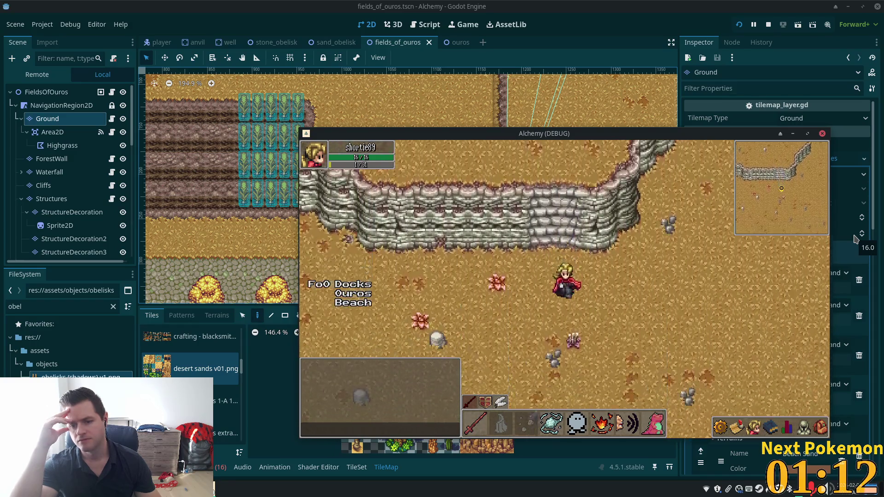
key("Down")
key("Left")
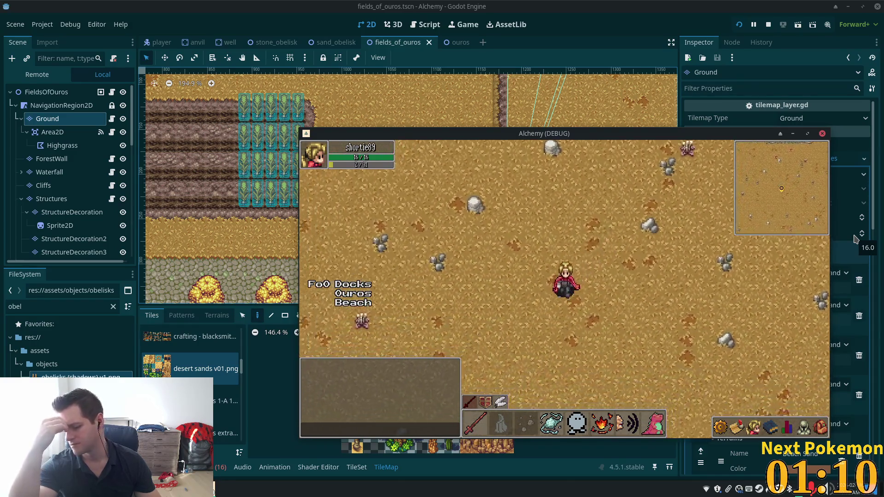
key("Down")
key("Left")
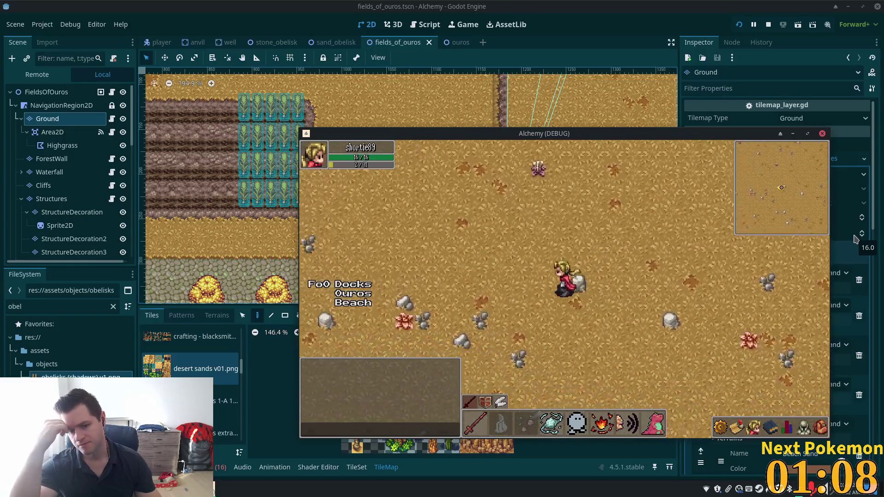
- Walk down-left onto the stone path, then up-left along the cliffs
key("Left")
key("Down")
key("Left")
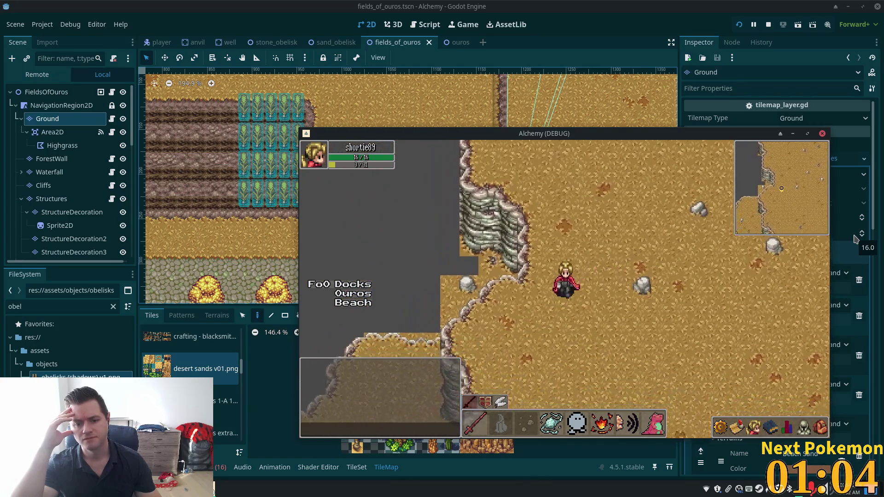
key("Down")
key("Left")
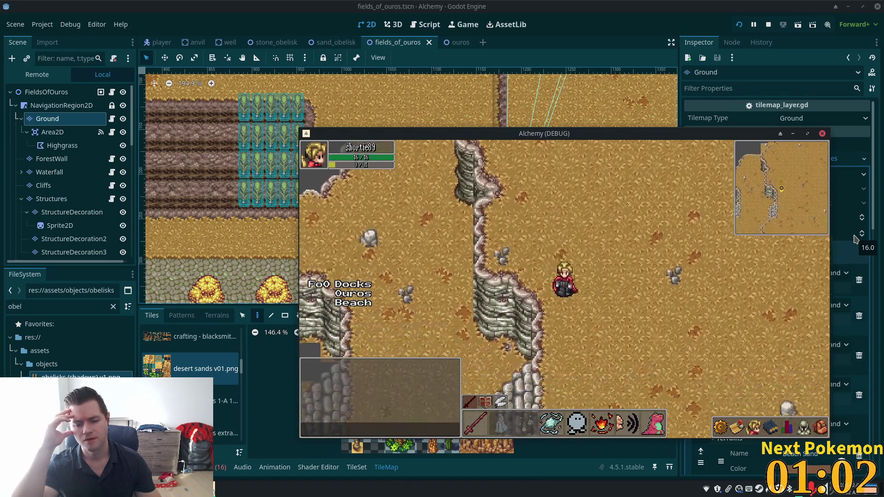
key("Up")
key("Left")
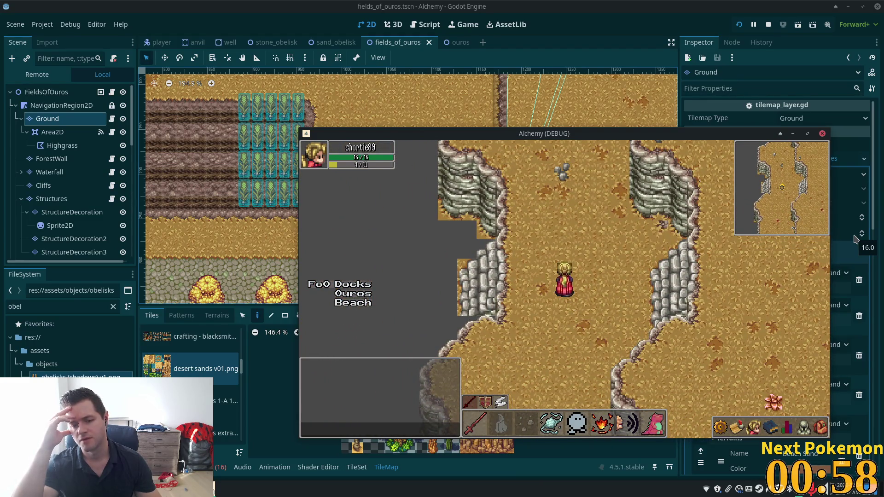
- Walk west past the cliffs and back east into the highlands, then switch to the Pokémon game window
key("Left")
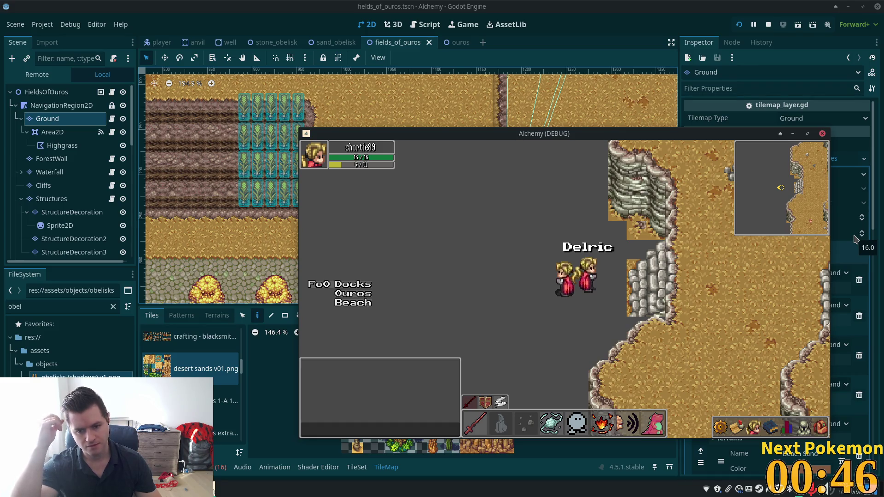
key("Left")
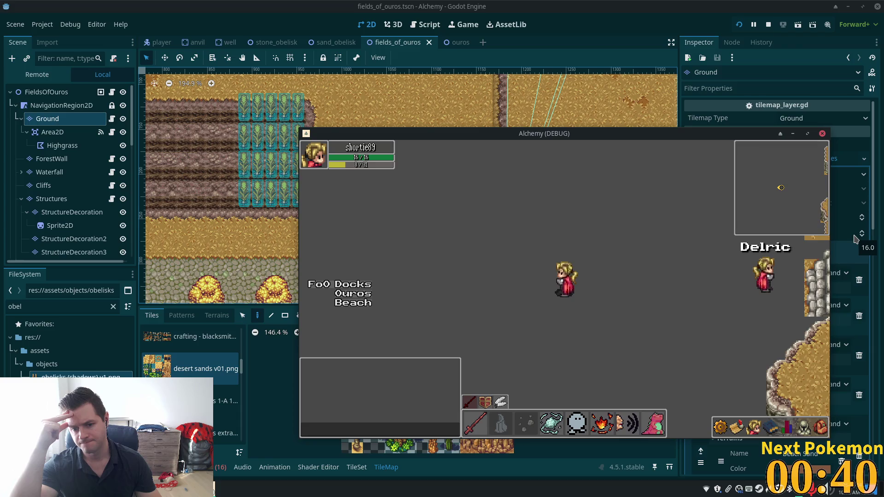
key("Right")
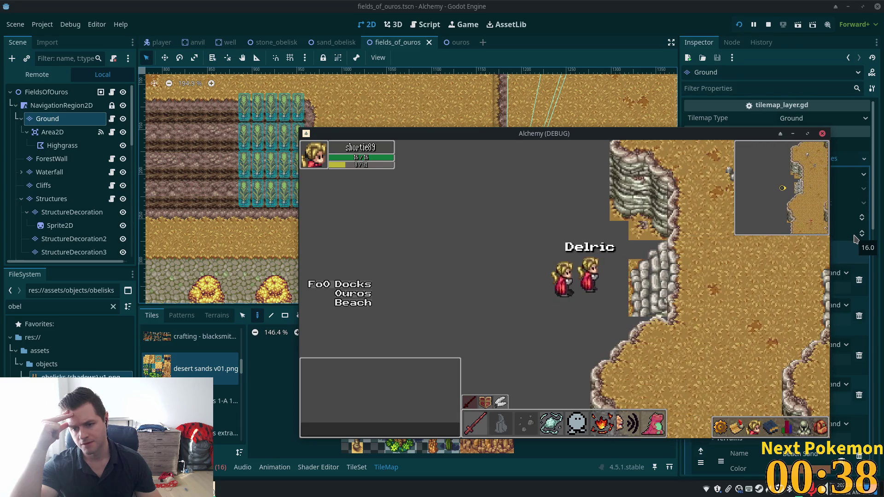
key("Right")
key("Right")
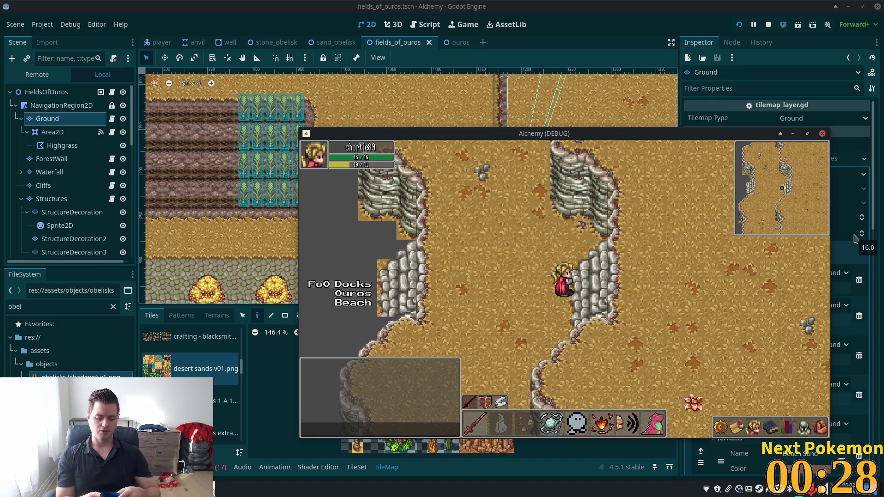
key("alt+Tab")
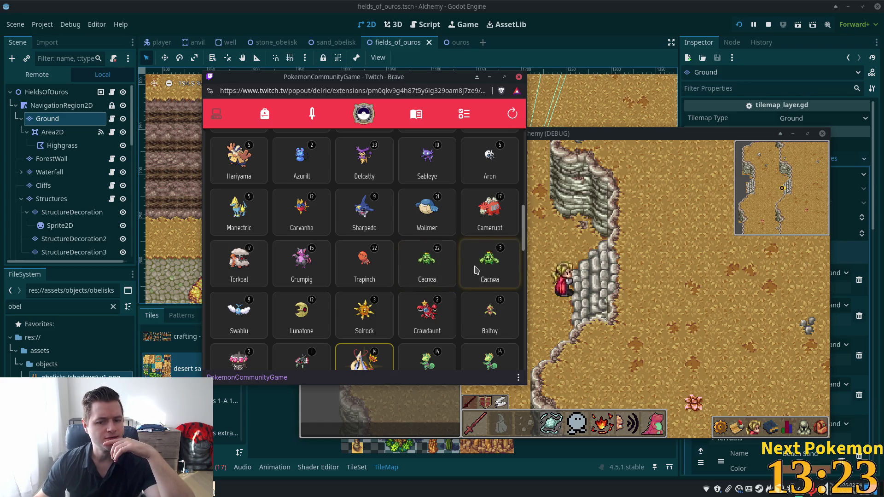
left_click(476, 274)
left_click(348, 268)
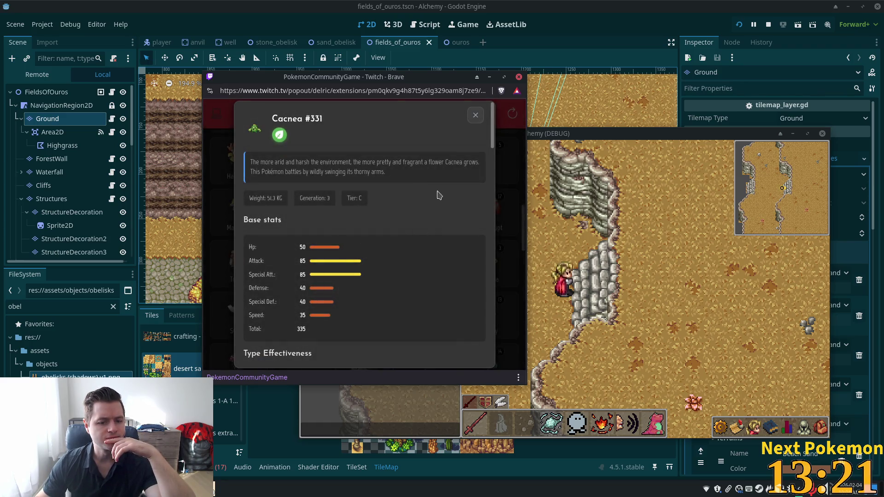
left_click(477, 116)
left_click(475, 116)
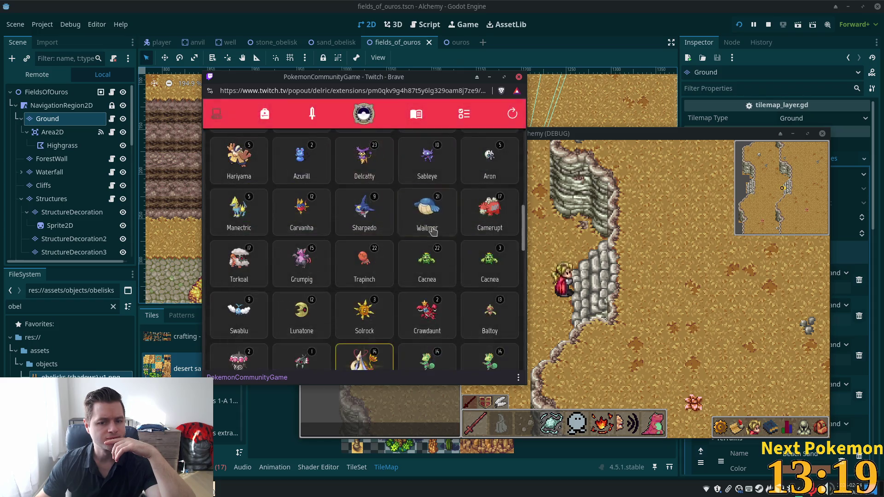
scroll(415, 235, "down", 3)
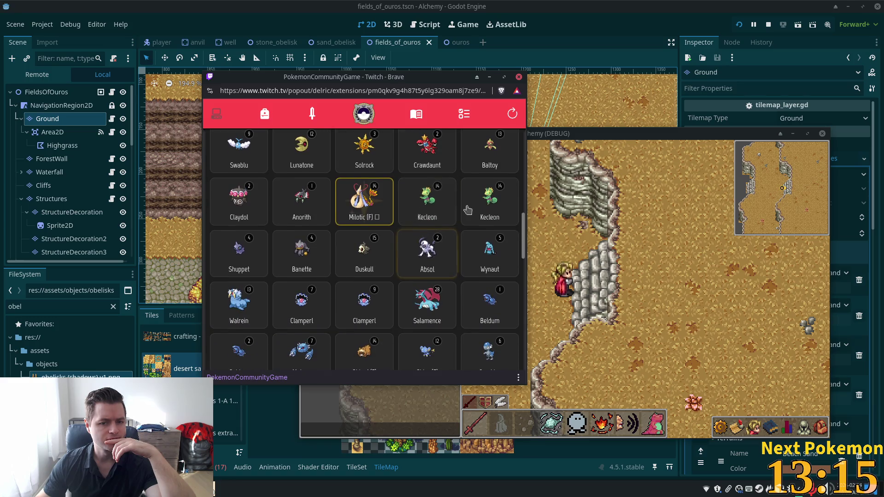
left_click(484, 202)
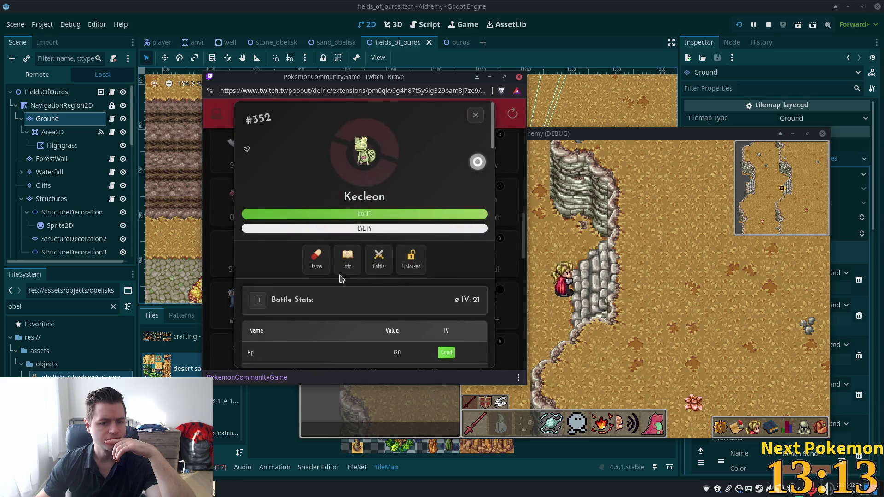
left_click(343, 258)
left_click(476, 116)
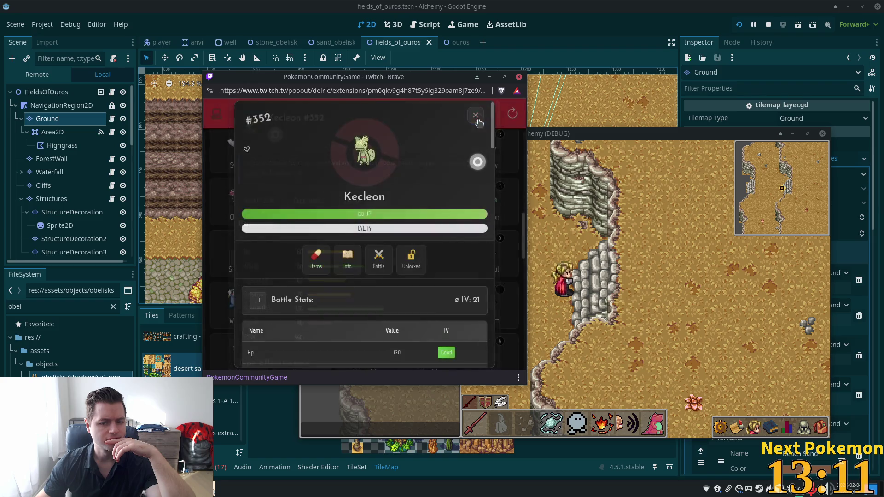
left_click(474, 115)
scroll(413, 216, "down", 1)
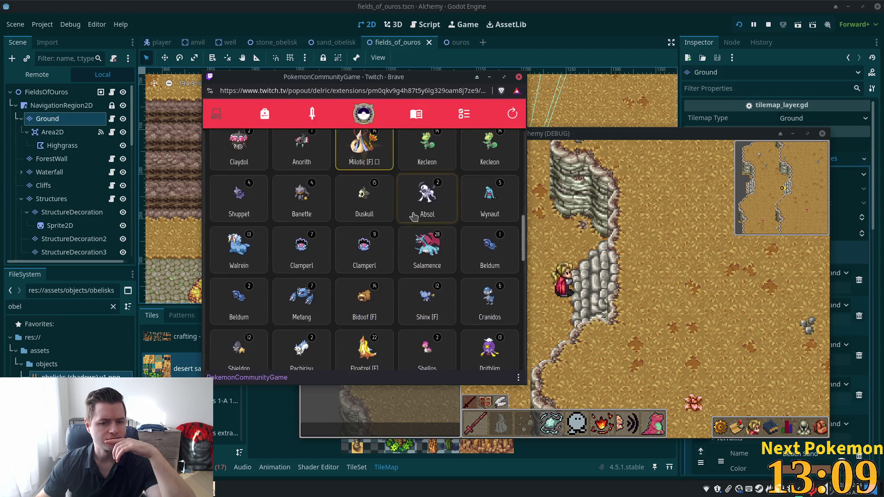
left_click(374, 248)
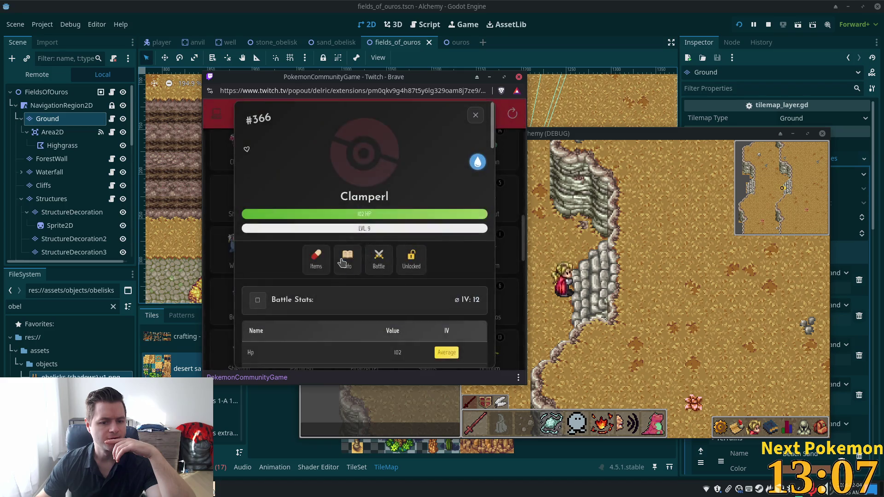
left_click(349, 261)
left_click(475, 115)
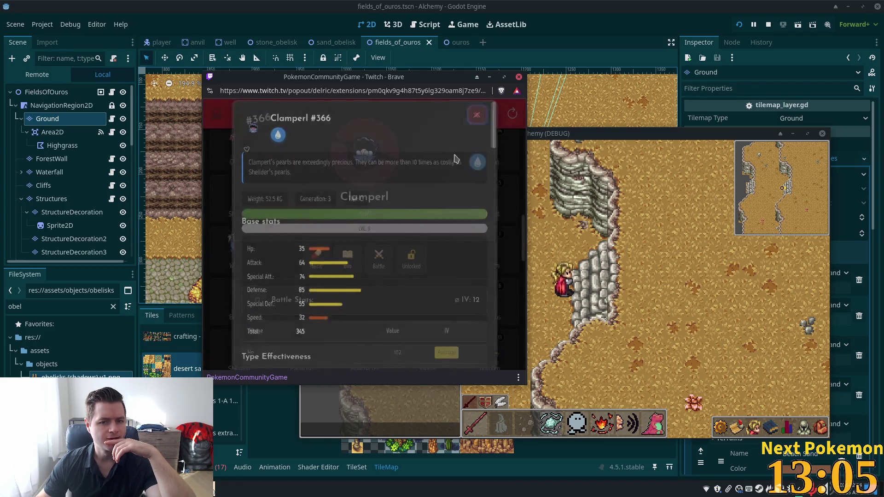
left_click(472, 118)
scroll(360, 262, "down", 3)
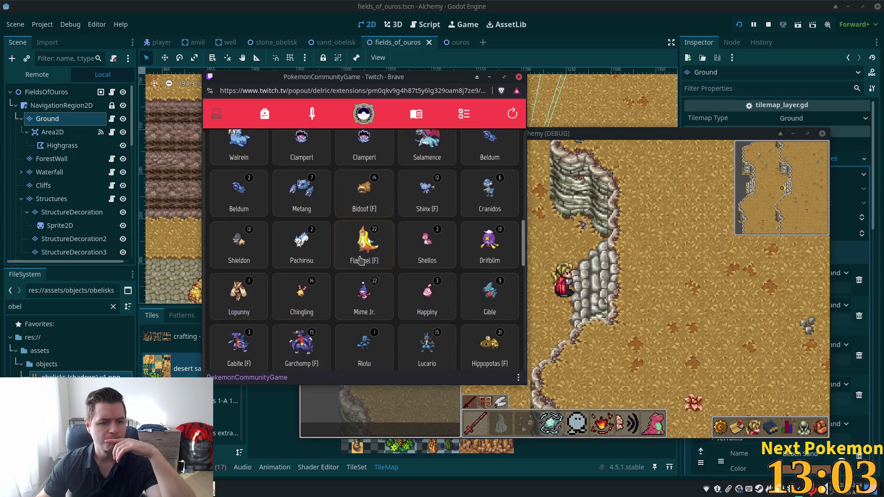
scroll(360, 260, "down", 2)
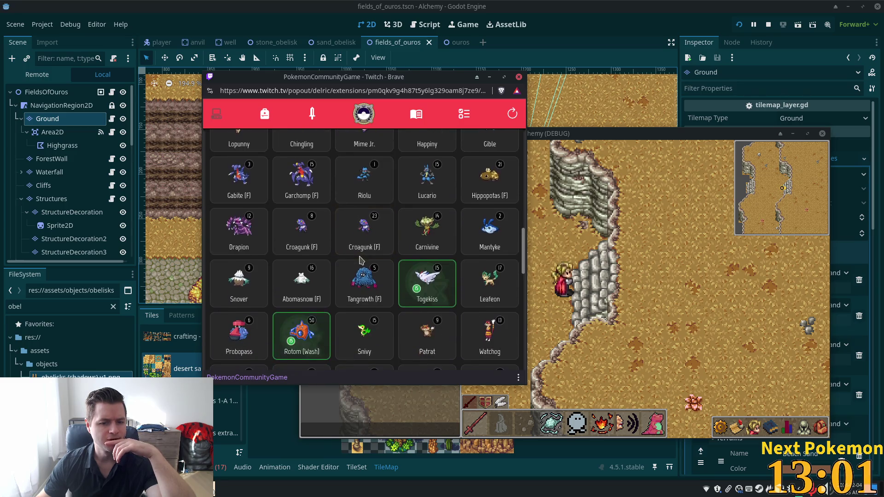
scroll(361, 258, "down", 2)
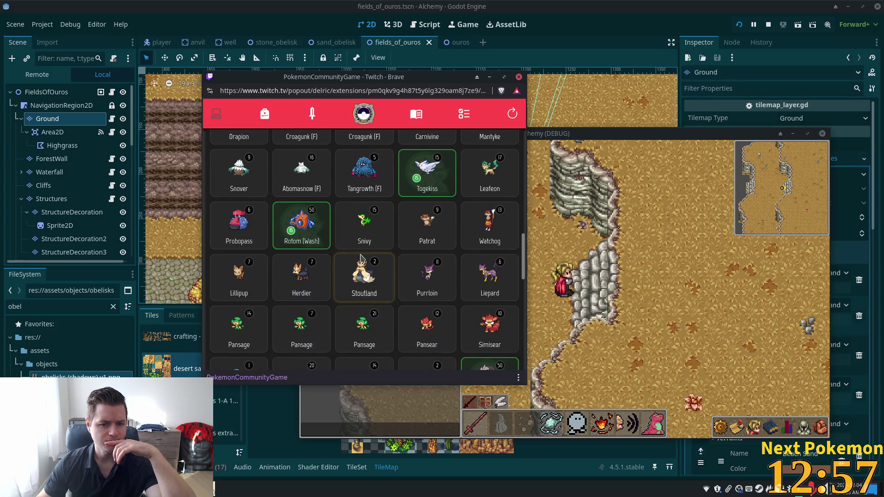
scroll(361, 259, "down", 2)
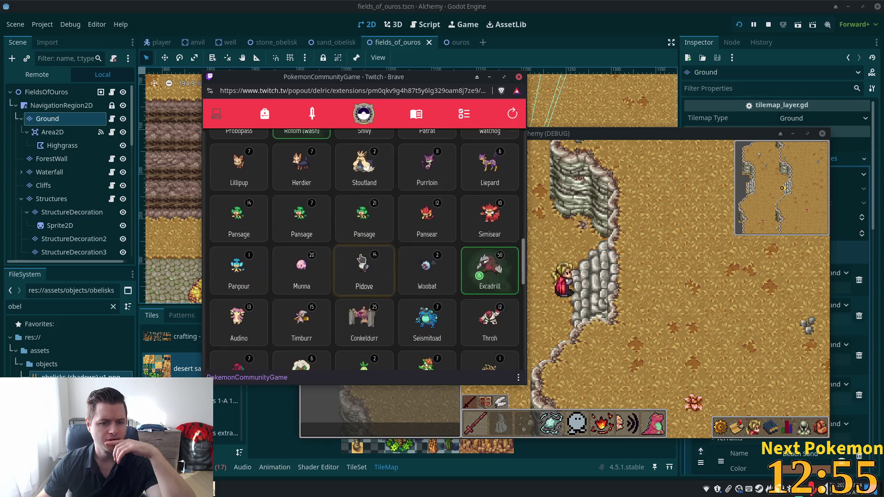
scroll(432, 230, "down", 2)
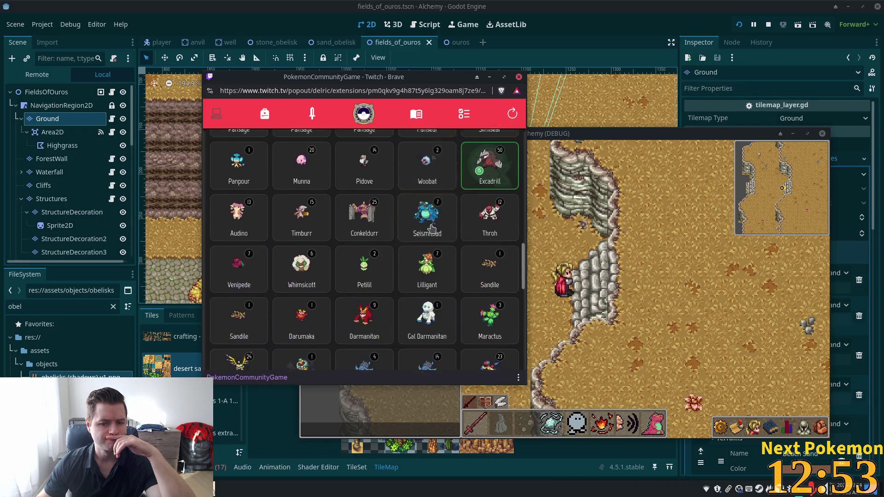
scroll(429, 229, "down", 2)
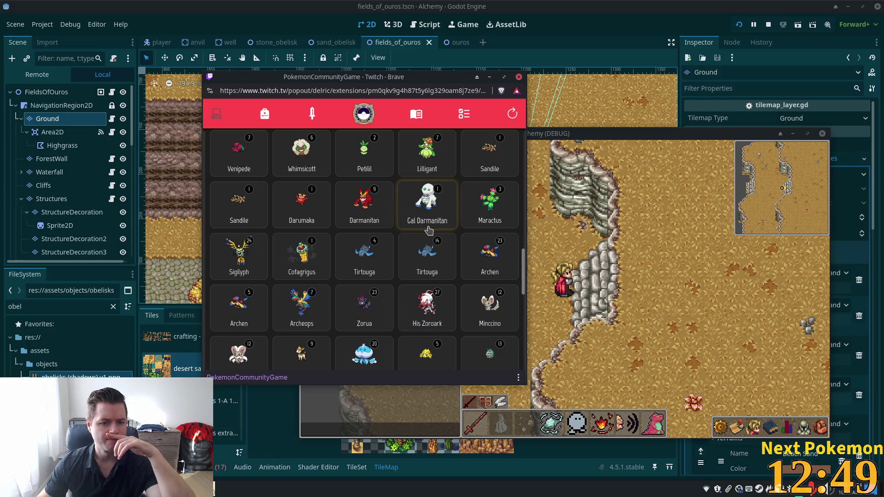
scroll(428, 232, "down", 1)
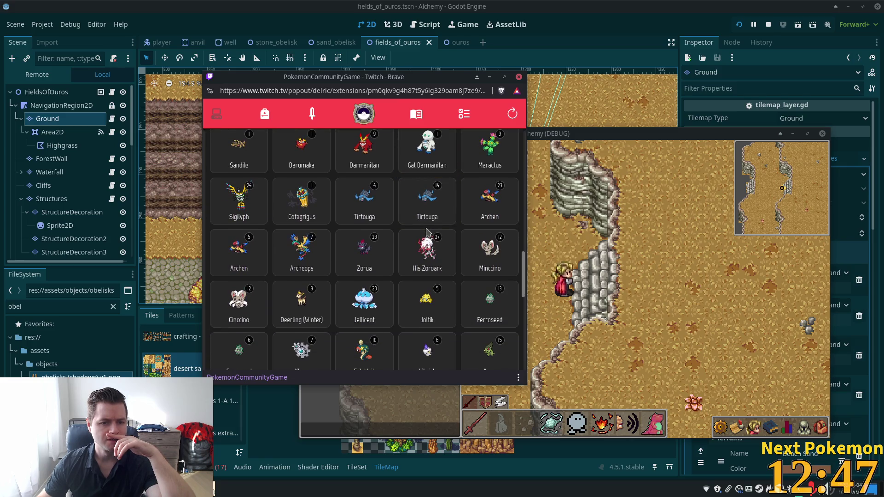
scroll(426, 237, "down", 3)
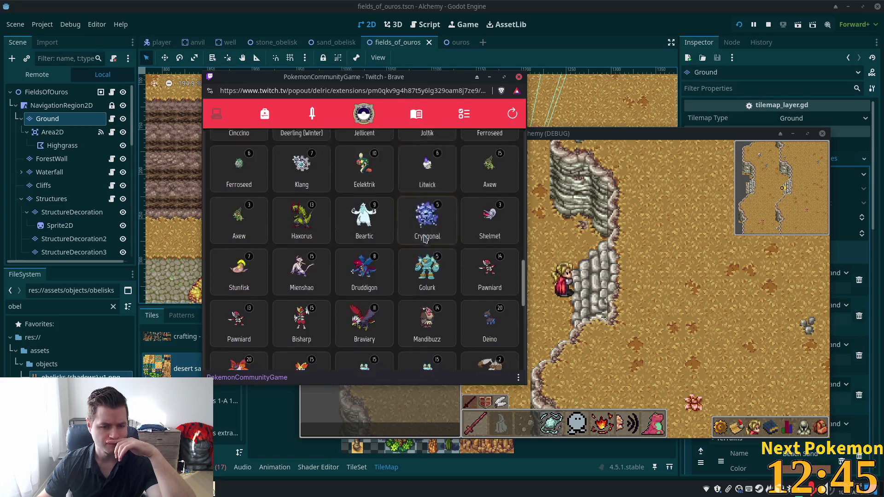
scroll(425, 240, "down", 2)
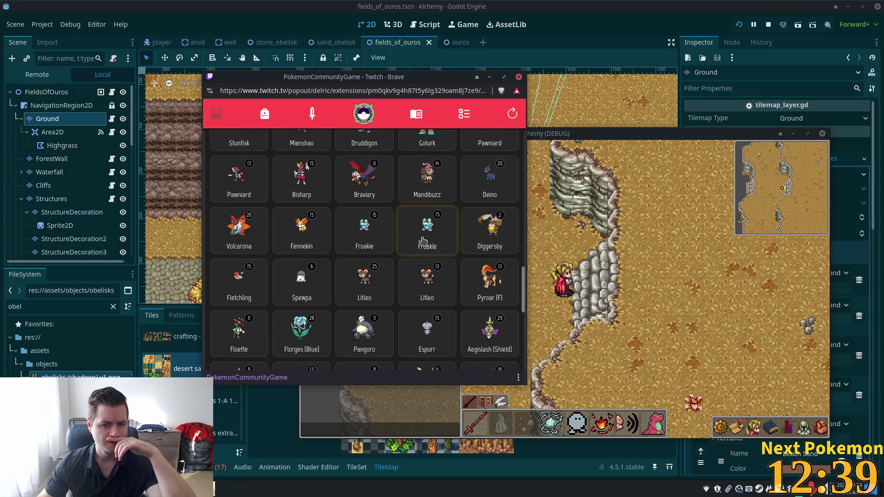
scroll(422, 240, "down", 3)
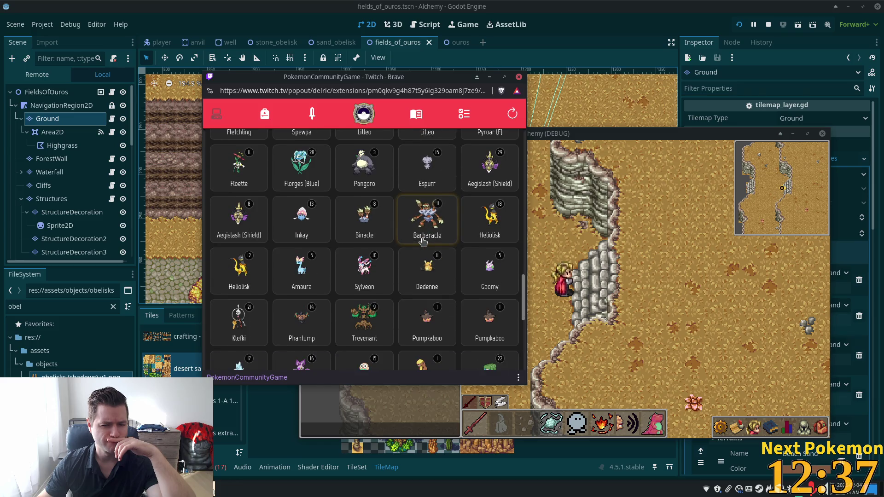
scroll(423, 241, "down", 3)
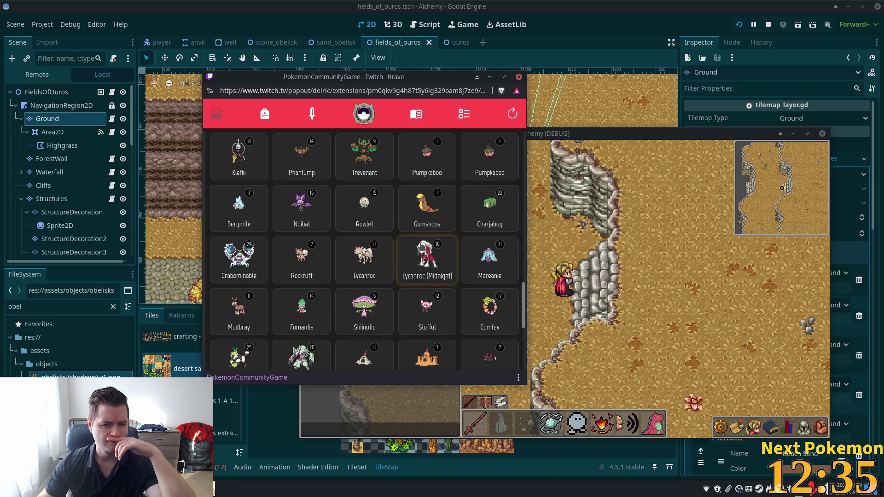
scroll(421, 249, "down", 3)
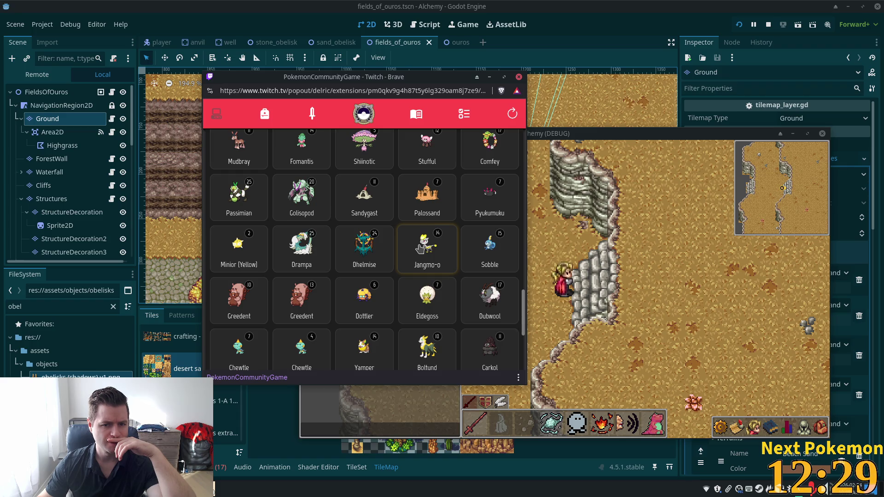
scroll(420, 249, "down", 4)
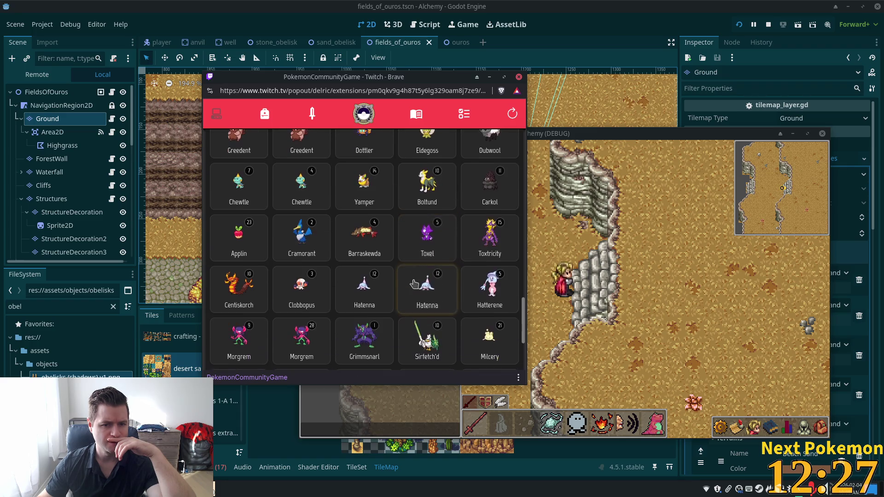
scroll(368, 230, "up", 1)
left_click(302, 189)
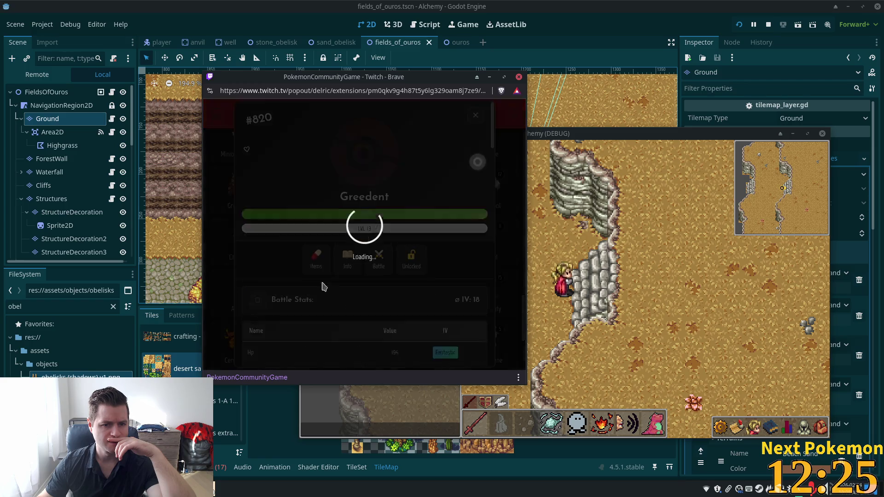
left_click(347, 260)
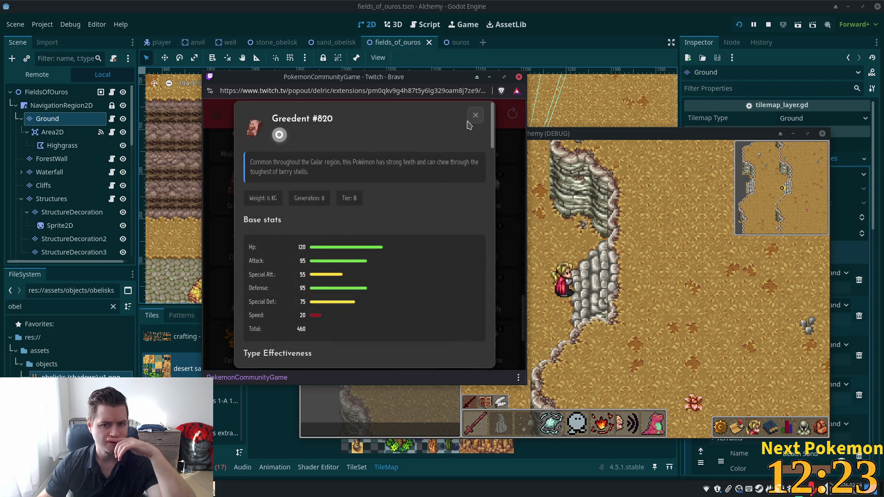
left_click(475, 115)
left_click(474, 111)
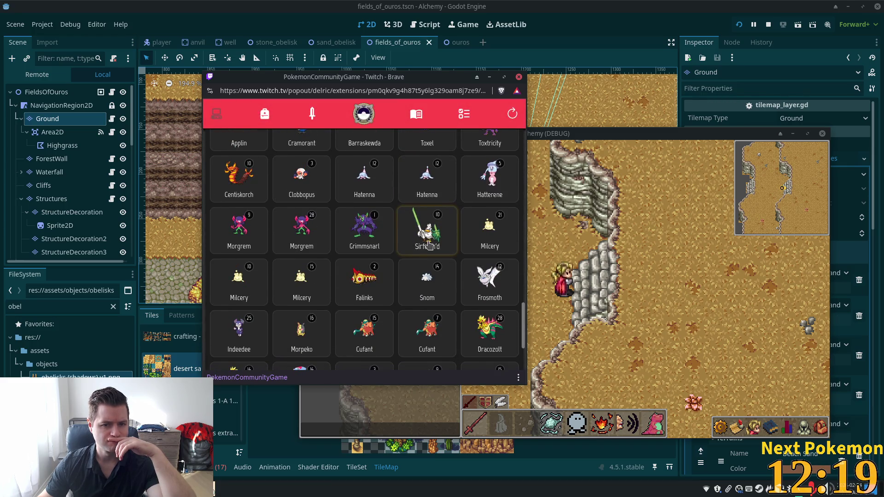
scroll(429, 245, "down", 2)
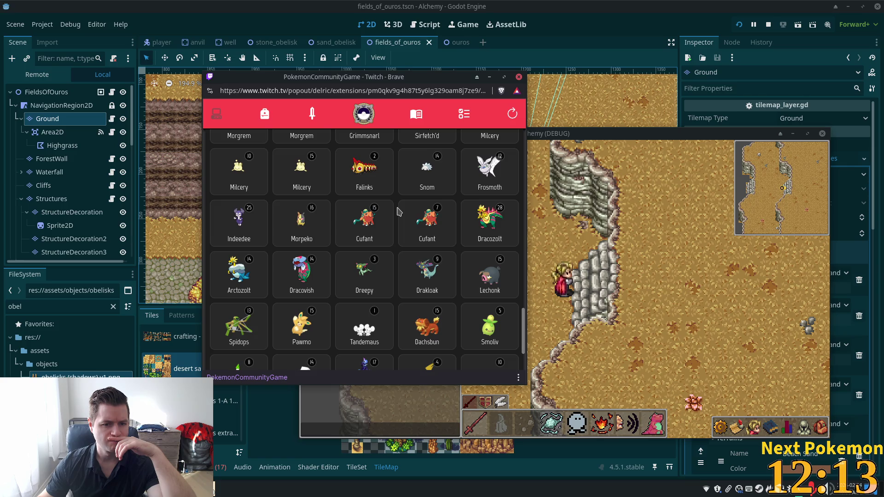
scroll(399, 211, "down", 3)
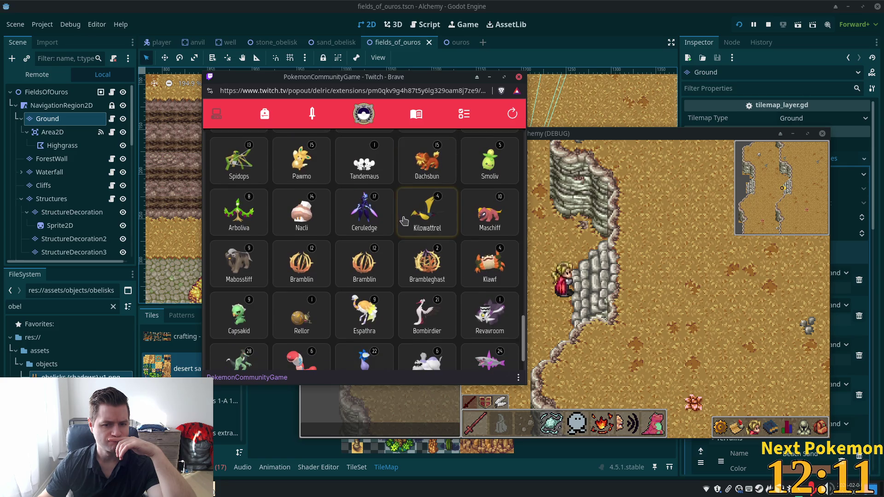
scroll(396, 218, "down", 1)
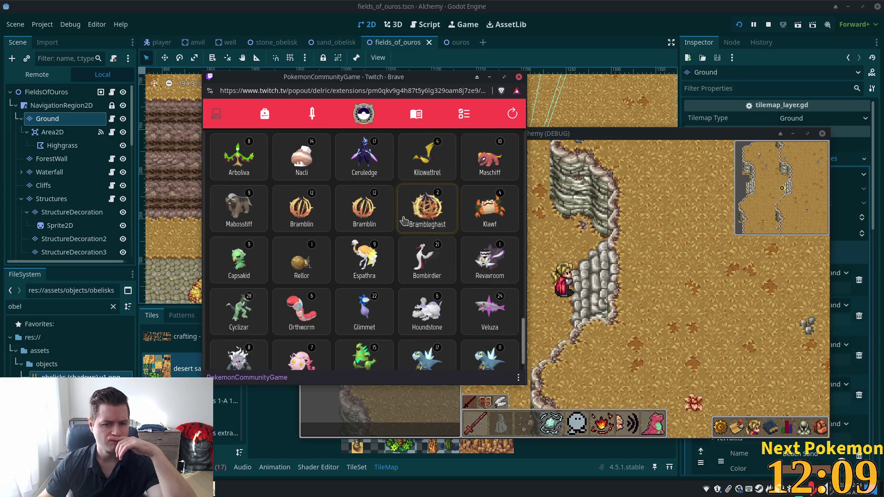
left_click(387, 214)
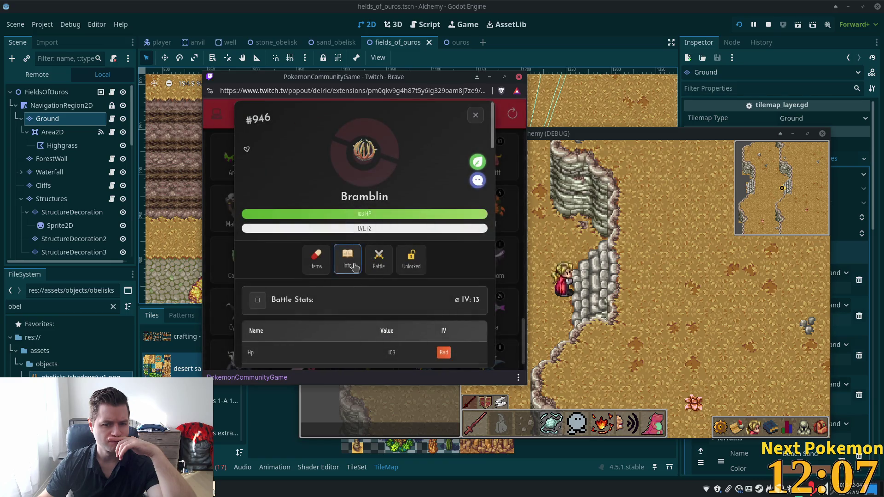
left_click(351, 258)
left_click(476, 116)
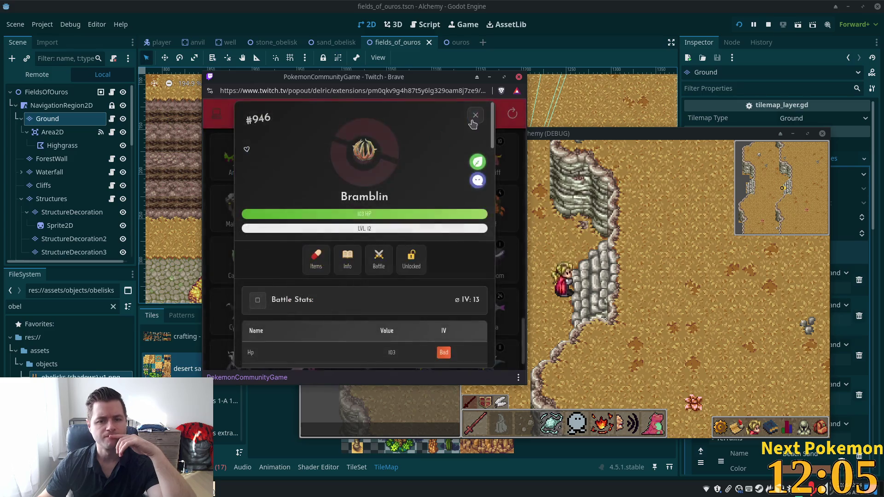
left_click(473, 120)
scroll(460, 156, "down", 3)
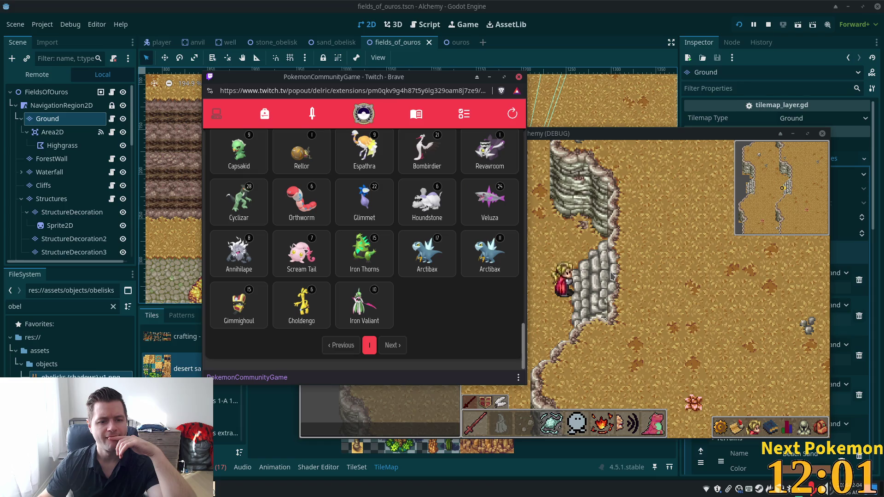
- Open Cloyster's detail card and send it away in a confirmed Wondertrade
left_click_drag(524, 341, 520, 132)
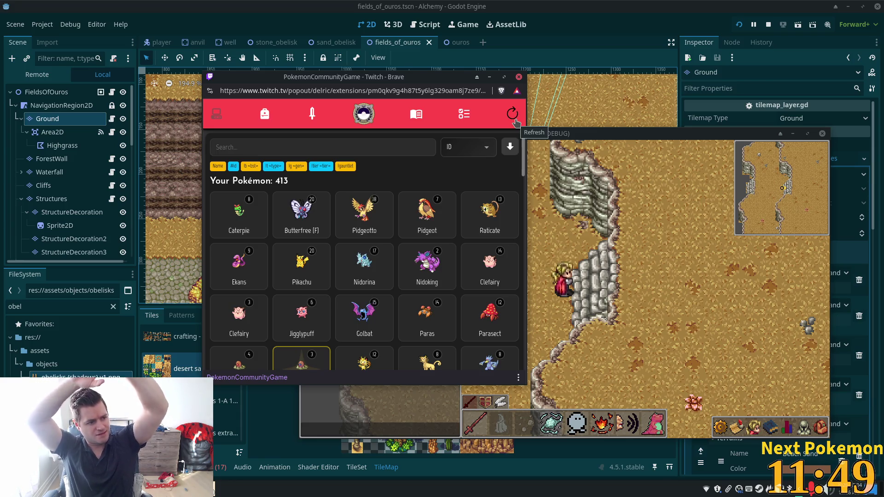
scroll(395, 221, "down", 5)
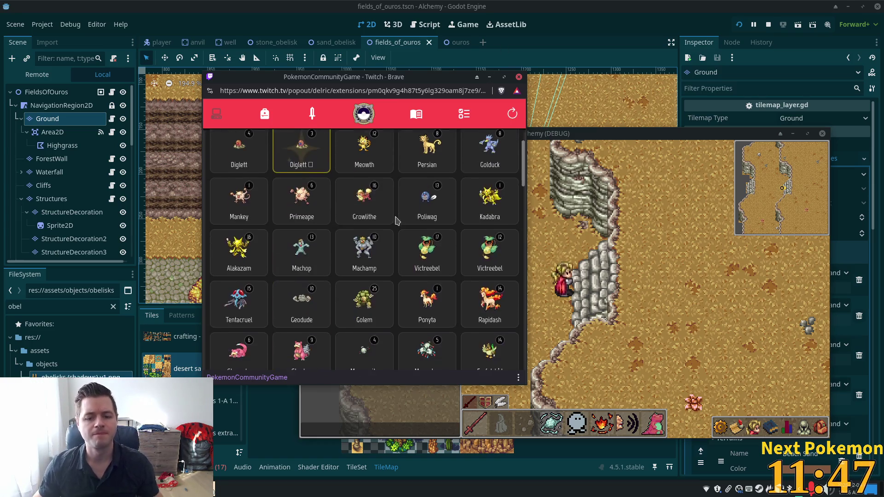
scroll(397, 221, "down", 4)
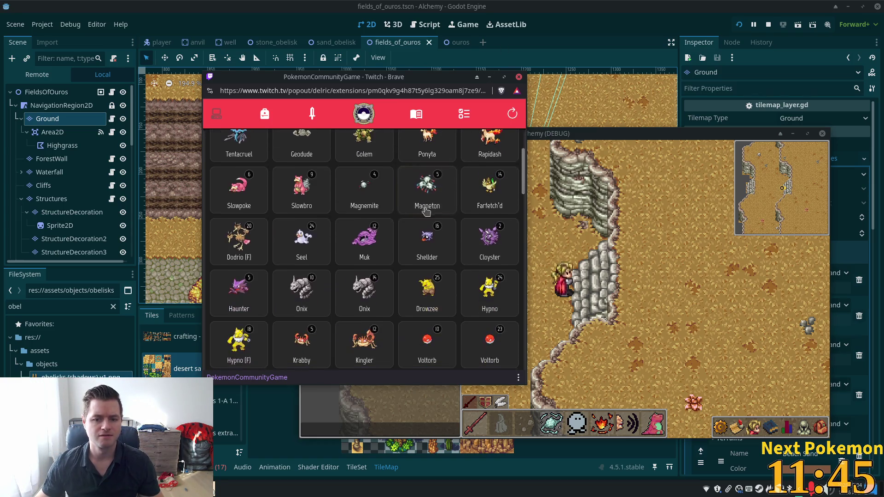
left_click(489, 255)
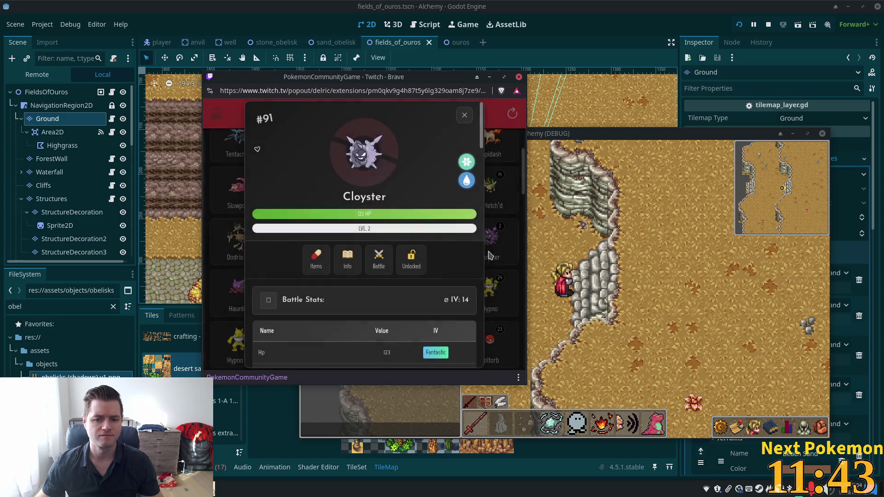
scroll(382, 248, "down", 5)
scroll(382, 248, "down", 5)
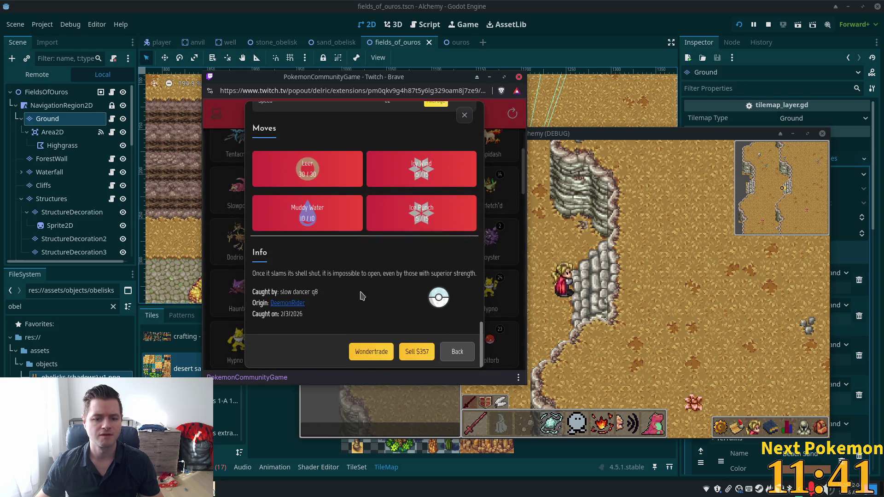
left_click(375, 351)
left_click(372, 249)
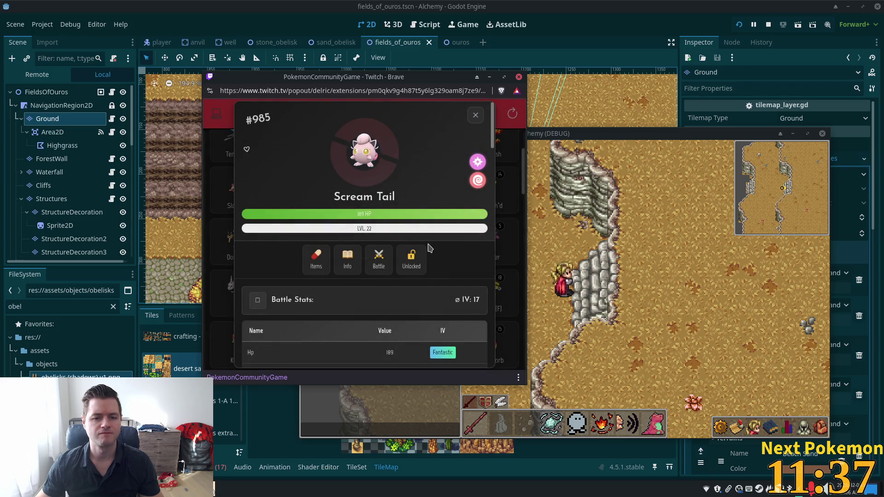
- Review the level 22 Scream Tail's base stats and moves, then close it and scroll to the top
left_click(349, 262)
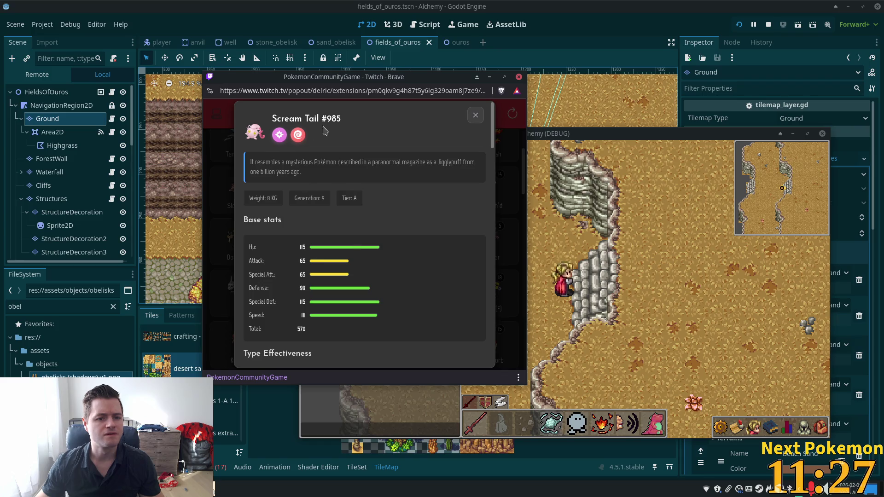
left_click(476, 115)
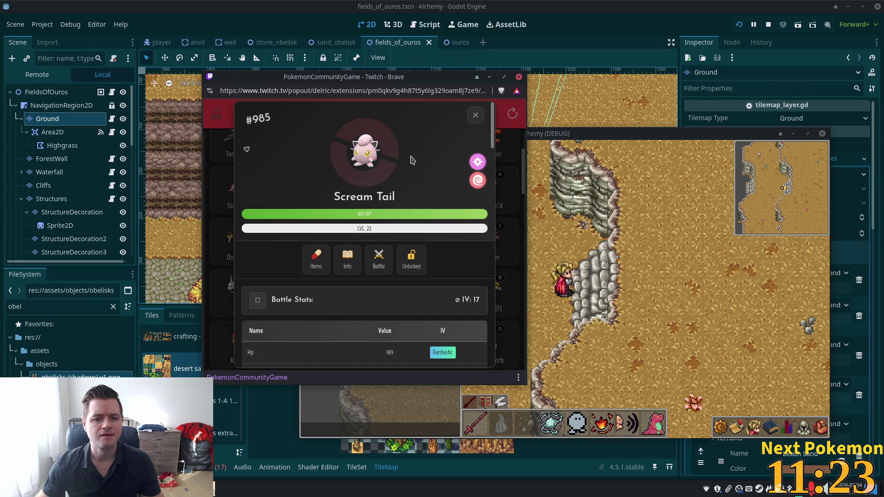
scroll(414, 166, "down", 2)
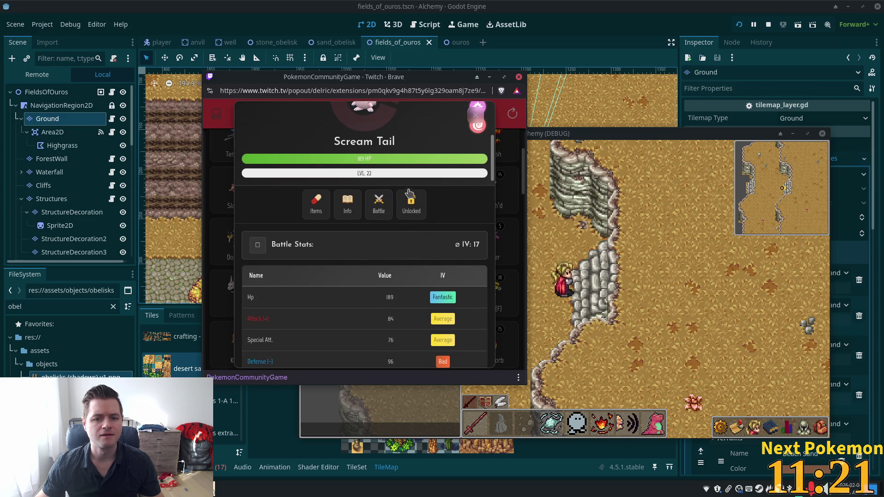
scroll(428, 181, "down", 2)
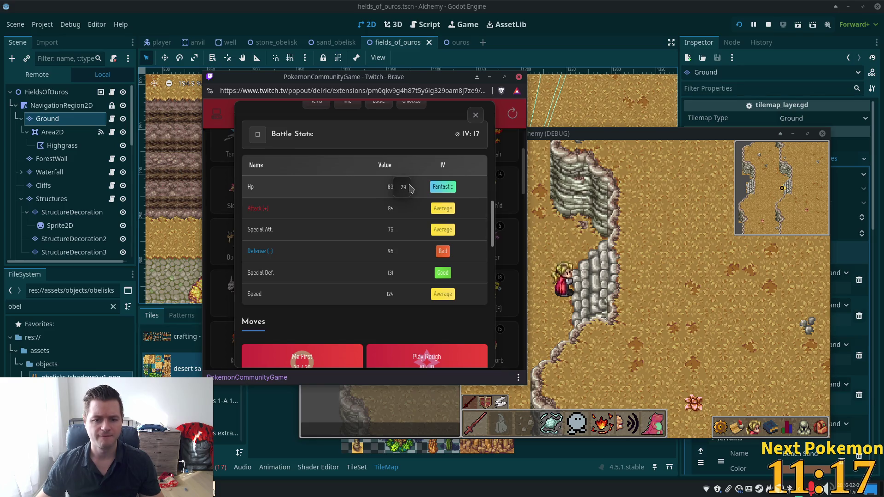
scroll(410, 188, "down", 5)
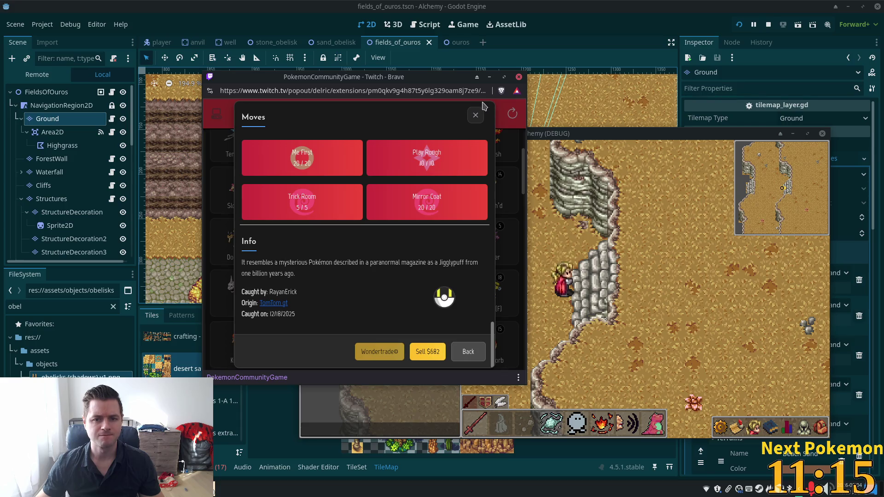
left_click(476, 115)
scroll(340, 184, "up", 5)
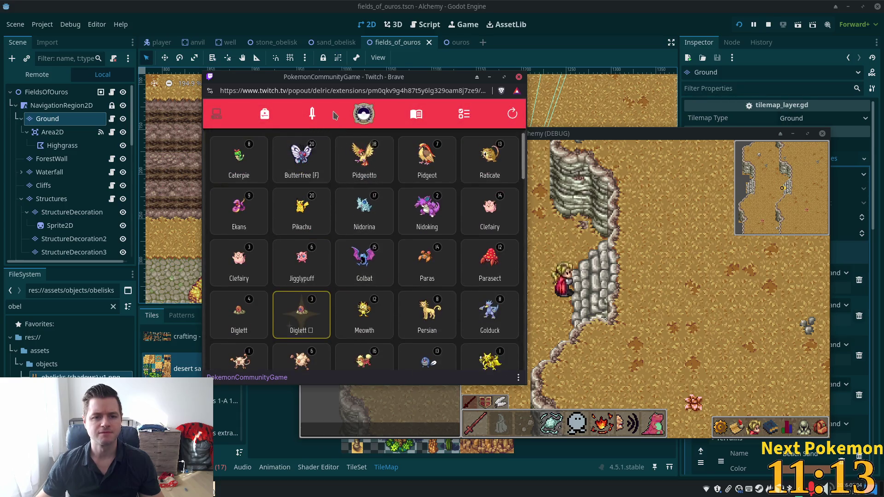
scroll(322, 148, "up", 2)
- Search 'scream', compare the level 22 and level 7 Scream Tail cards, then open Missions
left_click(318, 142)
type("scre")
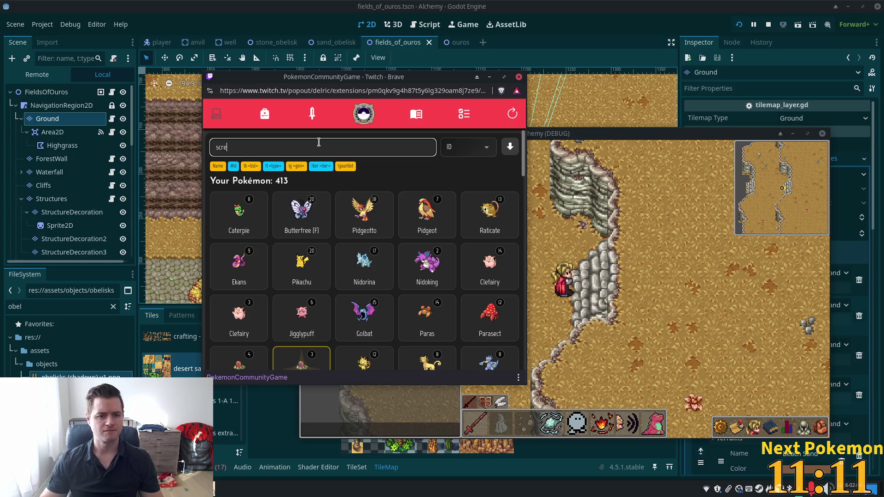
type("am")
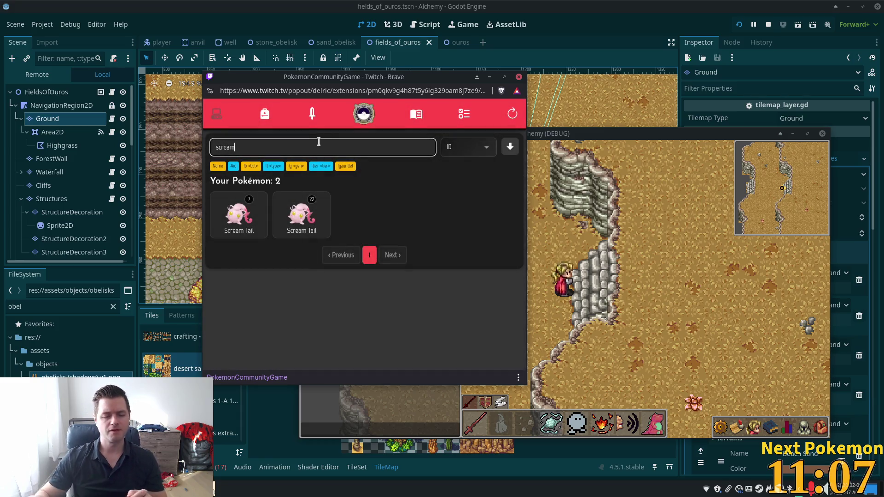
left_click(301, 214)
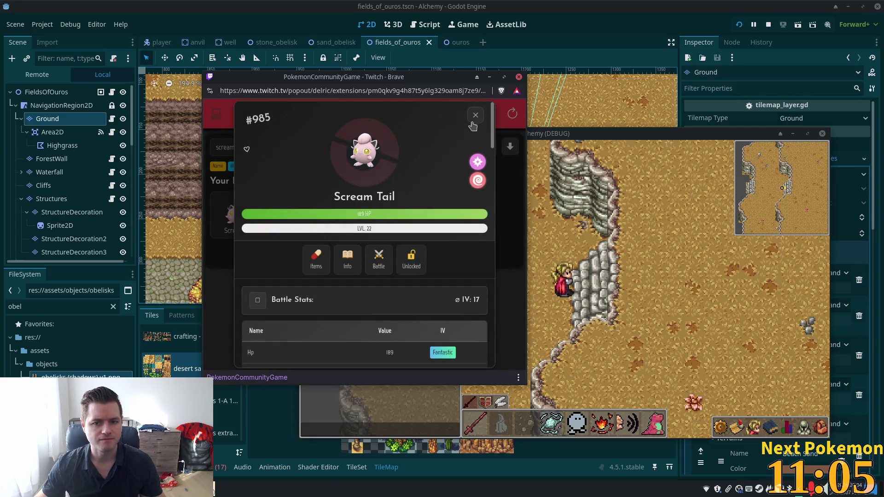
left_click(475, 116)
left_click(240, 213)
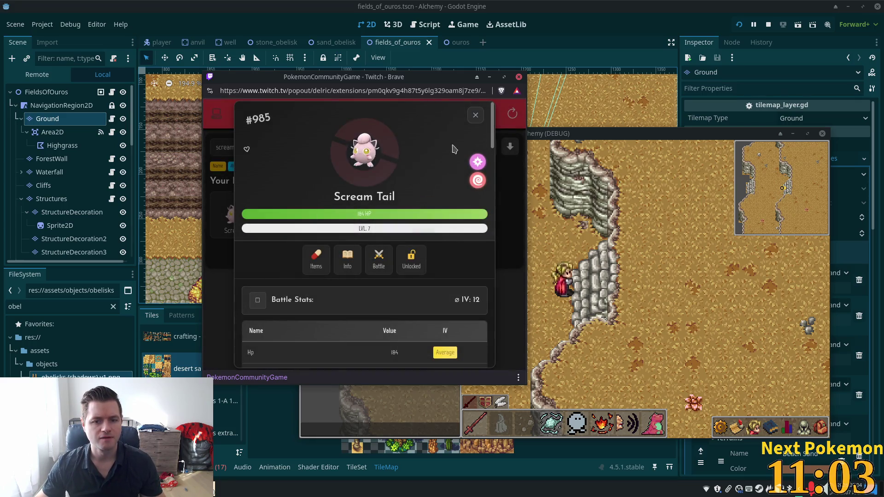
left_click(475, 115)
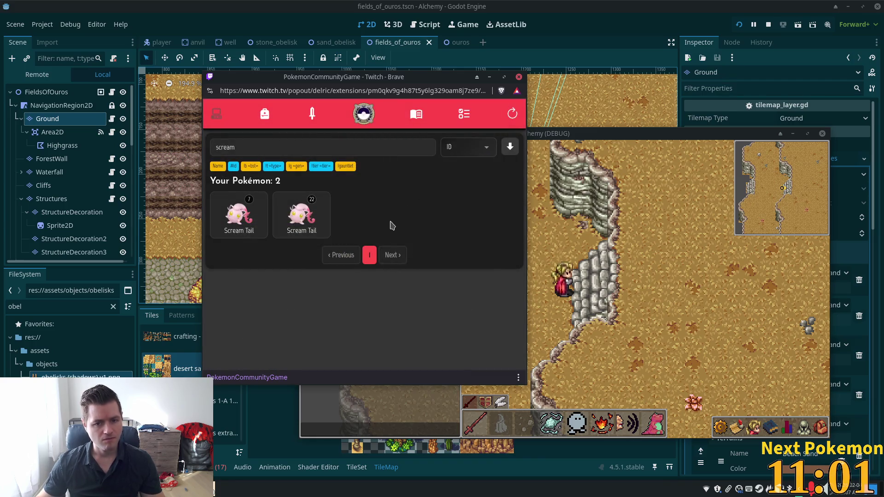
left_click(465, 114)
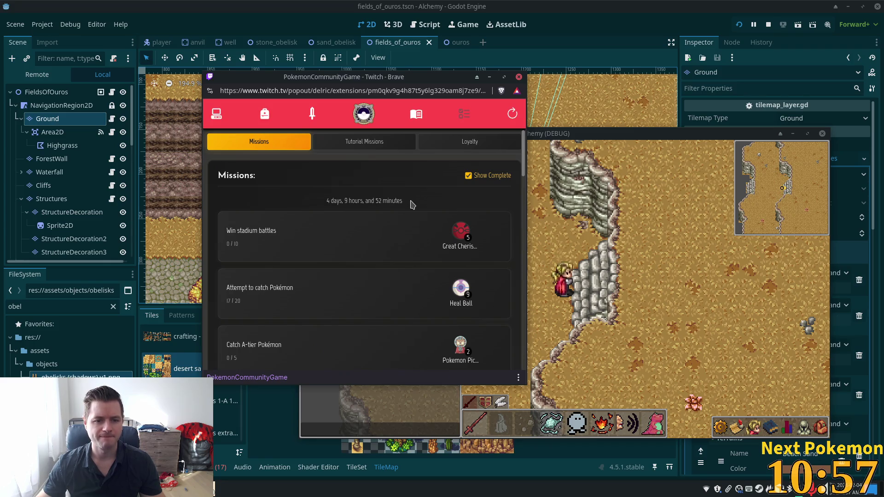
- Read the Heal Ball and Pokemon Pick mission reward descriptions
left_click(464, 291)
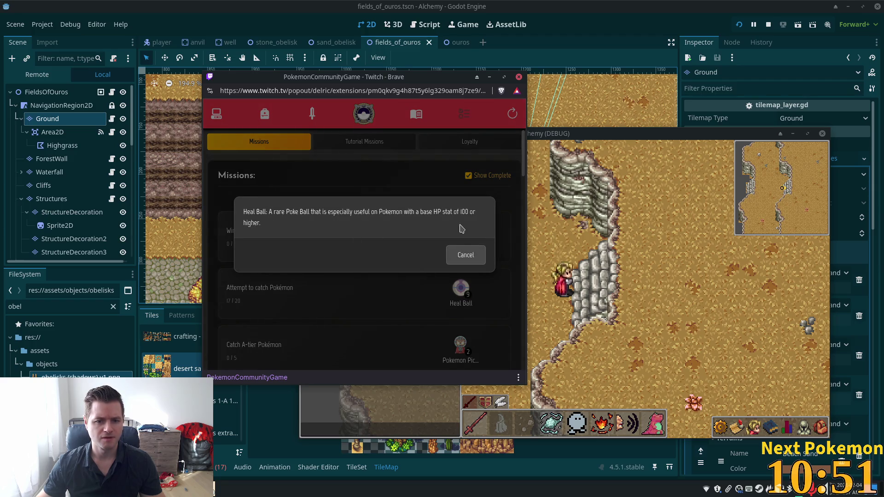
left_click(460, 254)
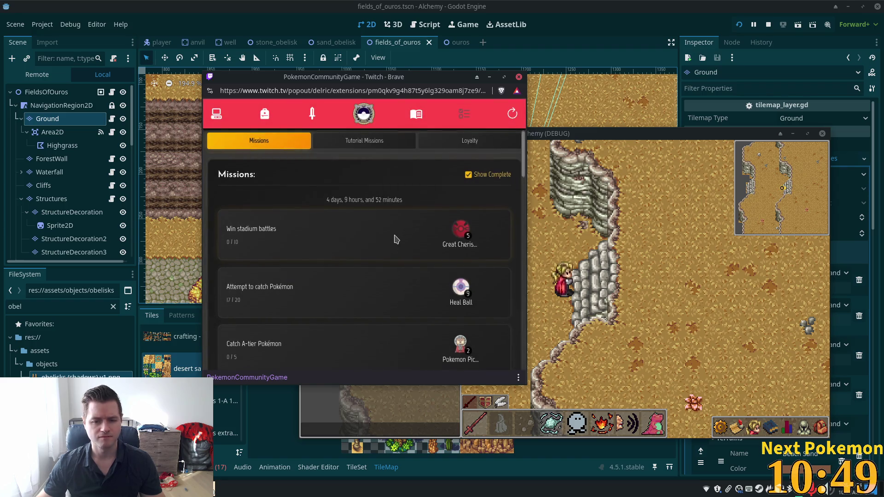
scroll(395, 239, "down", 4)
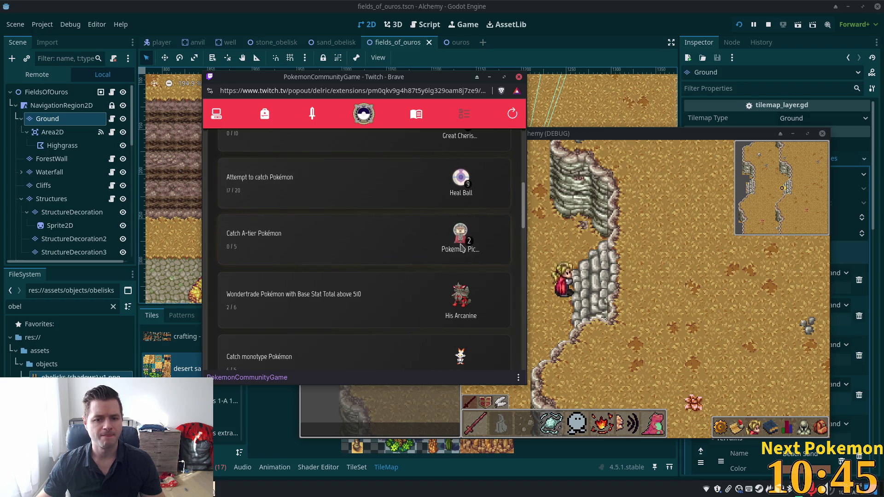
left_click(459, 241)
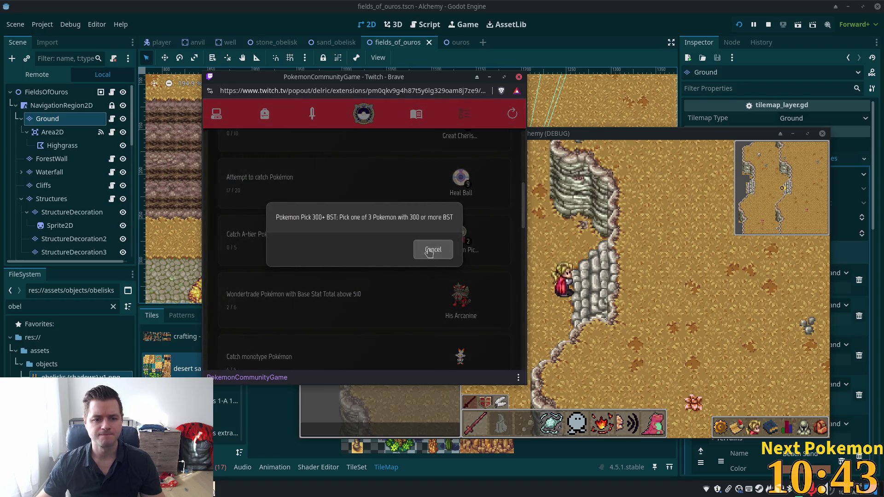
left_click(429, 253)
left_click(449, 239)
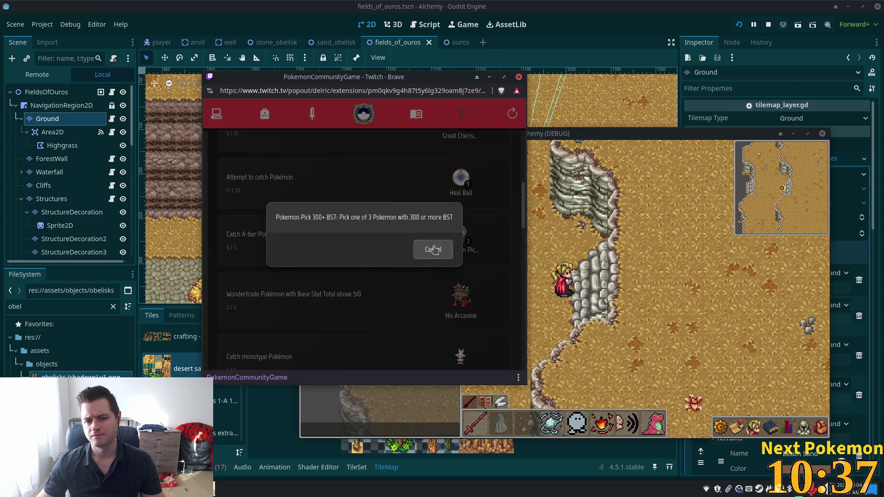
left_click(433, 249)
scroll(278, 238, "down", 3)
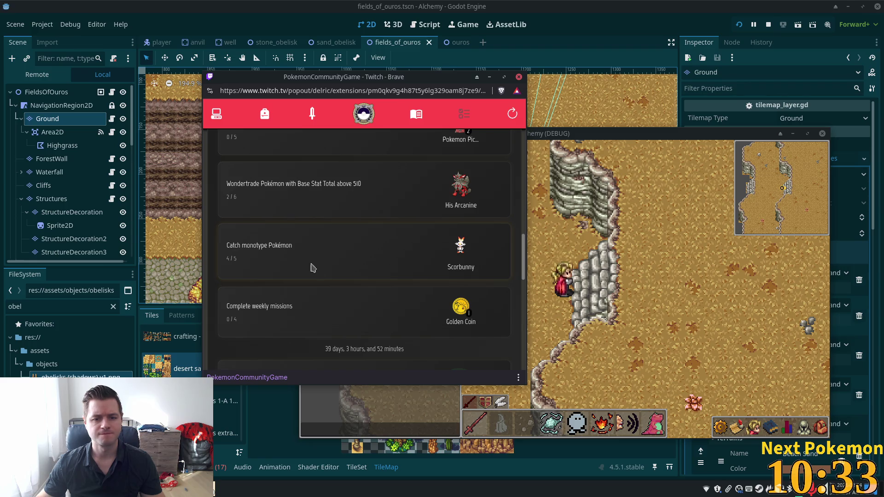
scroll(411, 262, "down", 4)
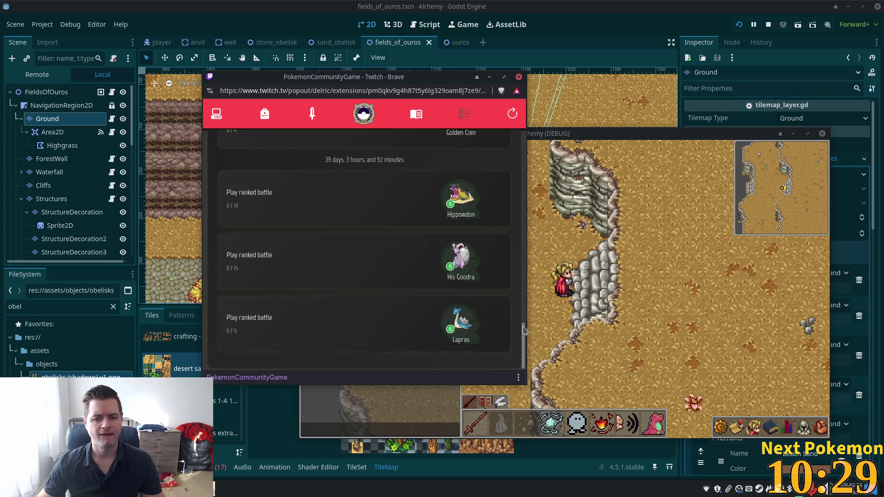
scroll(515, 137, "up", 15)
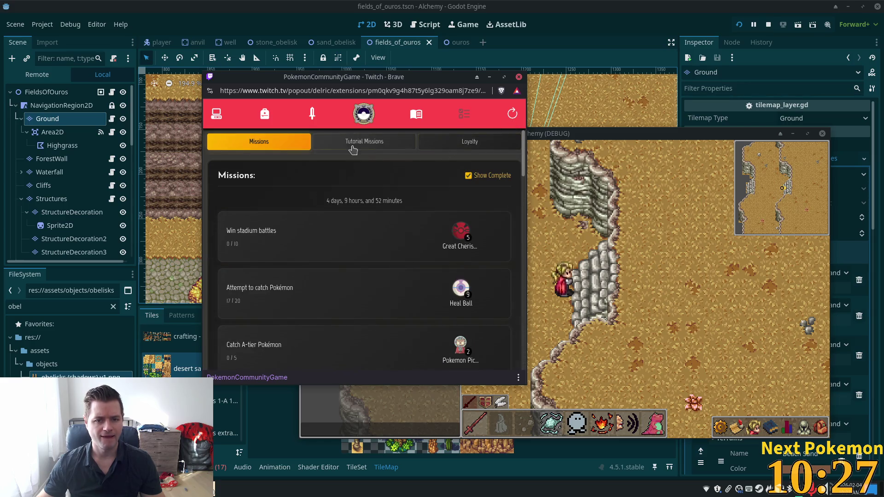
- Browse Tutorial Missions and Loyalty progress, visit the shop, and return to the Pokémon list
left_click(354, 143)
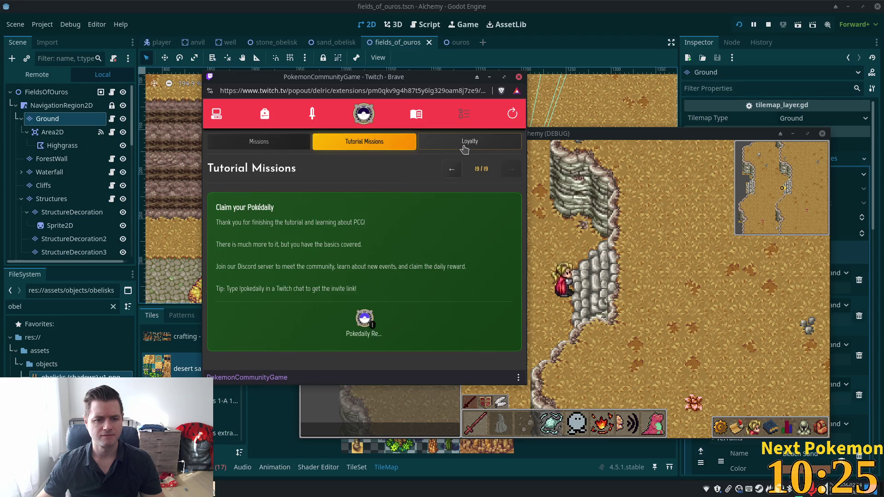
left_click(464, 148)
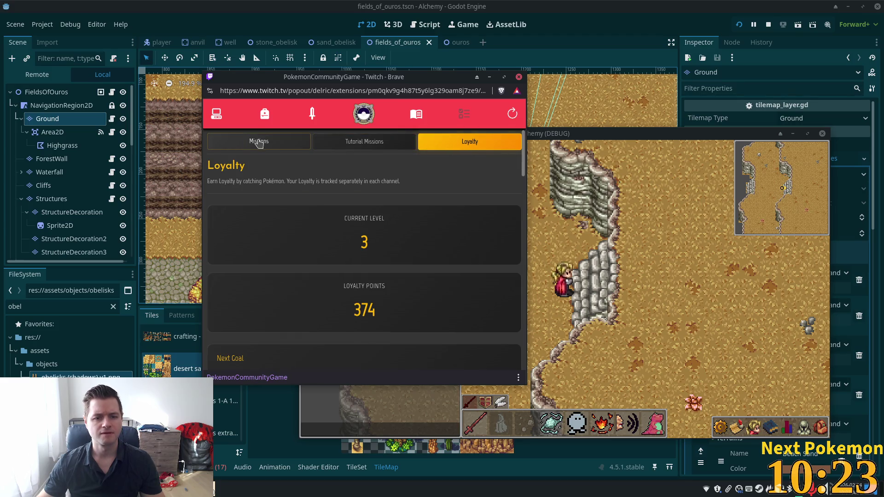
scroll(304, 237, "down", 3)
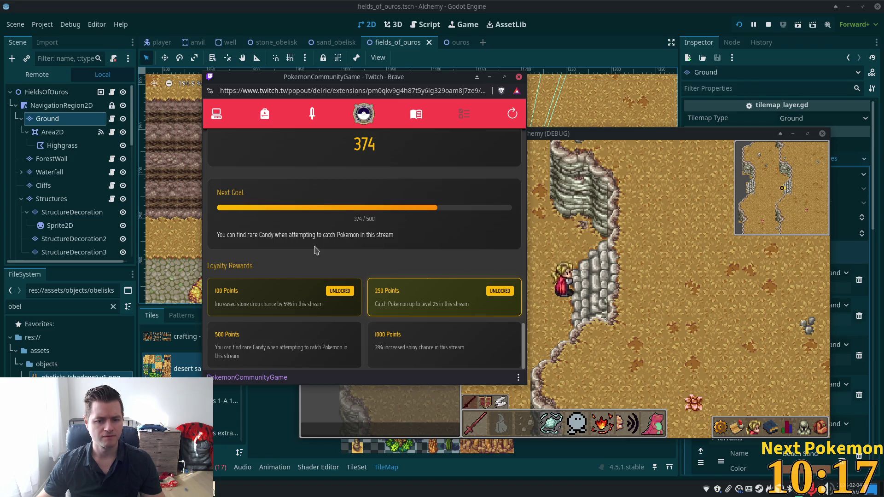
scroll(277, 192, "up", 3)
left_click(239, 117)
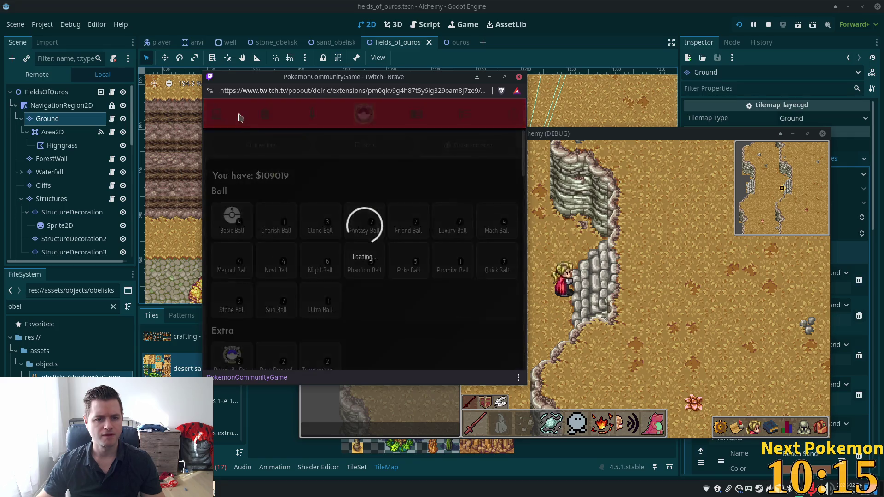
left_click(217, 115)
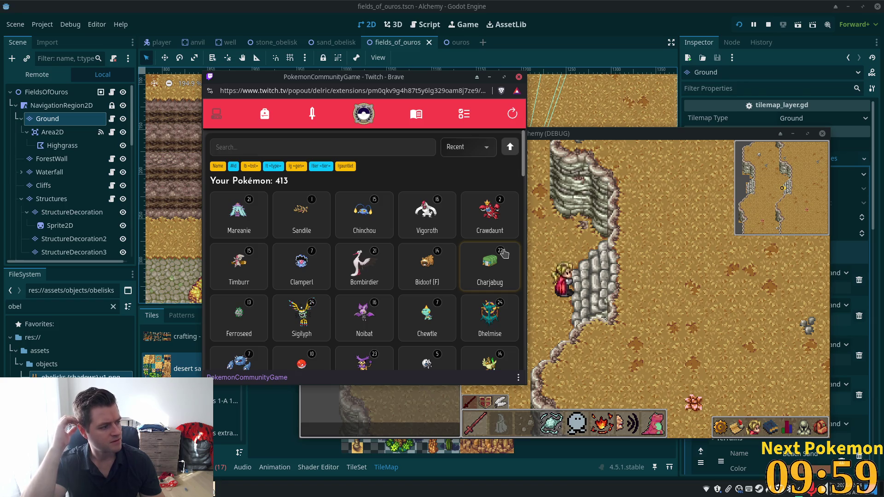
- Walk the character around the cliffs, north to the cliff top and back south, then return to Godot
left_click(569, 252)
key("d")
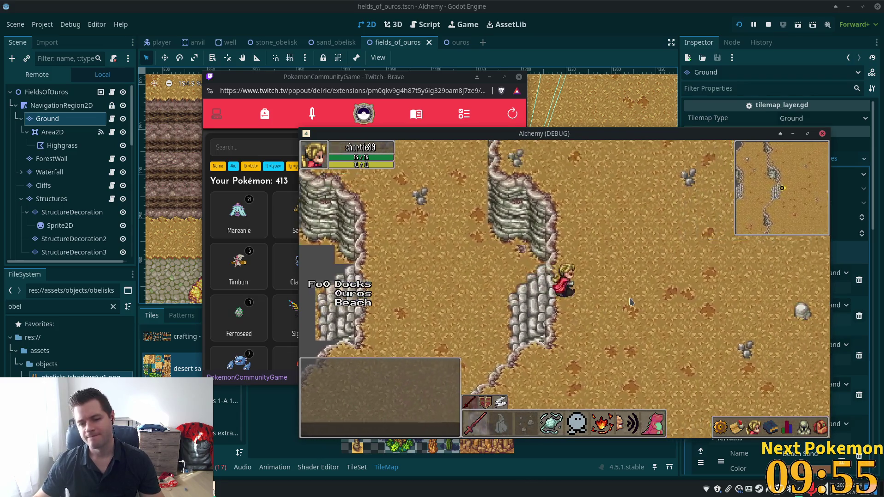
key("w")
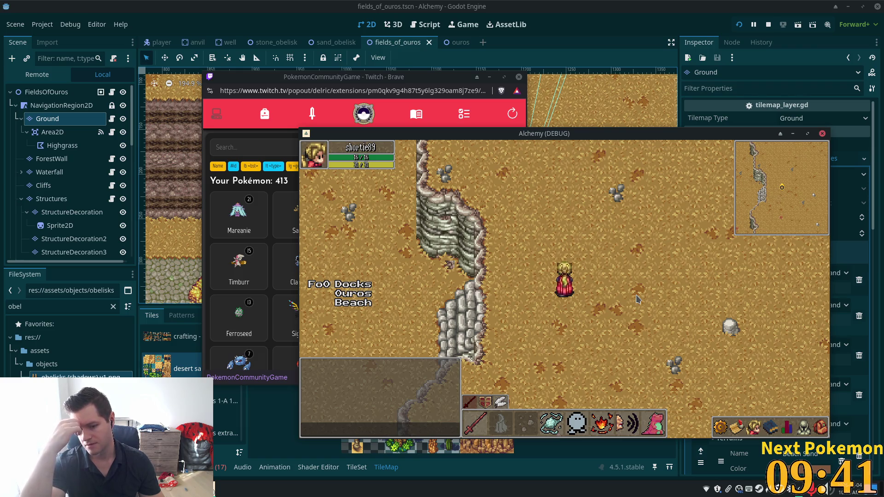
key("Left")
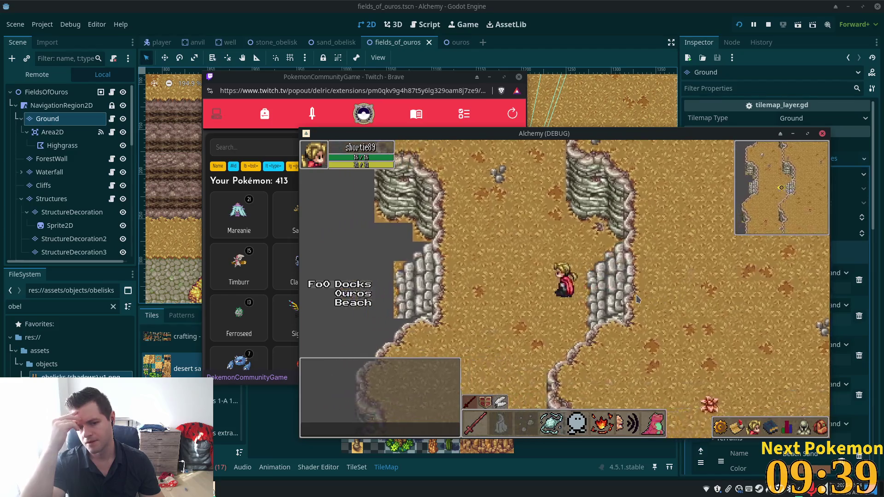
key("Up")
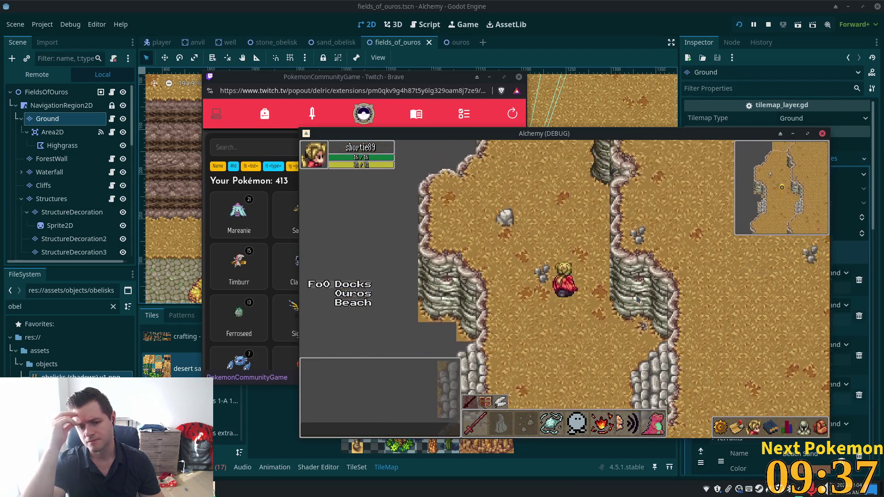
key("Up")
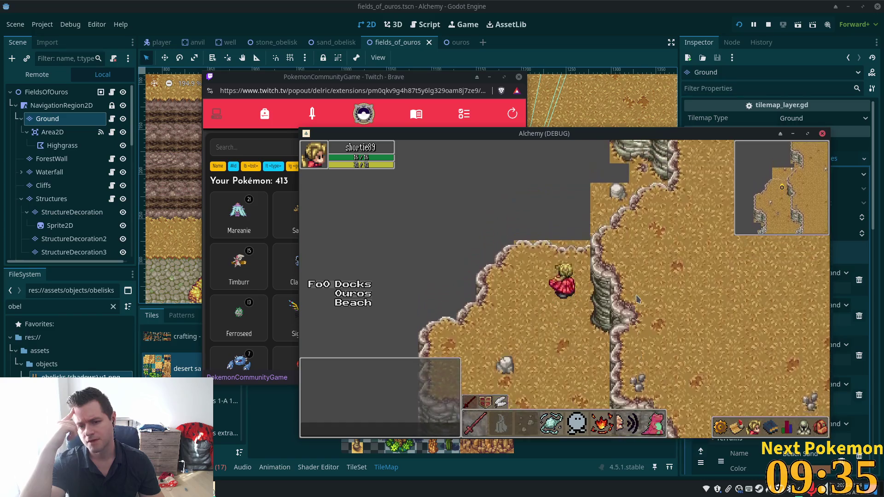
key("Up")
key("Down")
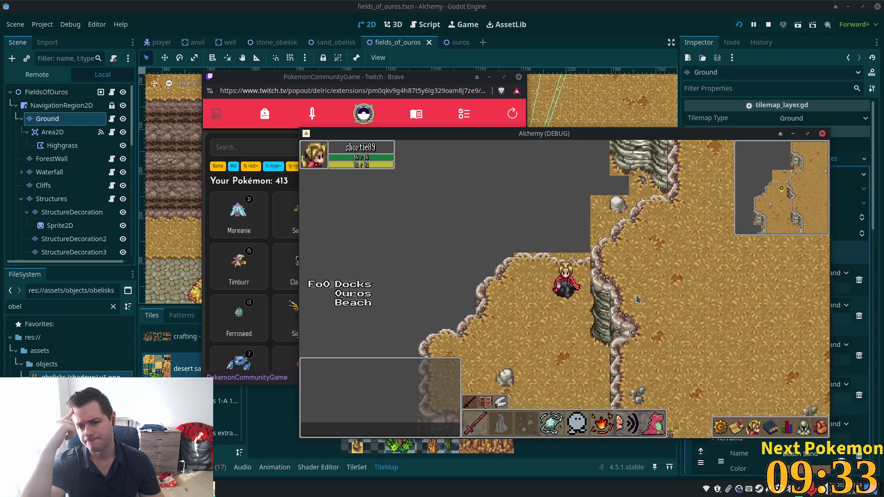
key("Down")
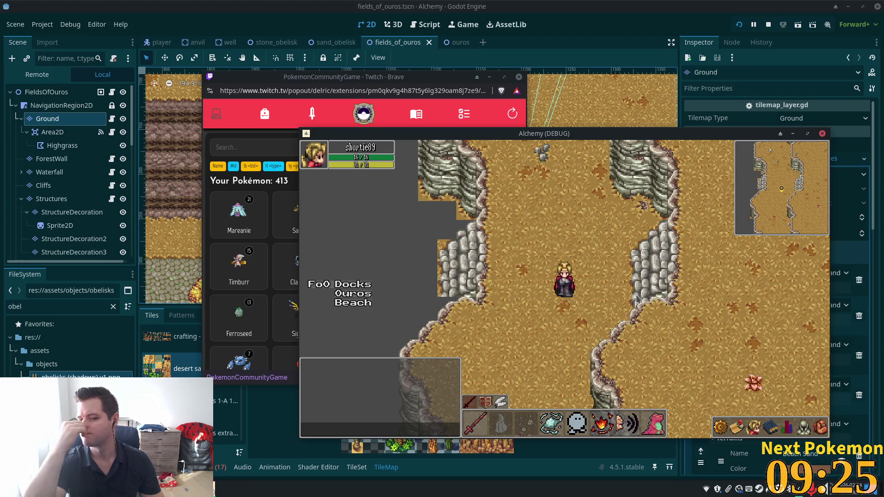
left_click(668, 4)
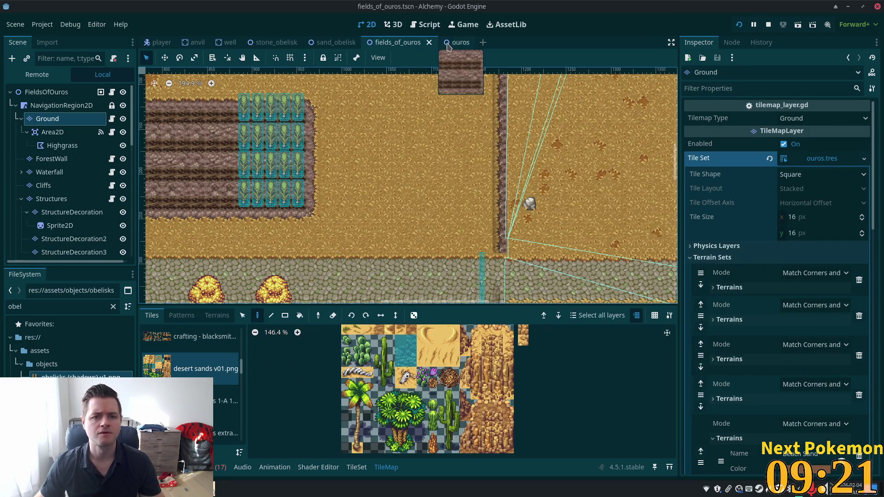
- Close fields_of_ouros and quick-open ouros_highlands.tscn by searching 'highland'
left_click(430, 42)
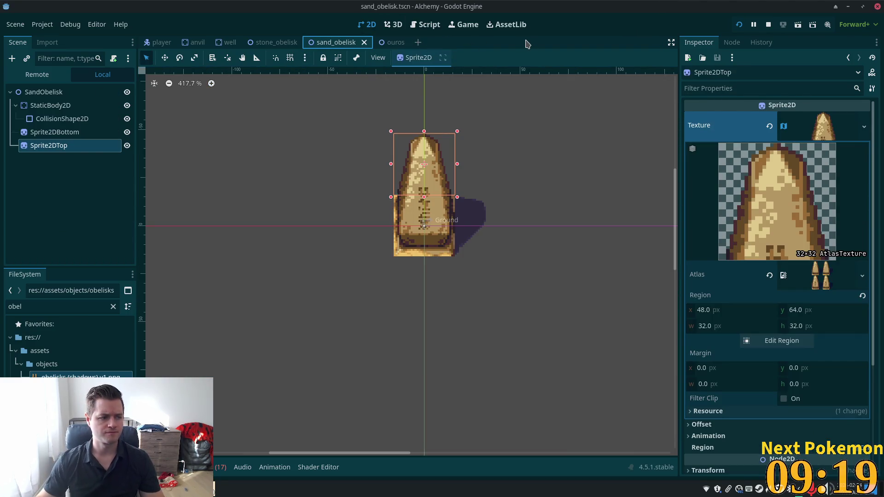
key("ctrl+shift+o")
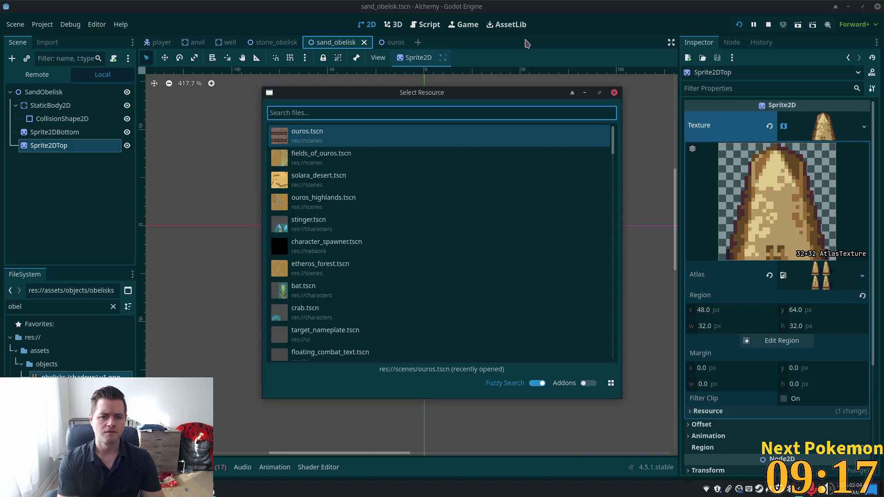
type("p")
key("BackSpace")
type("highland")
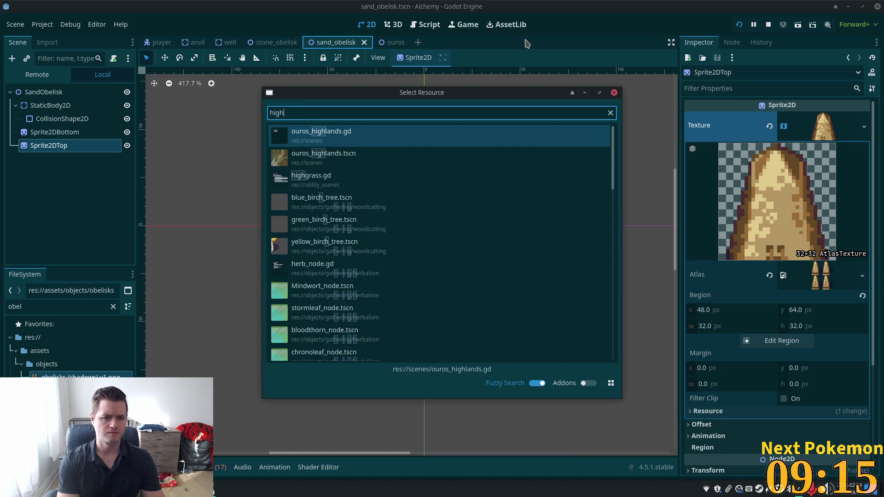
double_click(325, 166)
scroll(324, 166, "down", 5)
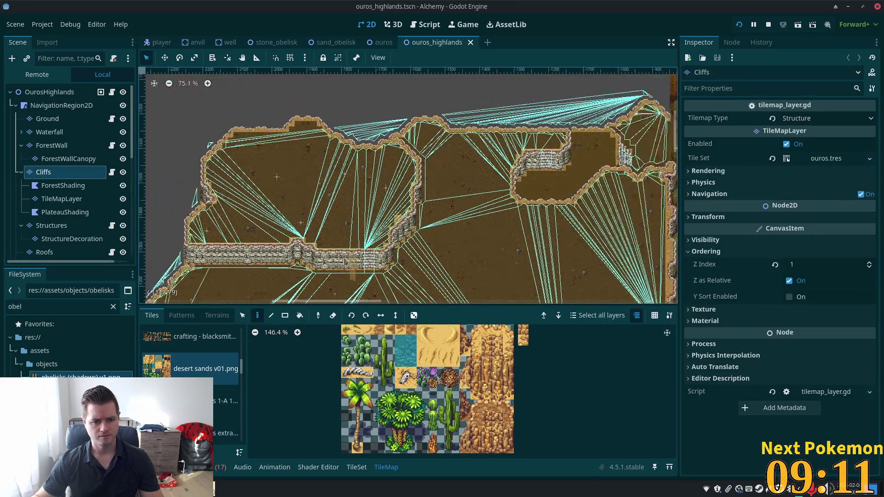
- Zoom and pan the viewport to frame the gap in the western cliff edge
scroll(405, 174, "up", 5)
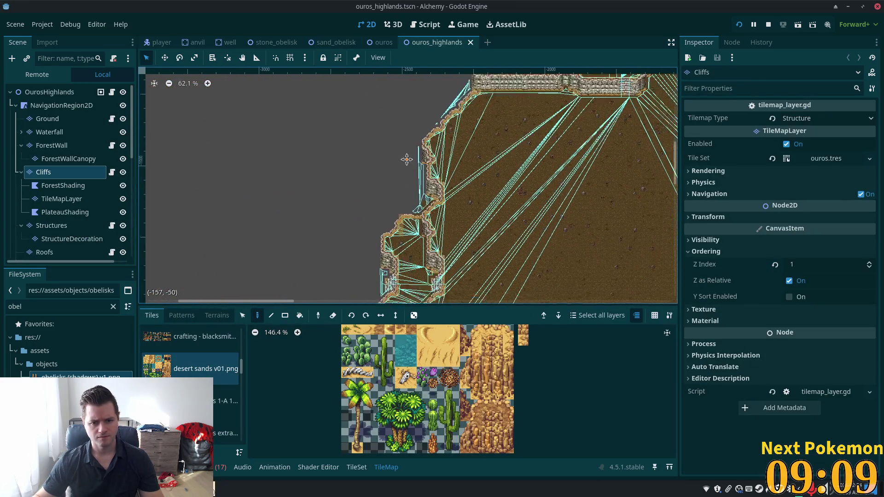
scroll(406, 174, "up", 15)
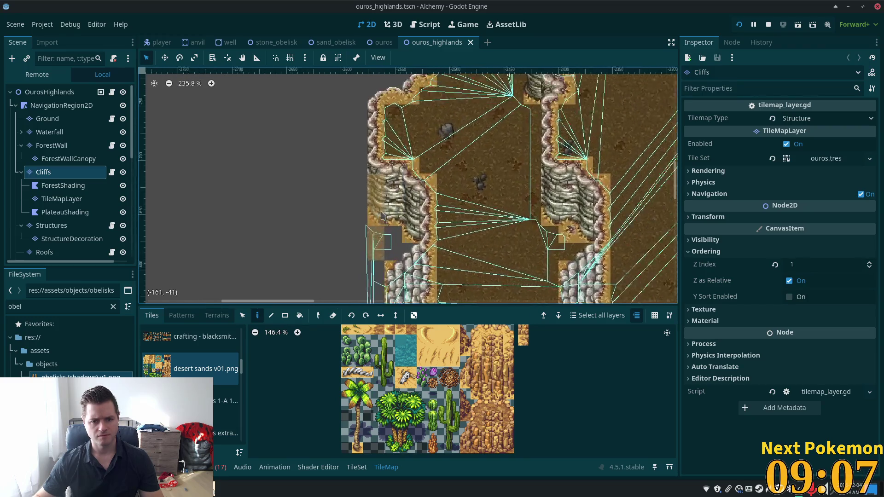
left_click_drag(409, 181, 426, 112)
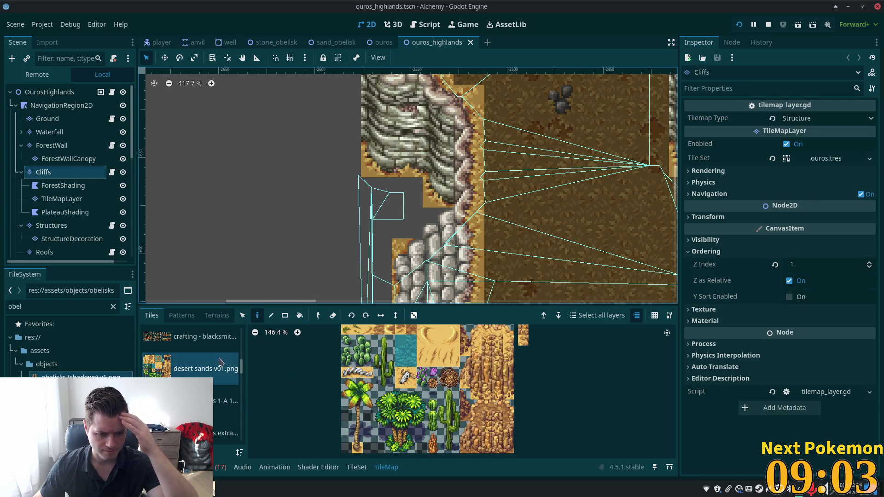
scroll(241, 367, "up", 1)
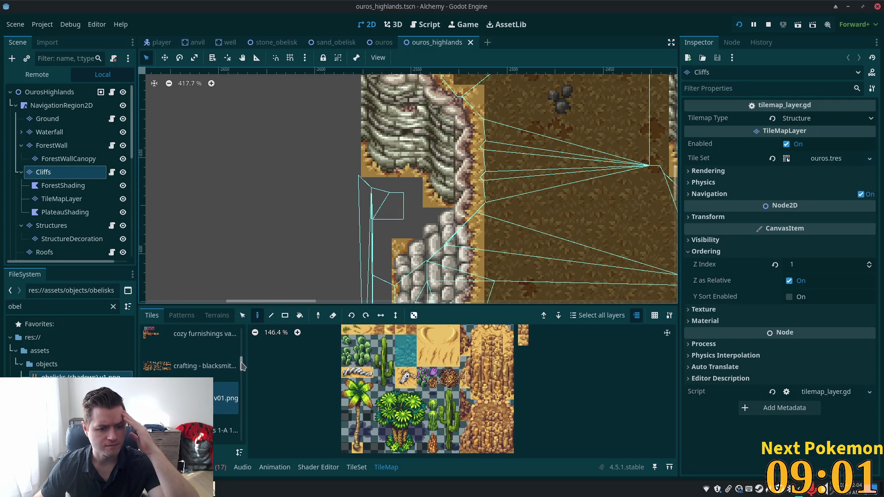
scroll(231, 371, "up", 2)
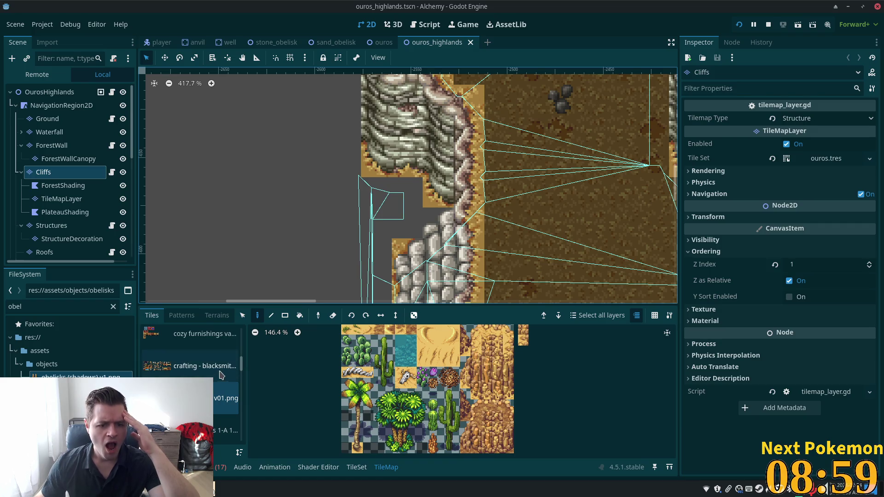
scroll(220, 375, "up", 3)
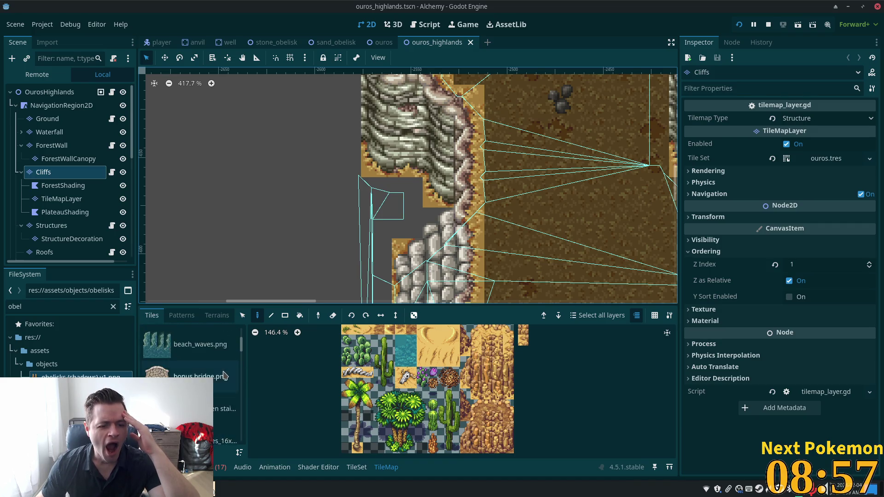
- Switch the tile palette to the autumn forest source and pick a cliff tile
left_click(185, 373)
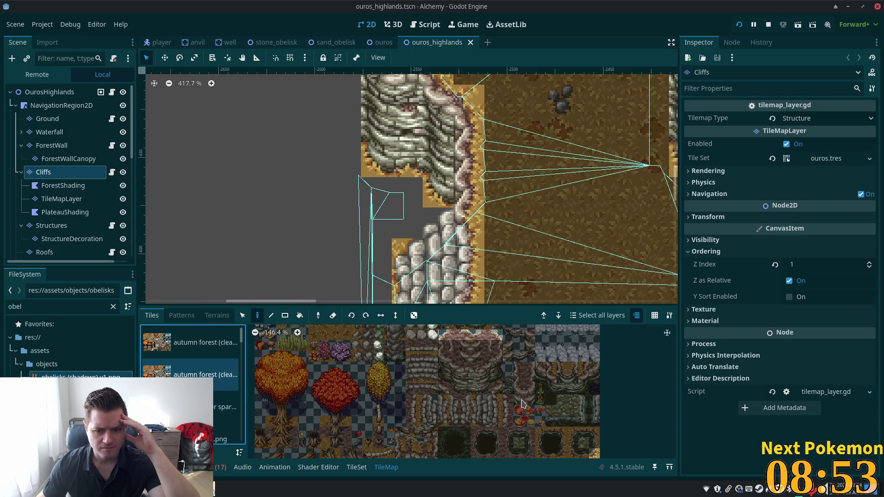
scroll(507, 410, "right", 4)
scroll(507, 410, "up", 2)
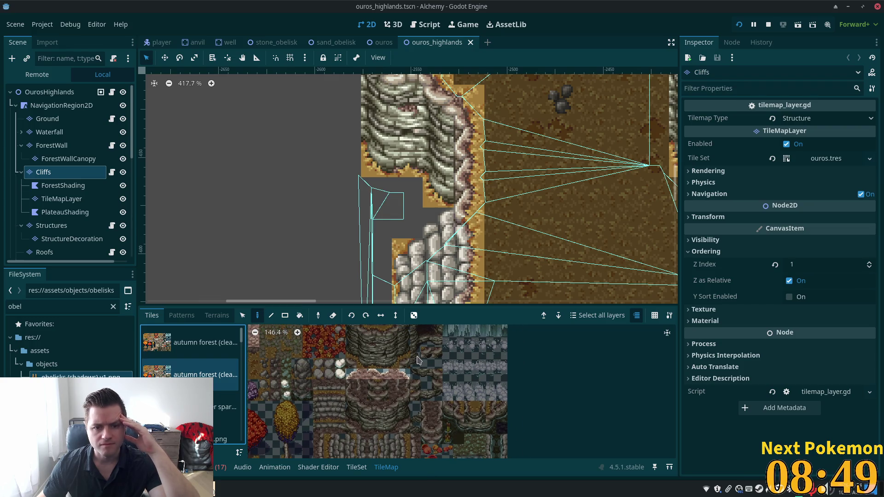
key("Up")
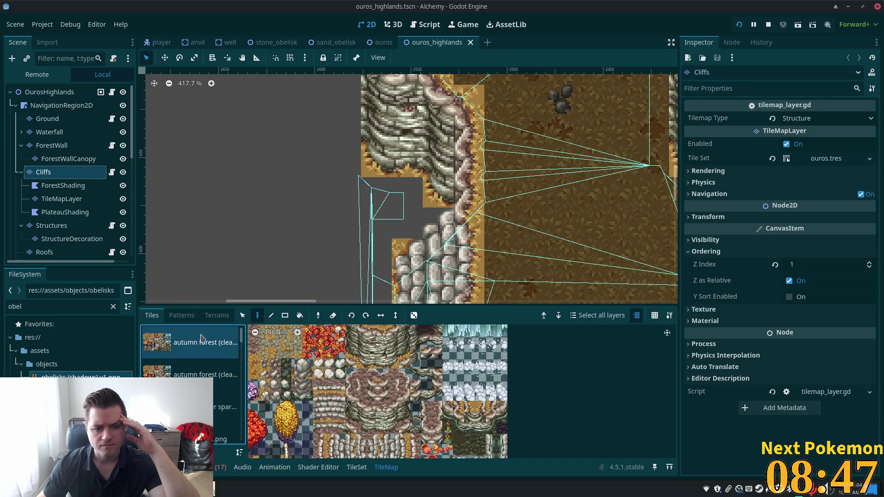
scroll(423, 373, "up", 5)
scroll(423, 379, "up", 1)
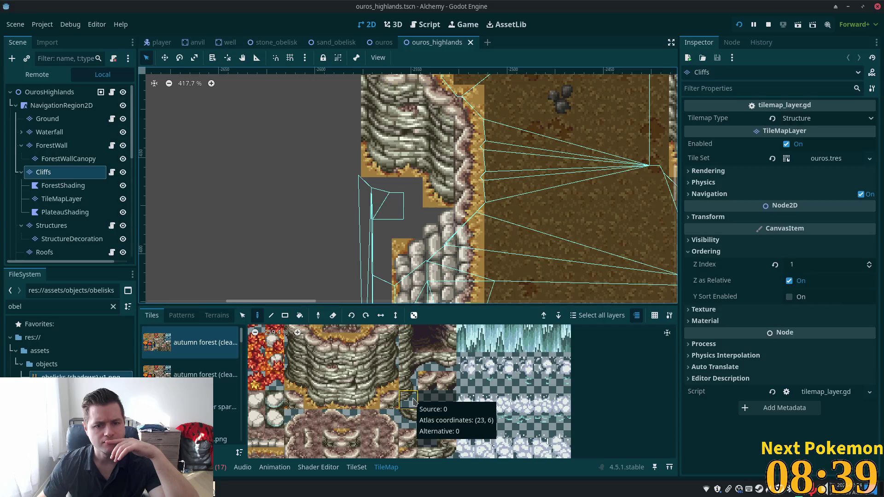
left_click(408, 400)
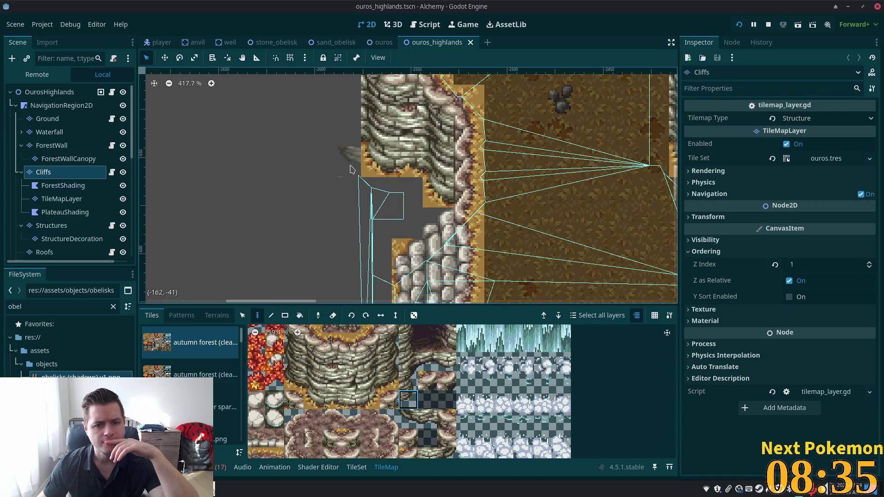
- Erase the stray western cliff tile and paint dark, then rock, autumn forest tiles into the gap
right_click(368, 170)
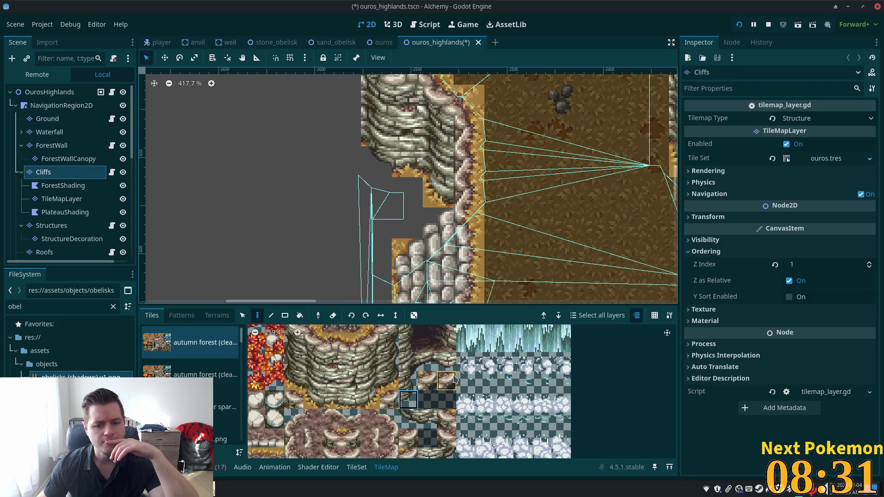
left_click(432, 366)
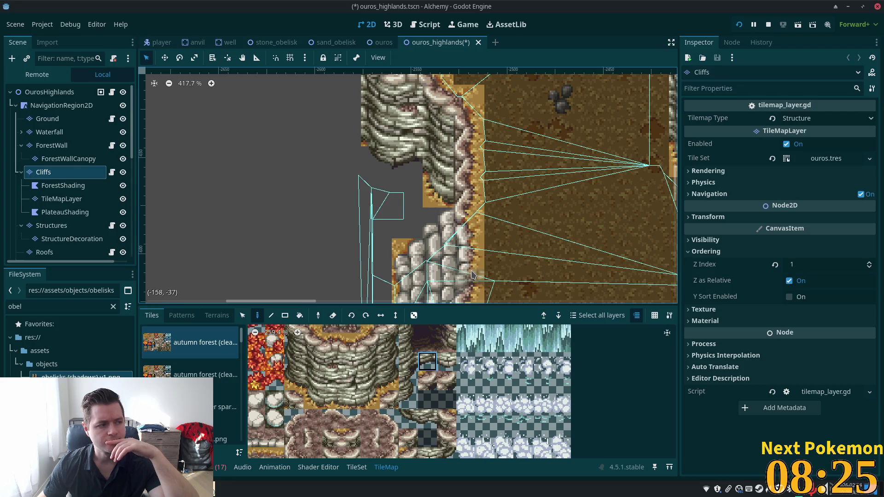
left_click(447, 365)
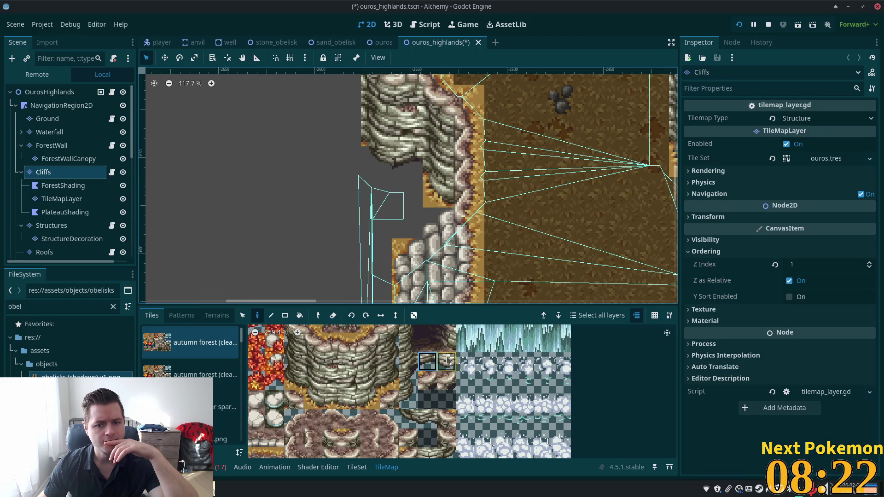
left_click(439, 200)
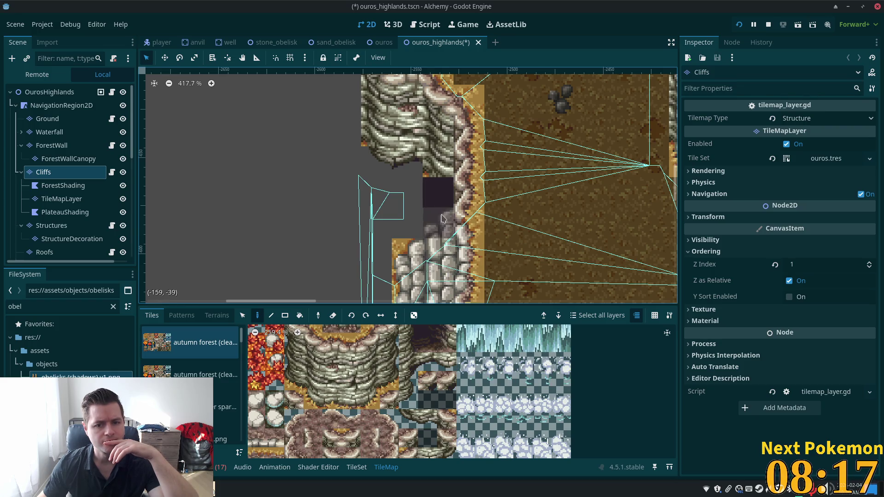
left_click(466, 343)
left_click(446, 362)
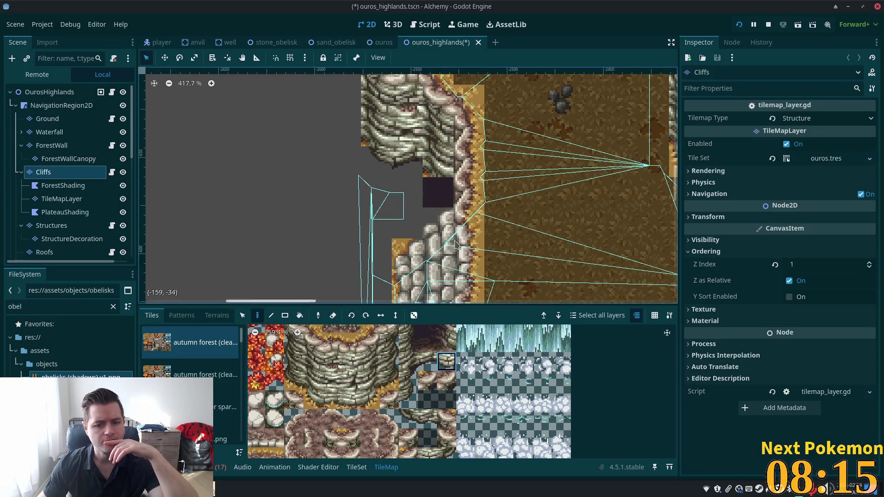
left_click(439, 198)
- Try several other autumn forest cliff and edge tiles from the atlas
left_click(428, 361)
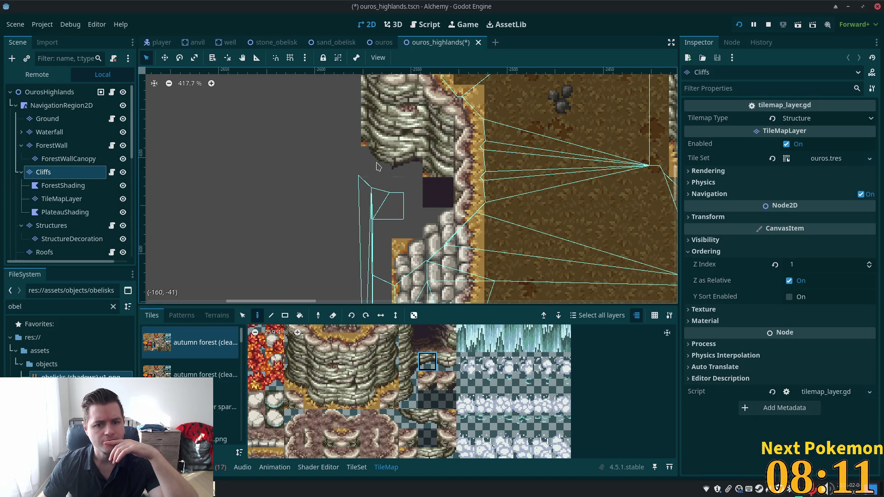
left_click(408, 361)
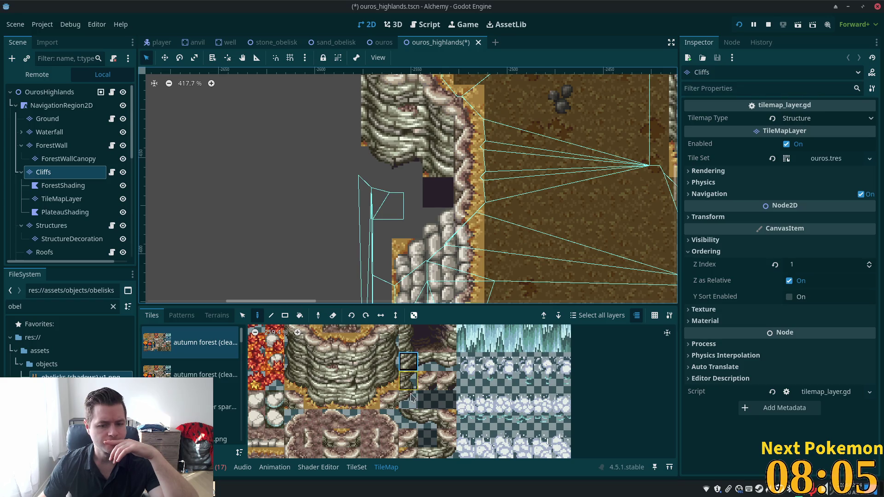
scroll(411, 397, "down", 2)
left_click(421, 418)
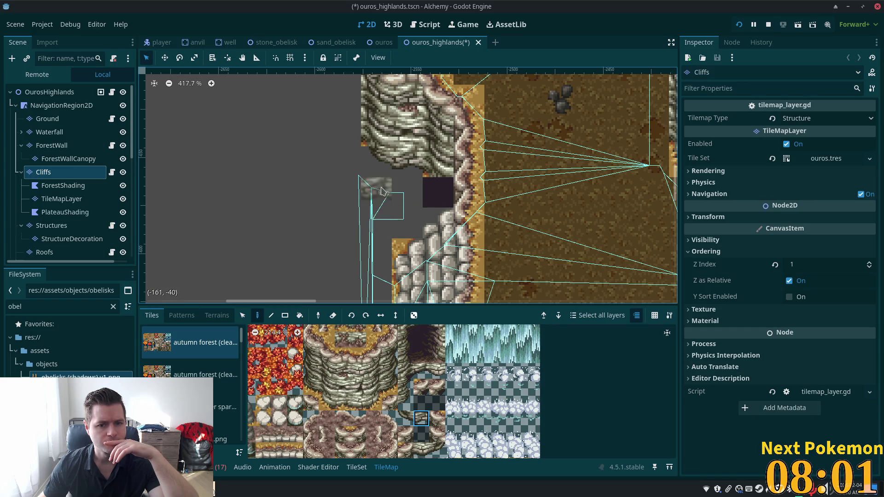
left_click(395, 376)
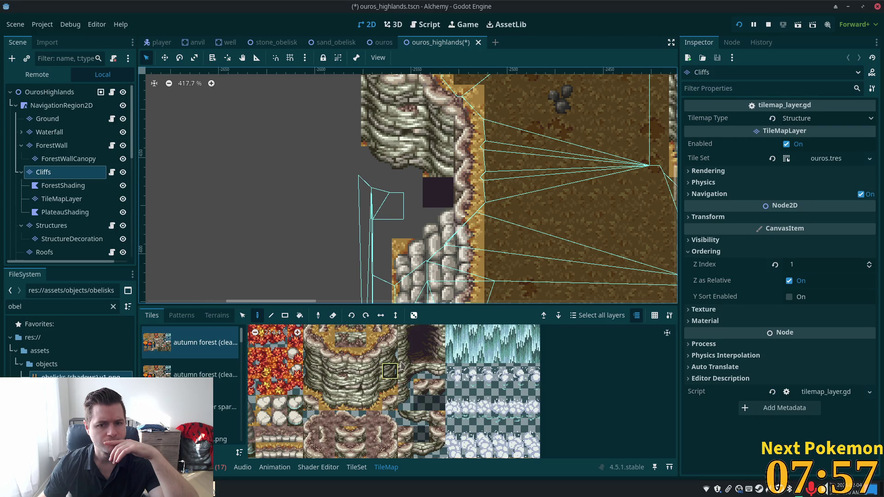
left_click(310, 370)
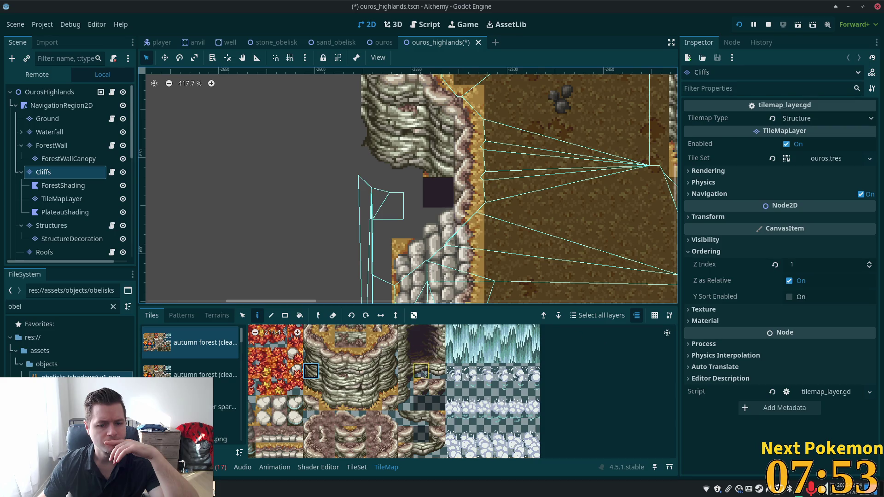
left_click(405, 402)
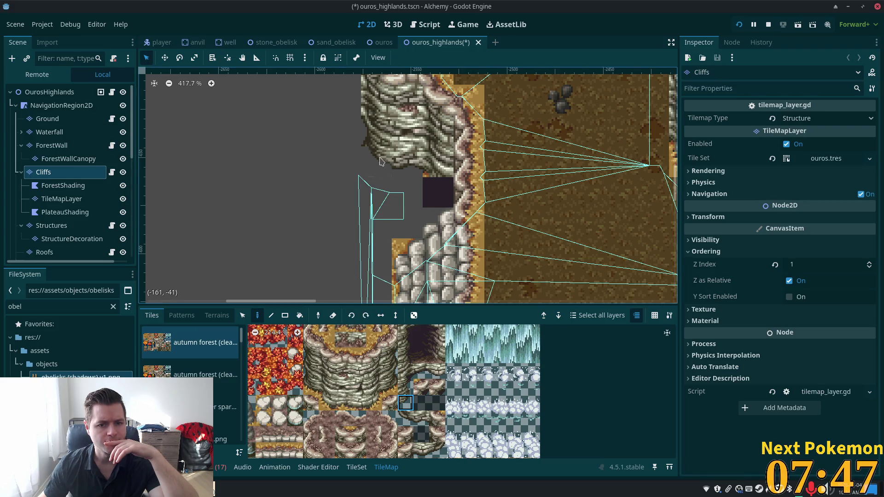
left_click(405, 418)
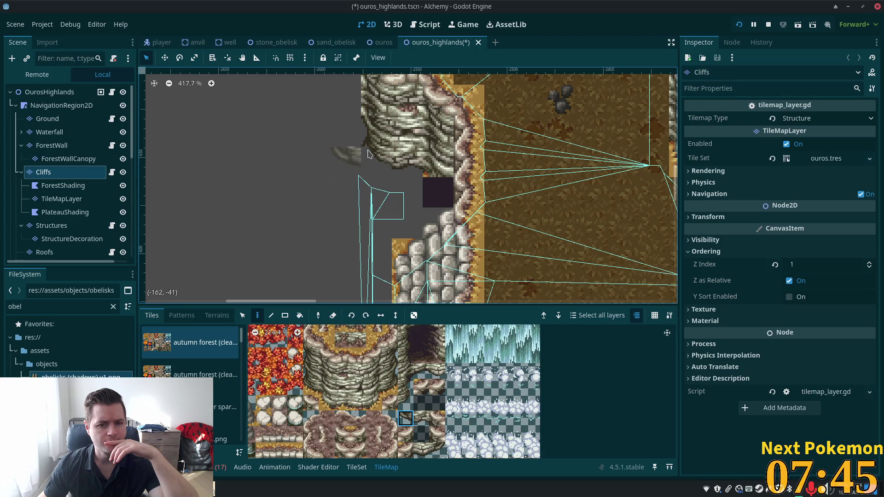
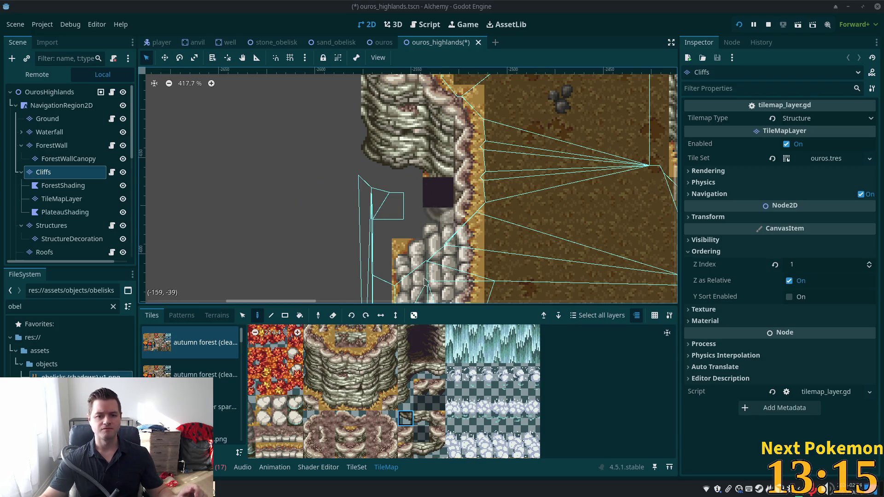
- Erase the stray dark tile on the cliff edge and try neighbouring cliff tiles as the brush
right_click(438, 193)
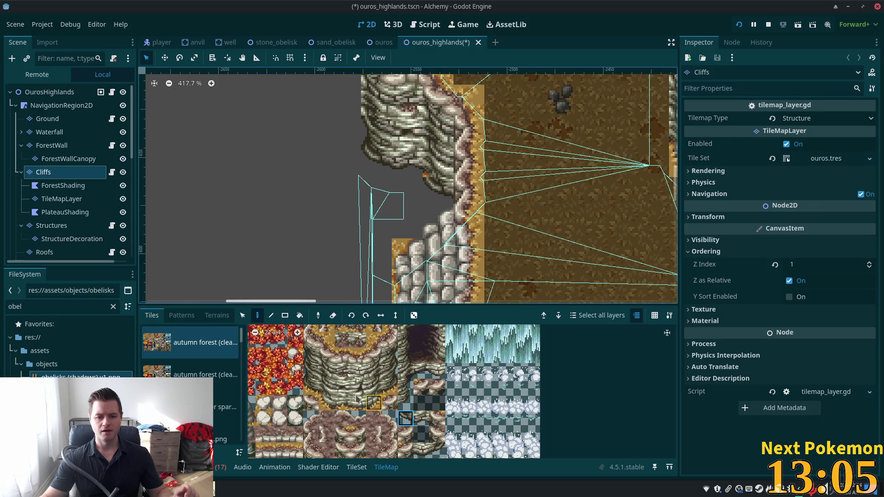
left_click(342, 387)
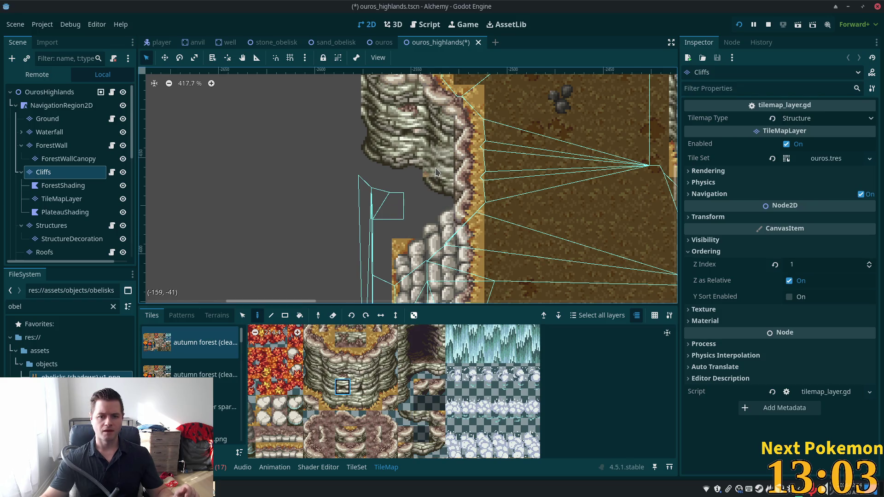
left_click(327, 387)
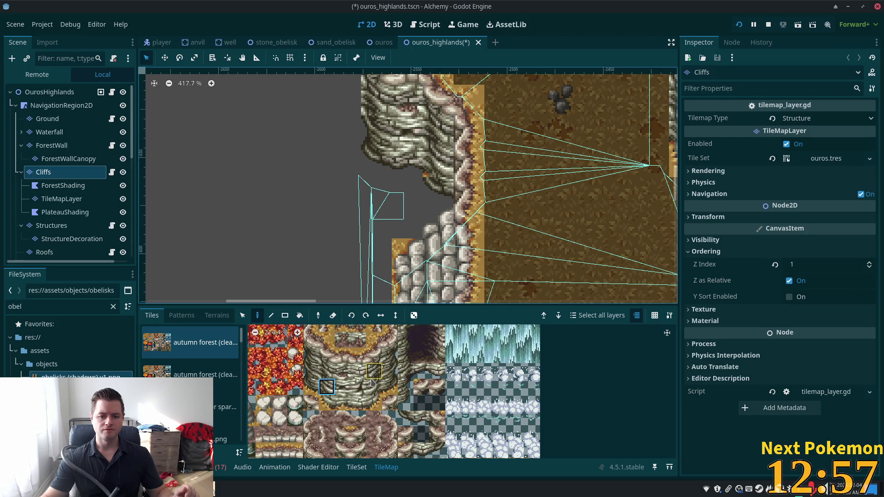
- Pick the cliff tile one row up, then a row of atlas tiles as one brush
left_click(328, 373)
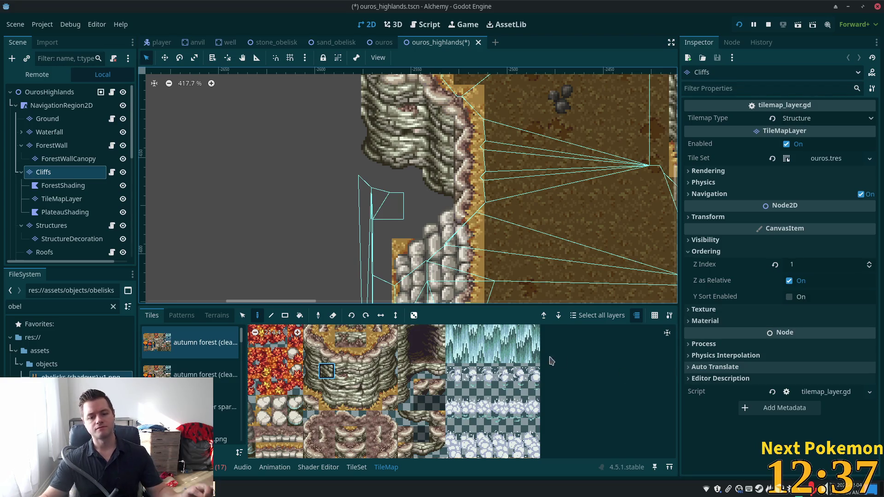
left_click_drag(453, 355, 535, 361)
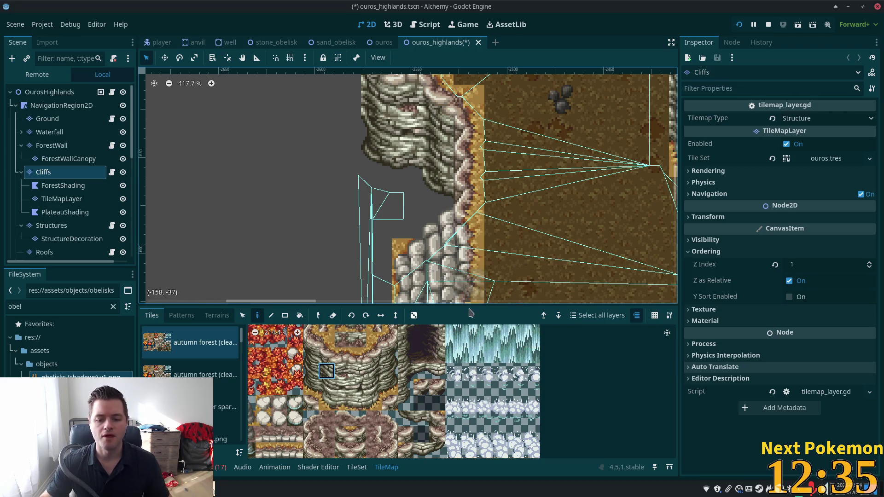
scroll(455, 414, "down", 1)
scroll(461, 414, "down", 3)
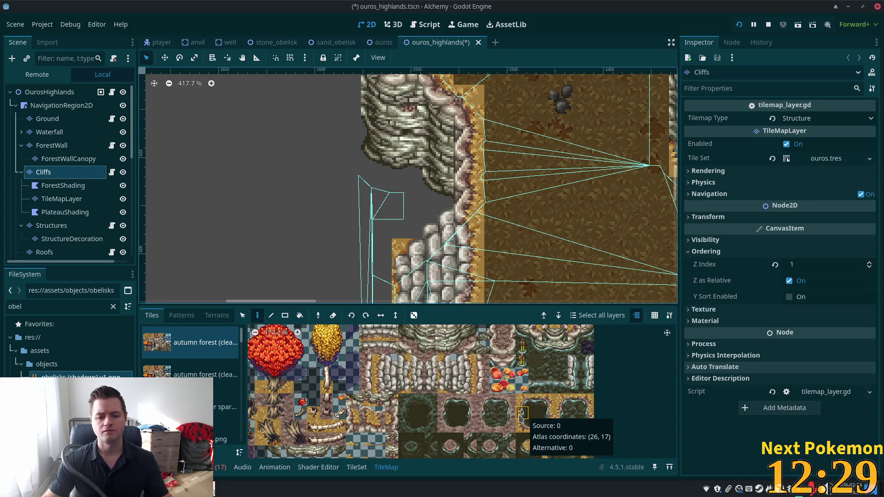
- Choose atlas tile (16, 14) and pan the map to see more of the cliffs
left_click(391, 376)
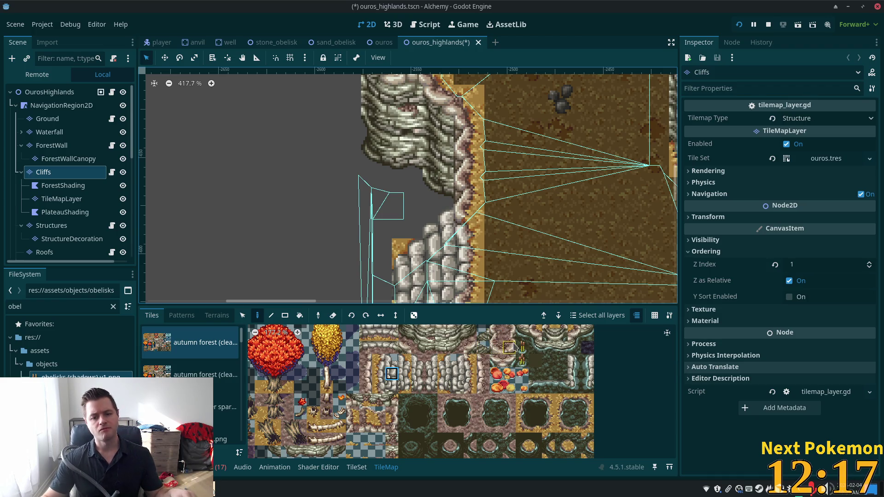
scroll(509, 281, "down", 2)
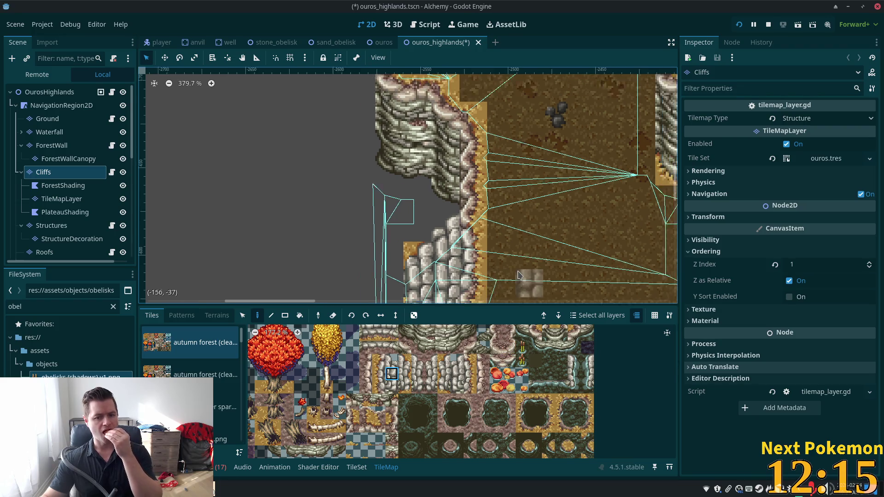
scroll(479, 263, "down", 3)
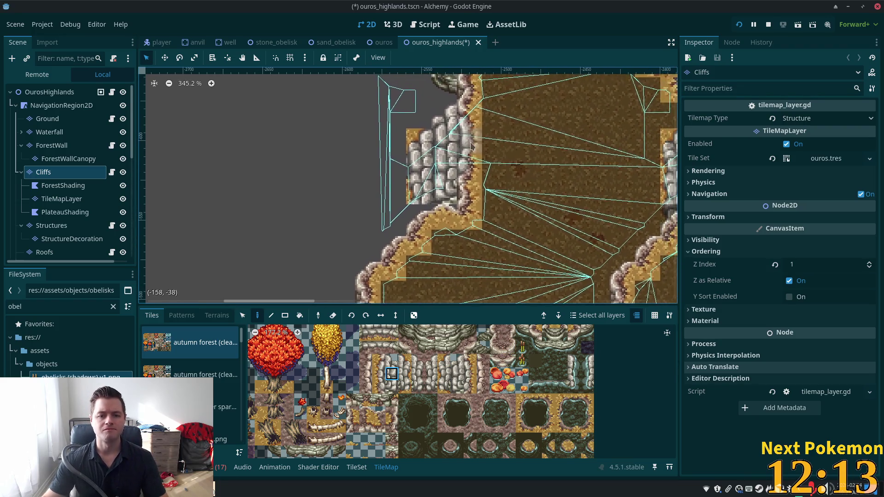
scroll(490, 242, "down", 1)
left_click_drag(490, 241, 485, 99)
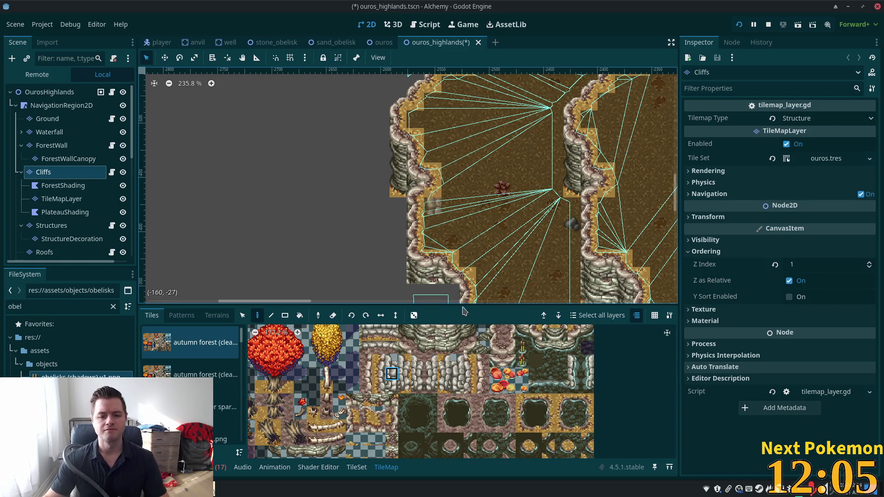
scroll(486, 102, "up", 3)
scroll(485, 102, "up", 3)
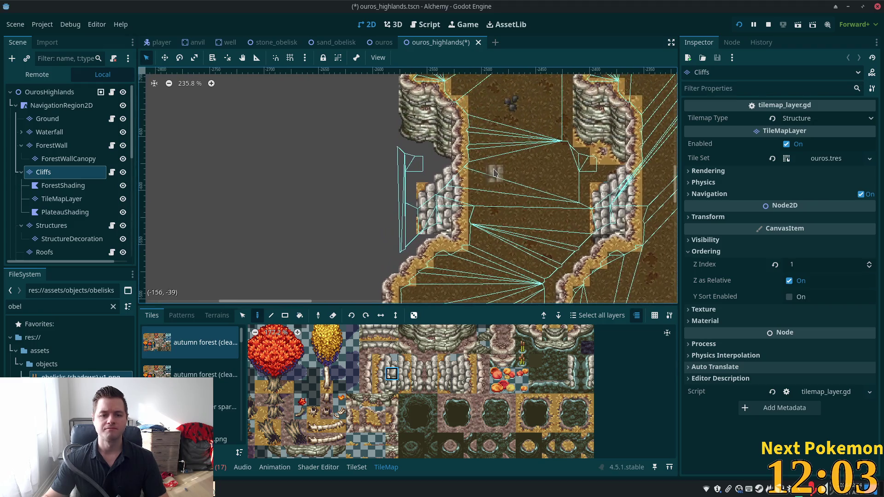
- Toggle Select and back to Paint, then survey the cliff edges and navigation polygons
left_click(241, 317)
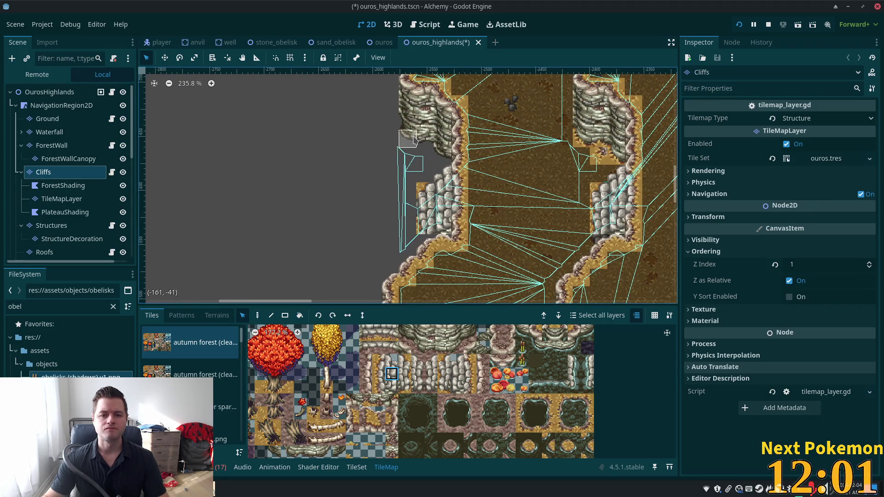
scroll(424, 181, "up", 2)
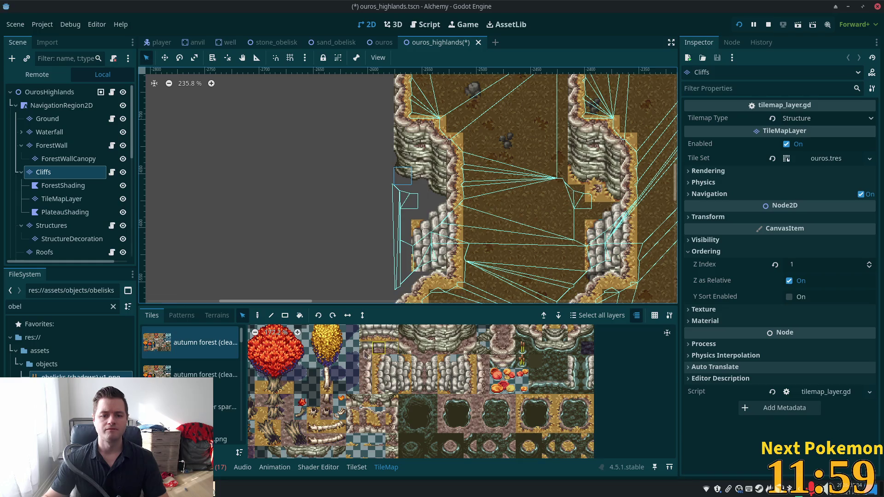
left_click(257, 315)
scroll(410, 138, "down", 5)
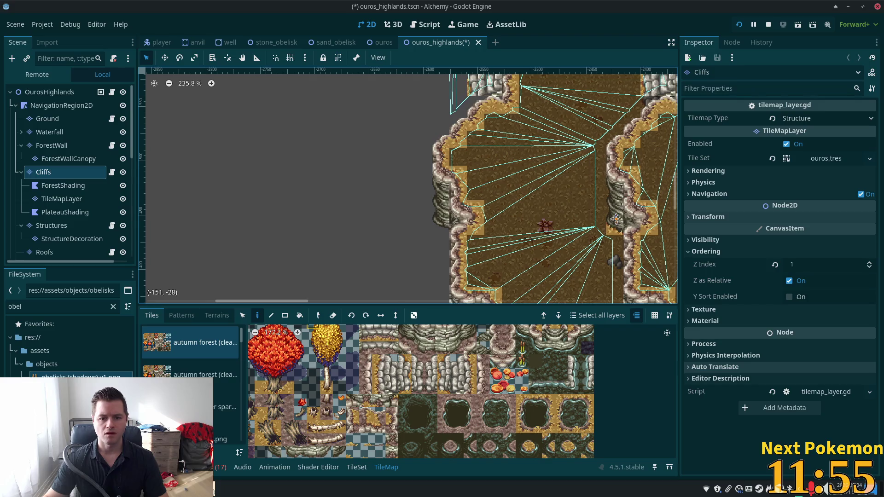
scroll(617, 221, "down", 2)
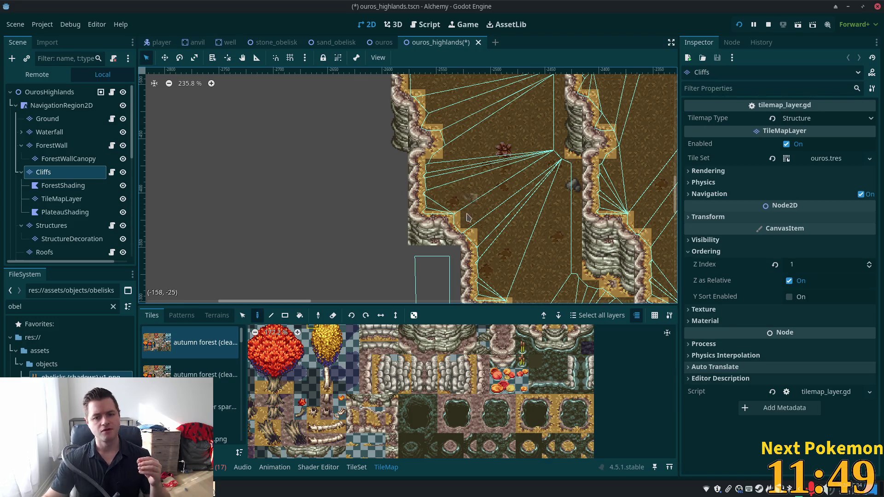
scroll(468, 217, "down", 5)
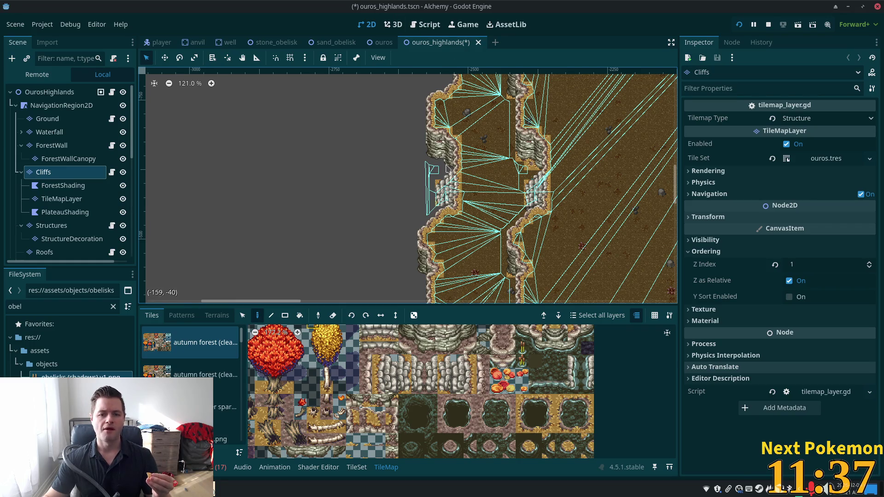
scroll(482, 161, "up", 3)
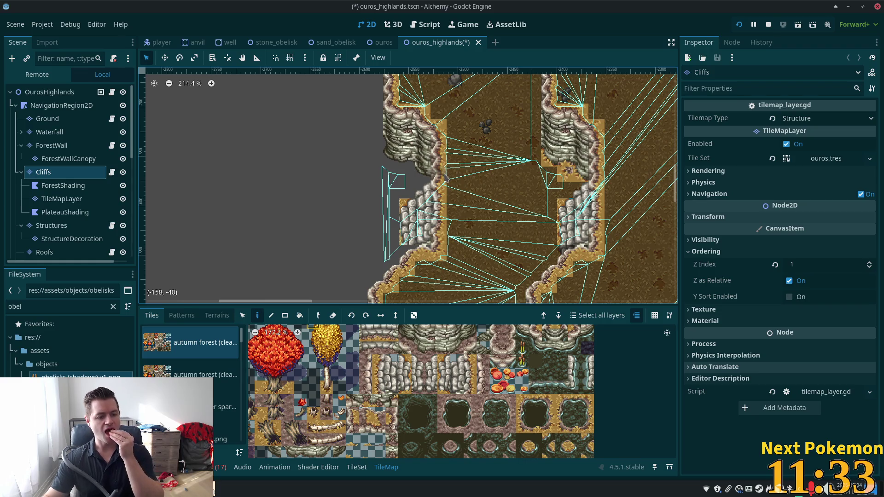
scroll(414, 208, "up", 5)
scroll(414, 207, "right", 3)
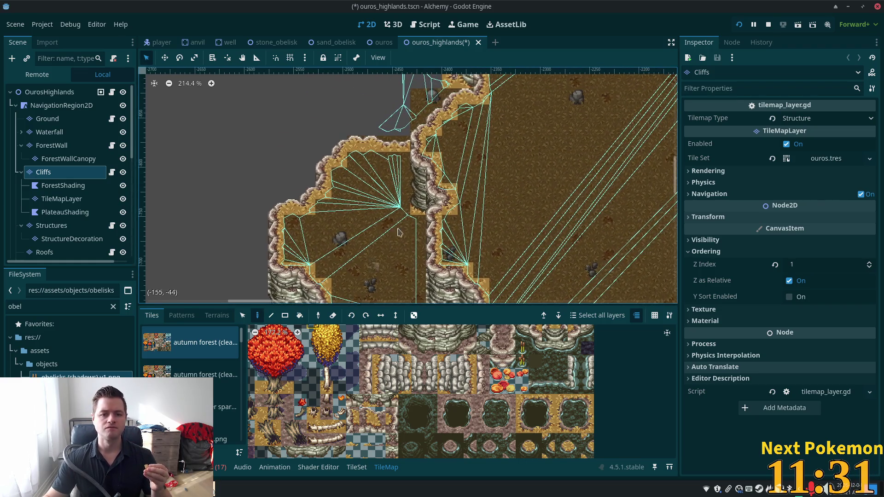
scroll(399, 233, "down", 5)
scroll(399, 232, "right", 3)
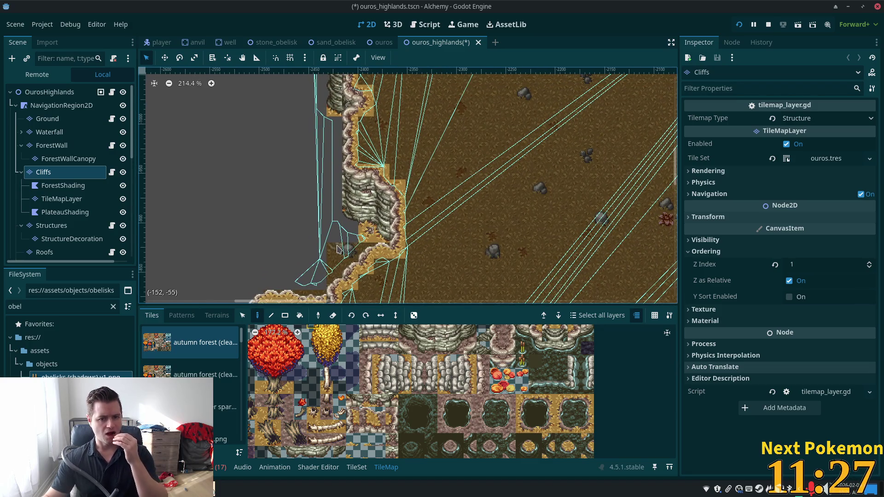
scroll(338, 249, "down", 2)
scroll(450, 451, "up", 3)
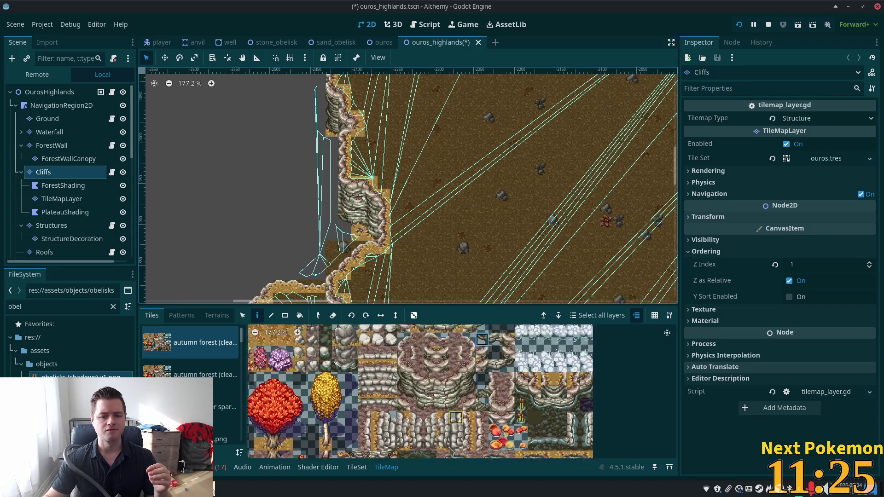
- Try atlas tile (17, 10), sample a cliff tile from the map, then pick the tile above it
scroll(450, 452, "up", 3)
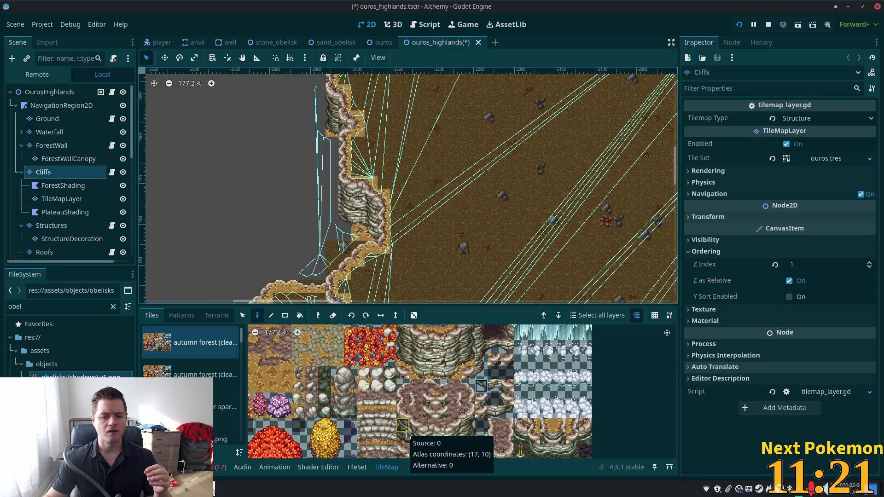
left_click(404, 425)
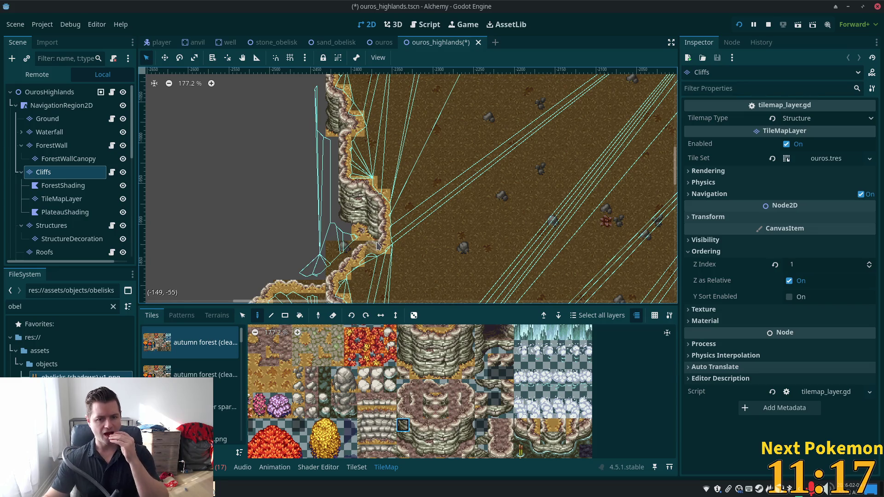
left_click(345, 199, "ctrl")
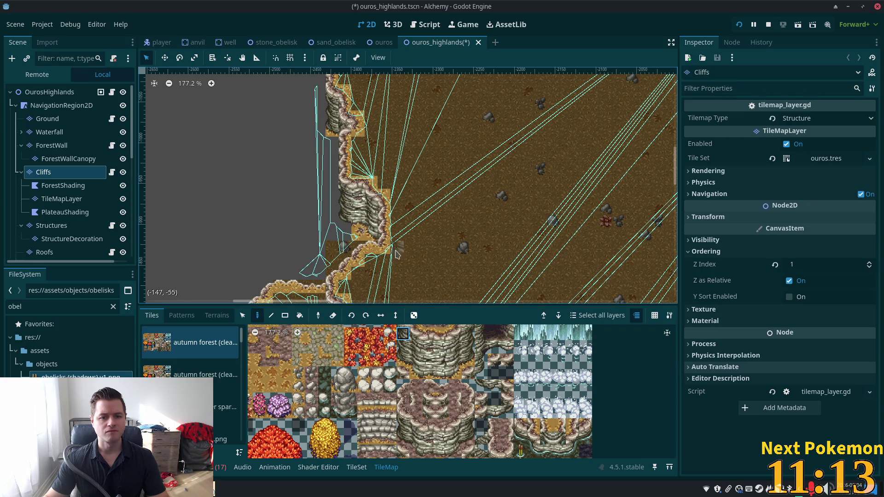
scroll(403, 363, "up", 2)
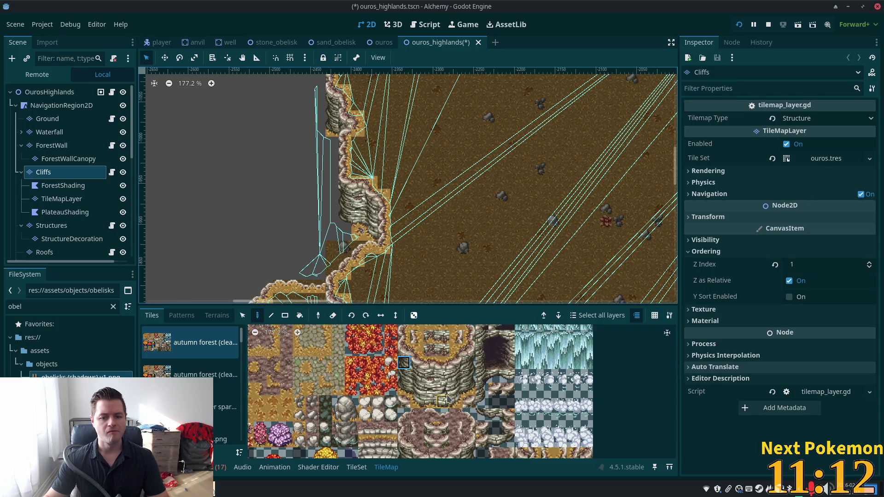
left_click(405, 350)
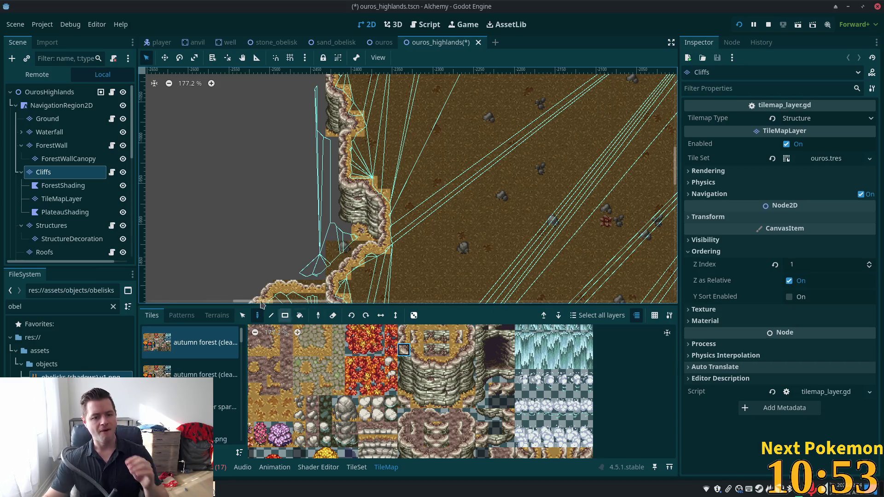
- Select a map cliff cell to identify its atlas tile, then return to painting with D
left_click(242, 315)
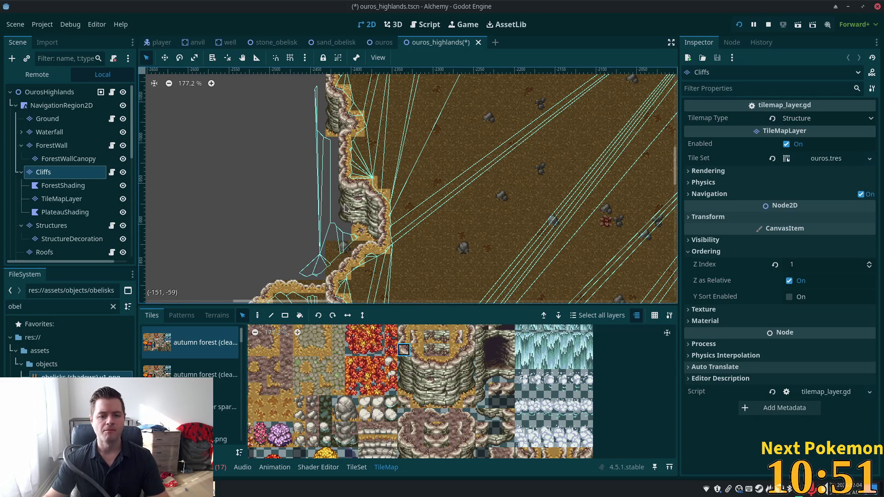
left_click(346, 220)
key("d")
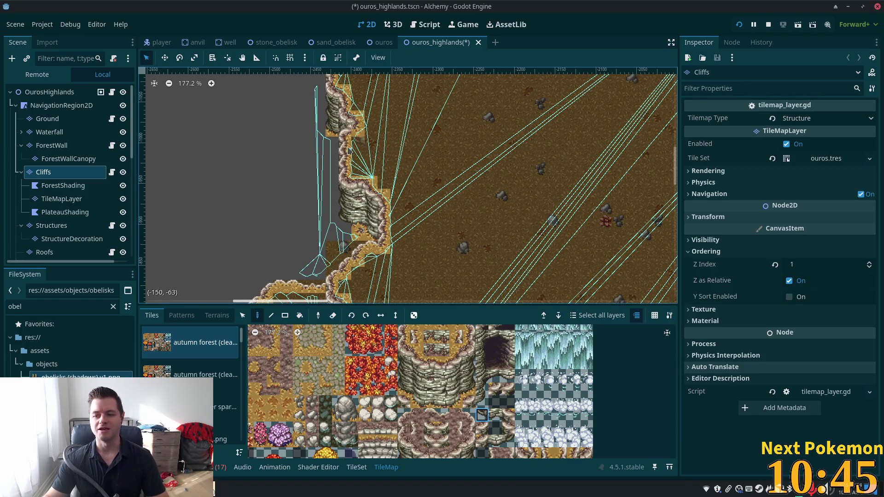
scroll(461, 193, "down", 5)
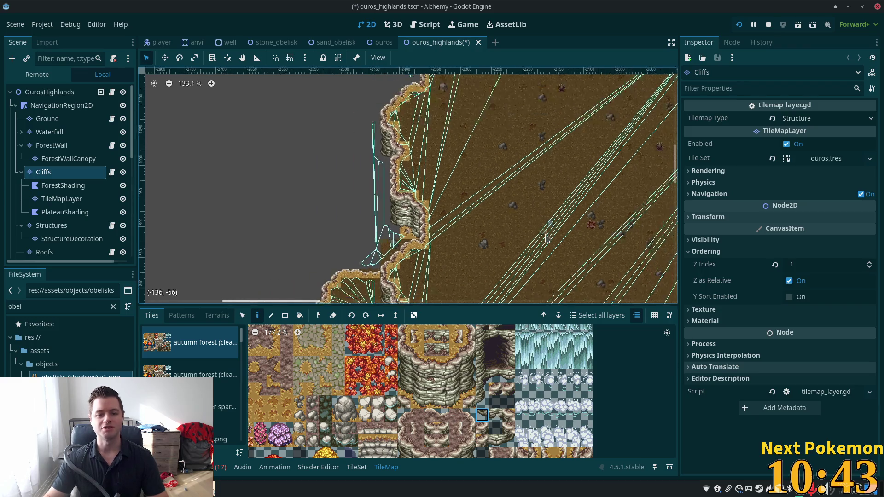
mouse_move(487, 213)
left_mouse_down()
mouse_move(518, 195)
mouse_move(637, 168)
mouse_move(308, 117)
mouse_move(359, 91)
left_mouse_up()
- Save ouros_highlands and open solara_desert.tscn through Quick Open
key("ctrl+s")
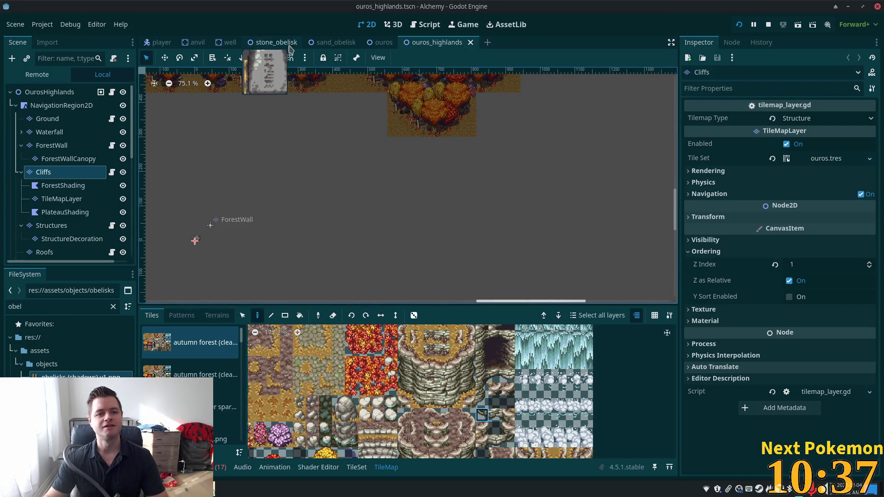
key("ctrl+shift+o")
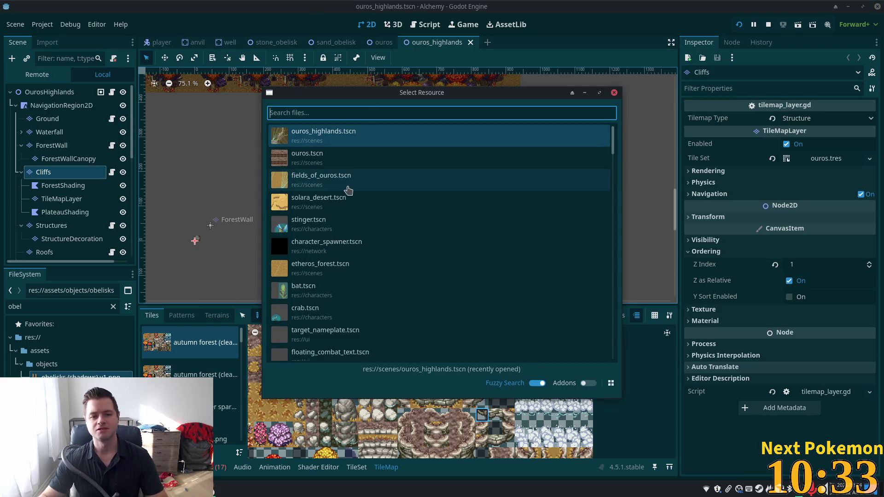
double_click(357, 205)
- Select the SolaraDesert root node and look over the obelisk field
scroll(514, 177, "down", 7)
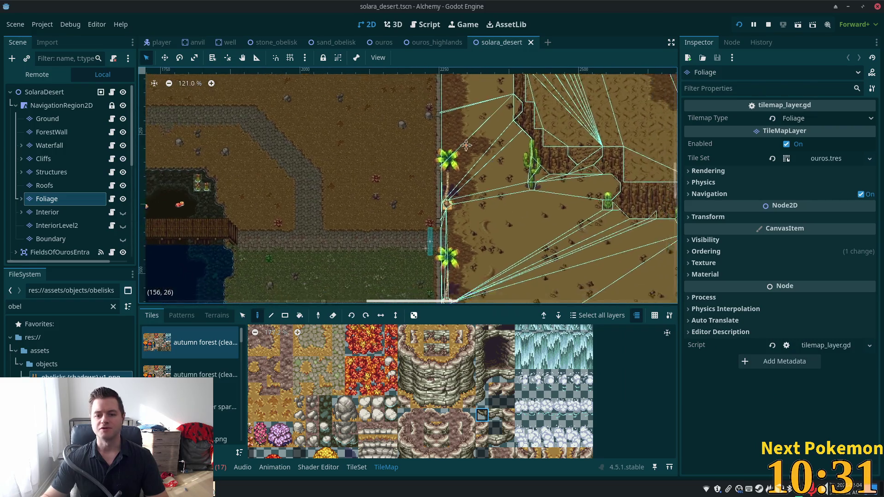
left_click_drag(514, 176, 229, 67)
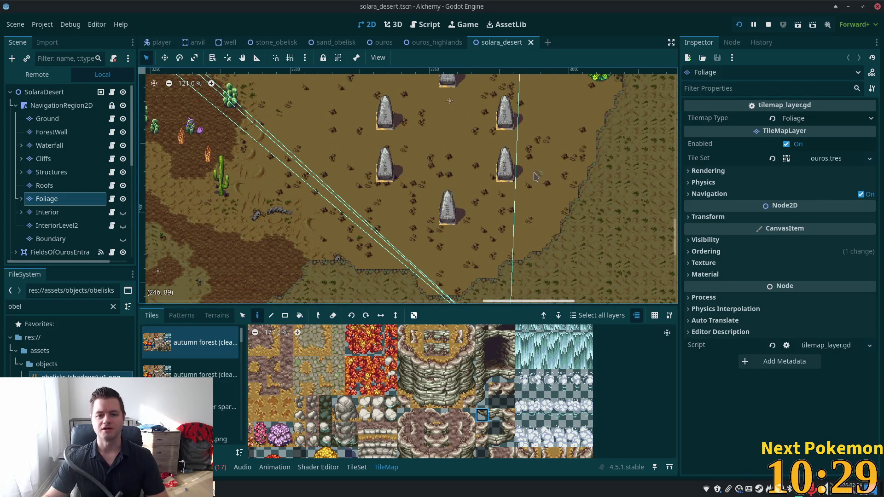
scroll(535, 176, "up", 2)
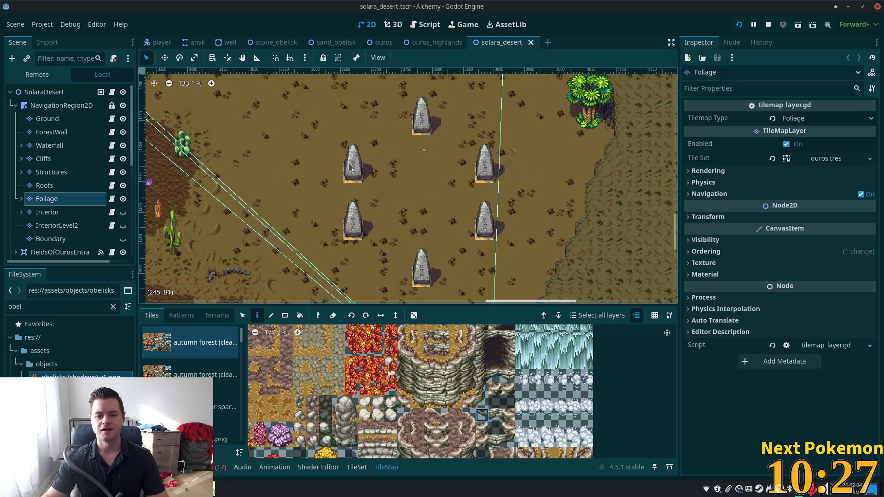
scroll(382, 200, "down", 5)
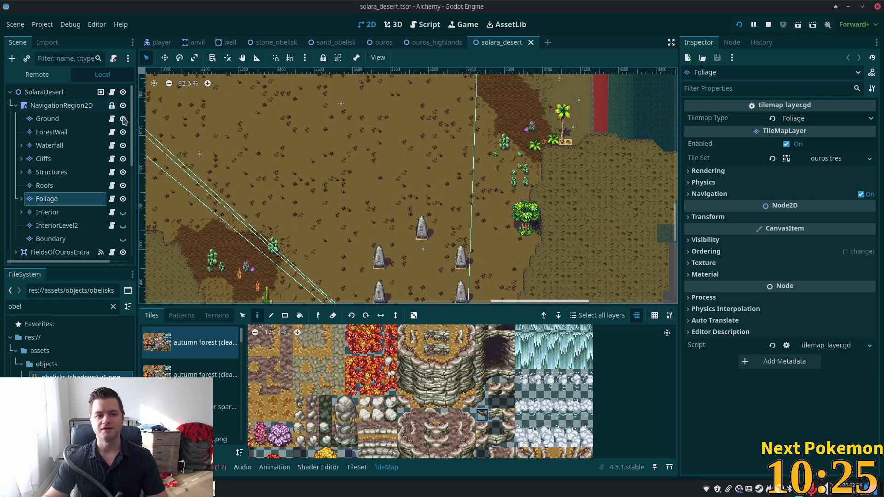
left_click(81, 92)
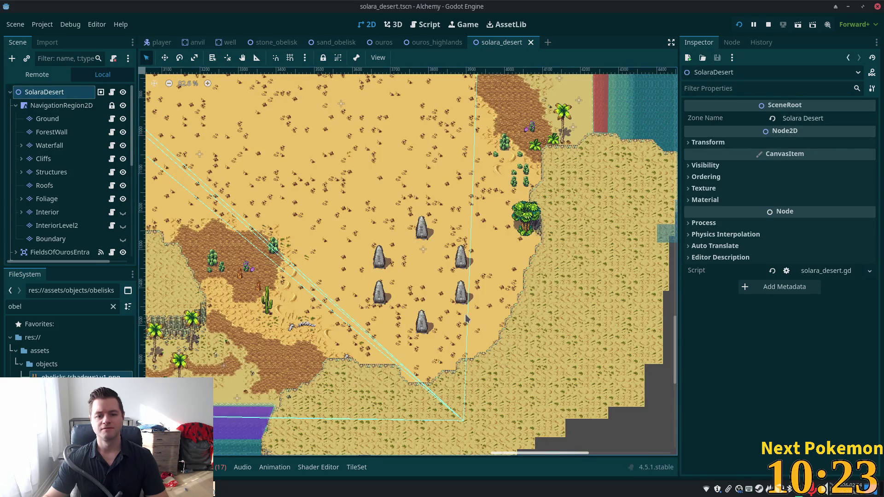
scroll(405, 281, "up", 14)
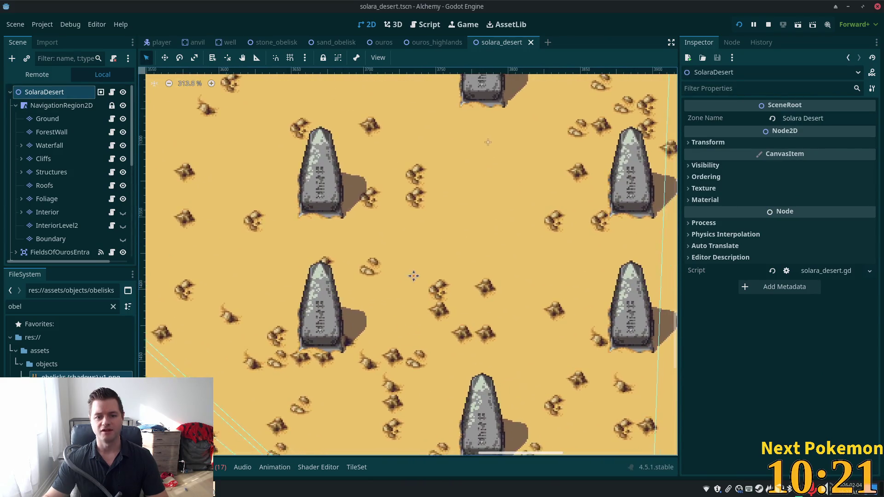
left_click_drag(414, 276, 305, 261)
mouse_move(313, 176)
left_mouse_down()
mouse_move(399, 403)
mouse_move(426, 411)
mouse_move(609, 113)
left_mouse_up()
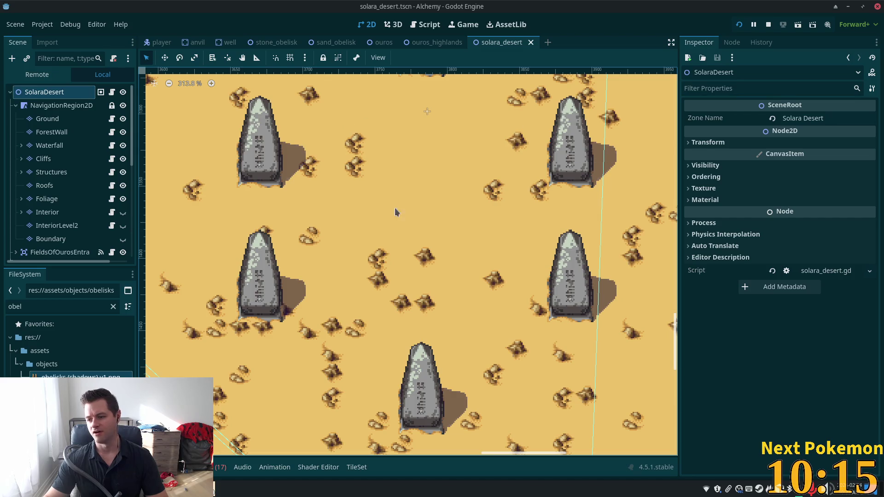
scroll(395, 212, "down", 5)
scroll(434, 251, "up", 2)
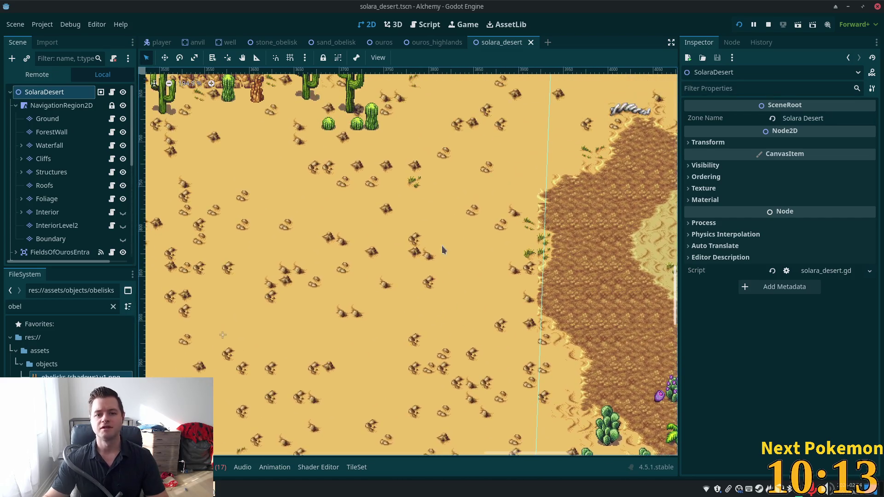
scroll(443, 250, "up", 5)
scroll(442, 250, "right", 3)
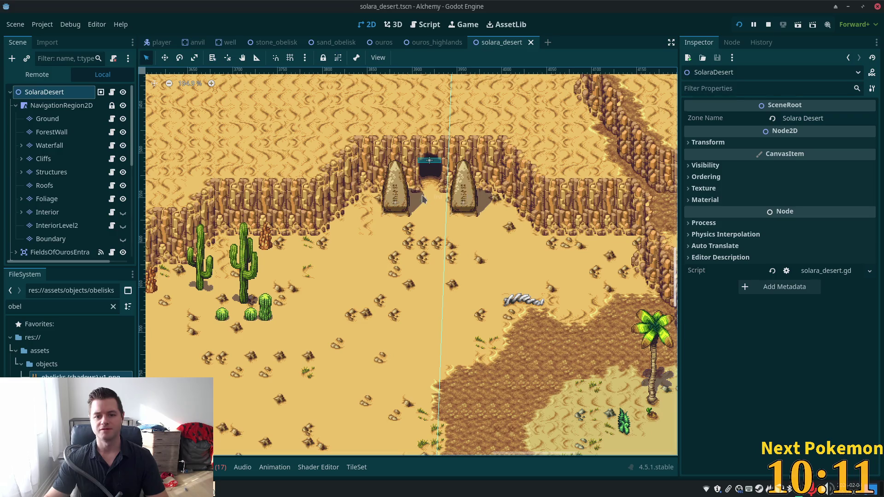
scroll(350, 248, "up", 2)
scroll(282, 300, "left", 6)
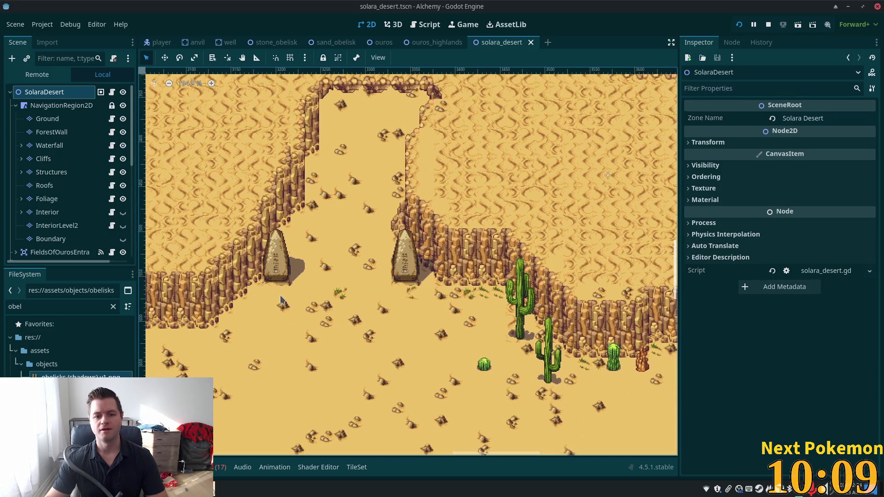
scroll(362, 297, "left", 2)
scroll(363, 297, "down", 3)
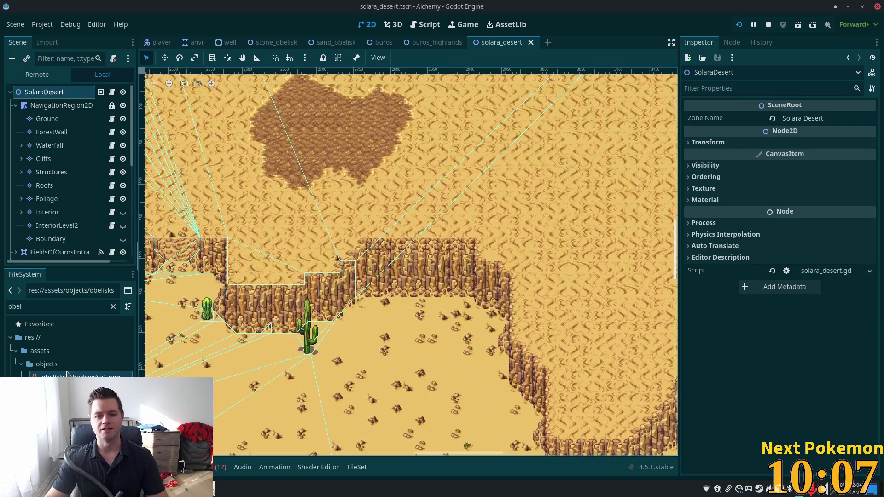
scroll(423, 302, "up", 1)
scroll(423, 302, "down", 1)
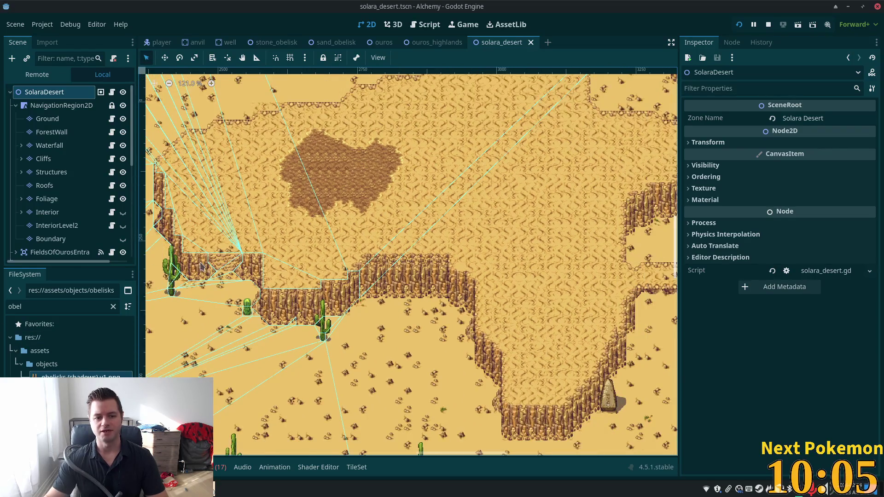
scroll(567, 299, "left", 10)
- Return to the ouros_highlands scene tab
left_click(435, 43)
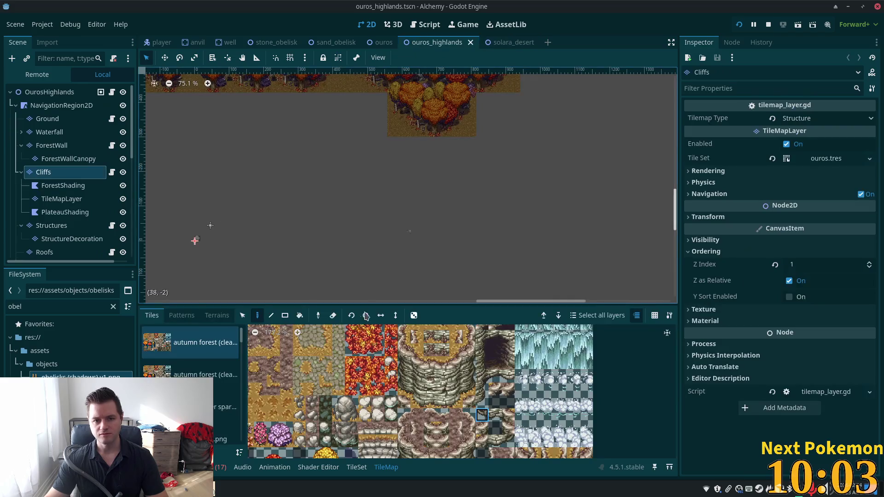
scroll(291, 155, "up", 2)
scroll(291, 155, "left", 10)
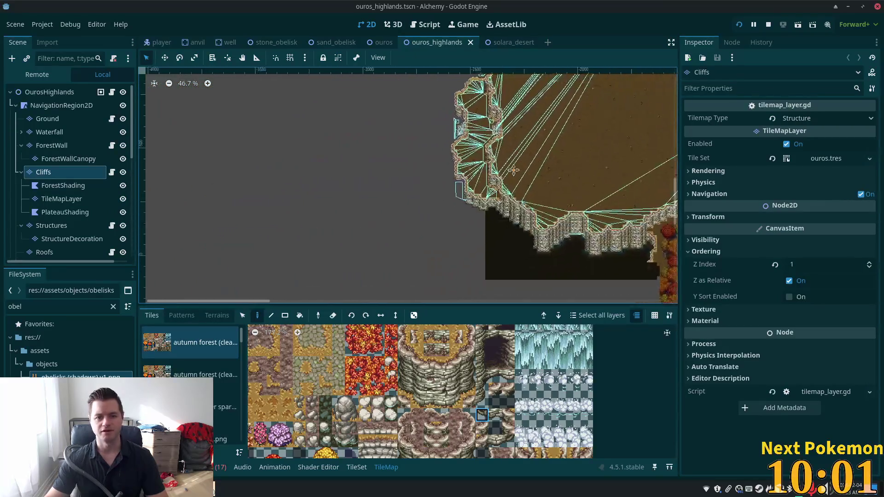
scroll(408, 185, "up", 3)
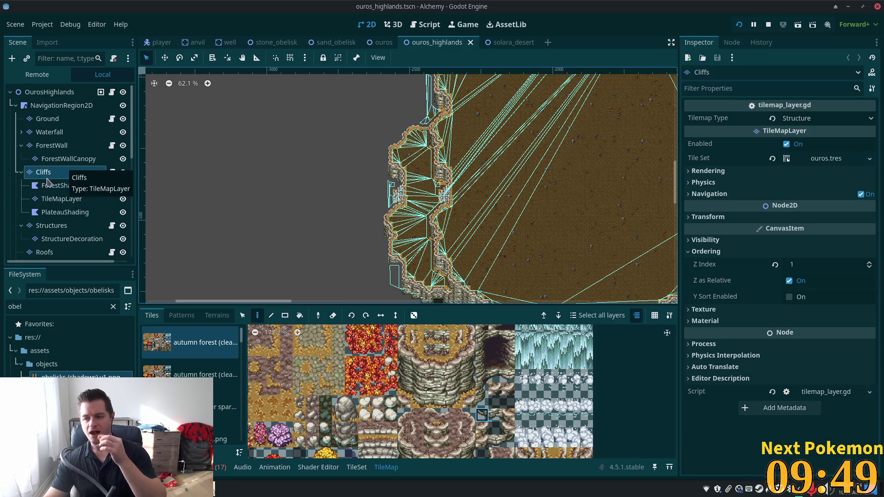
scroll(273, 204, "down", 3)
scroll(517, 219, "up", 3)
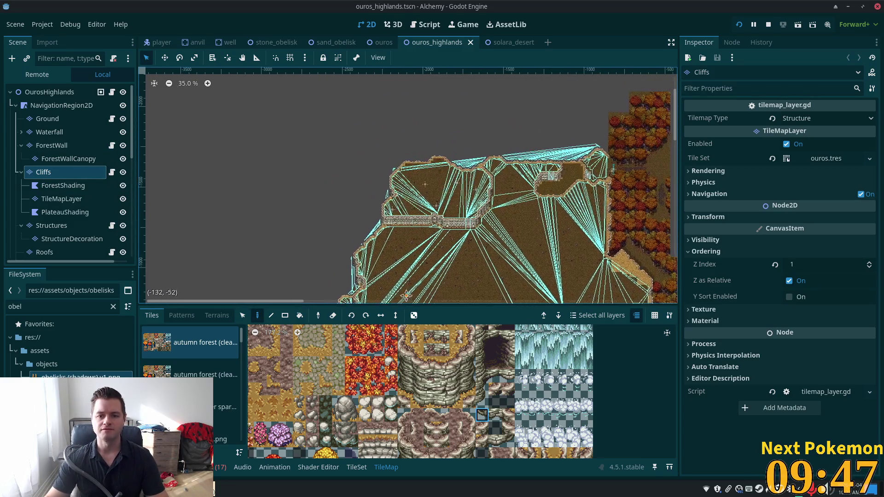
scroll(350, 248, "up", 8)
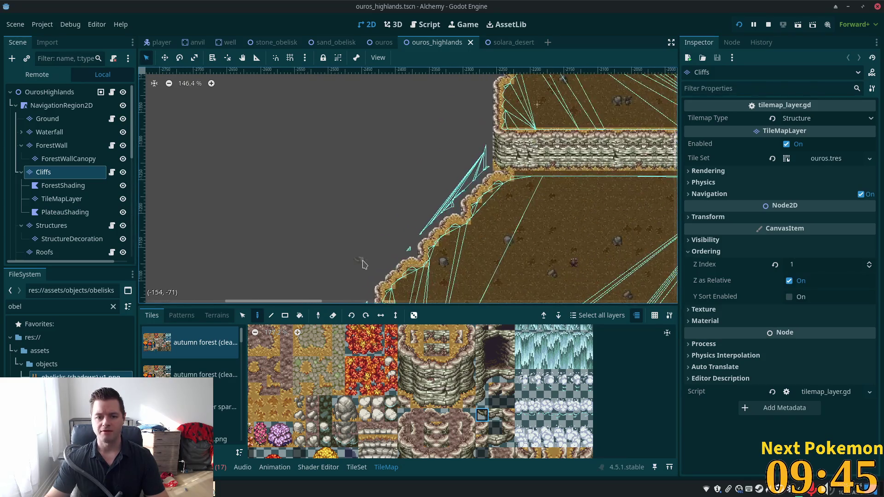
scroll(362, 264, "up", 4)
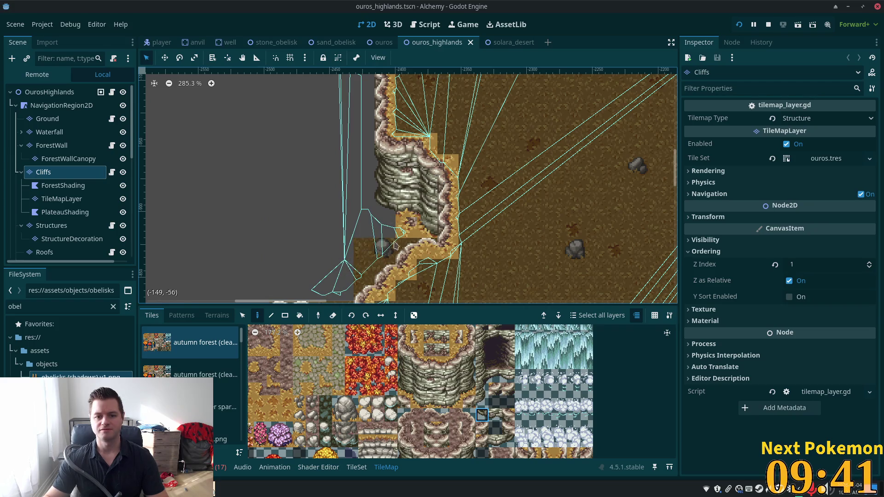
scroll(360, 200, "up", 3)
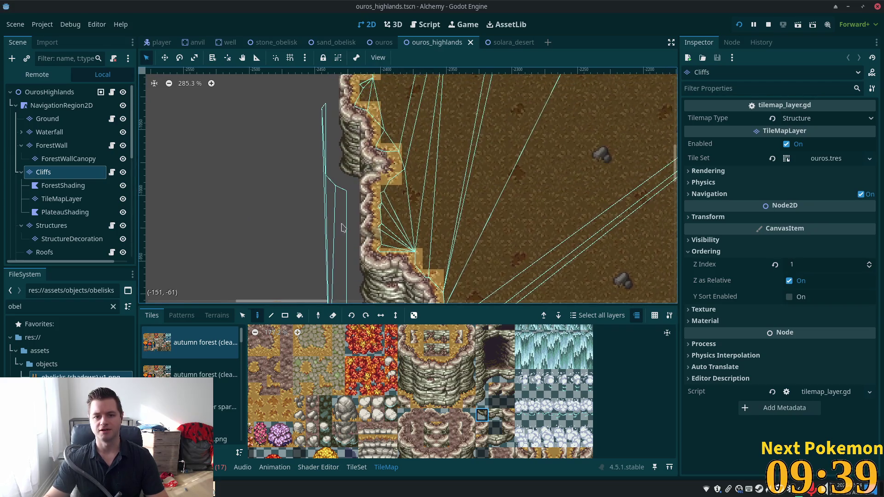
left_click_drag(237, 222, 292, 271)
scroll(291, 271, "up", 2)
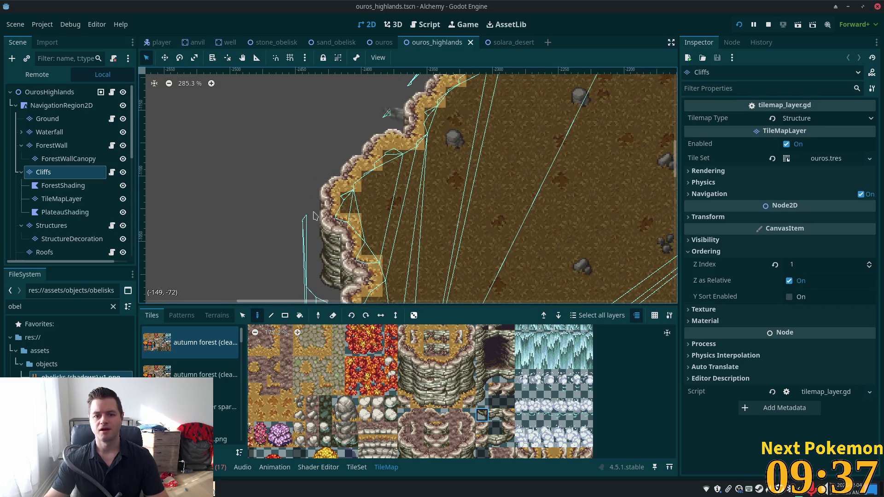
left_click_drag(313, 215, 422, 277)
scroll(422, 277, "down", 1)
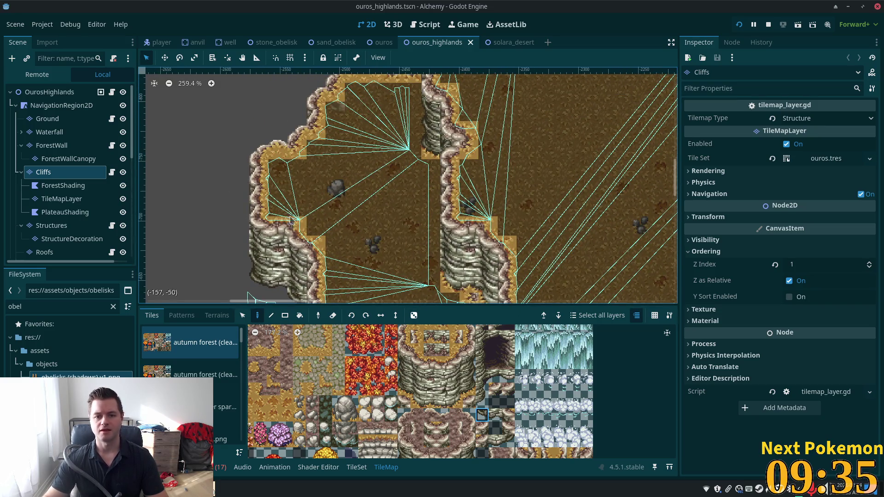
scroll(291, 220, "left", 8)
scroll(291, 220, "down", 4)
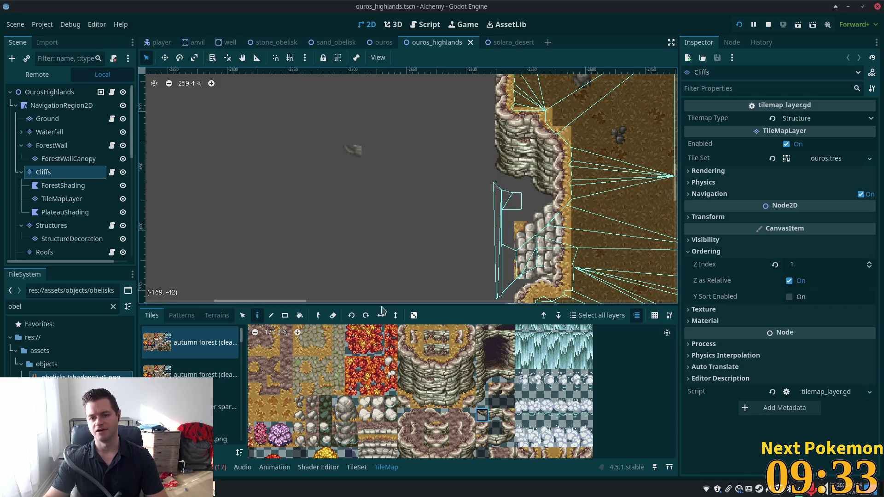
scroll(493, 253, "down", 2)
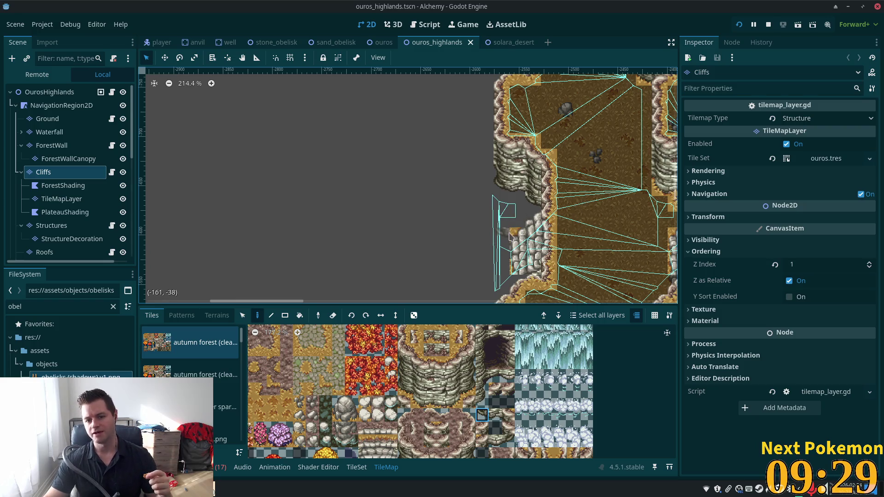
scroll(405, 232, "down", 6)
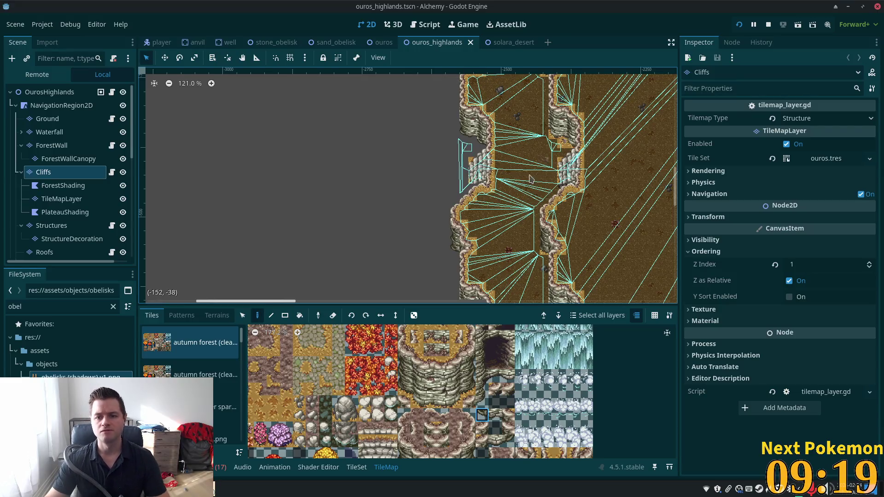
mouse_move(531, 178)
left_mouse_down()
mouse_move(516, 115)
mouse_move(358, 222)
left_mouse_up()
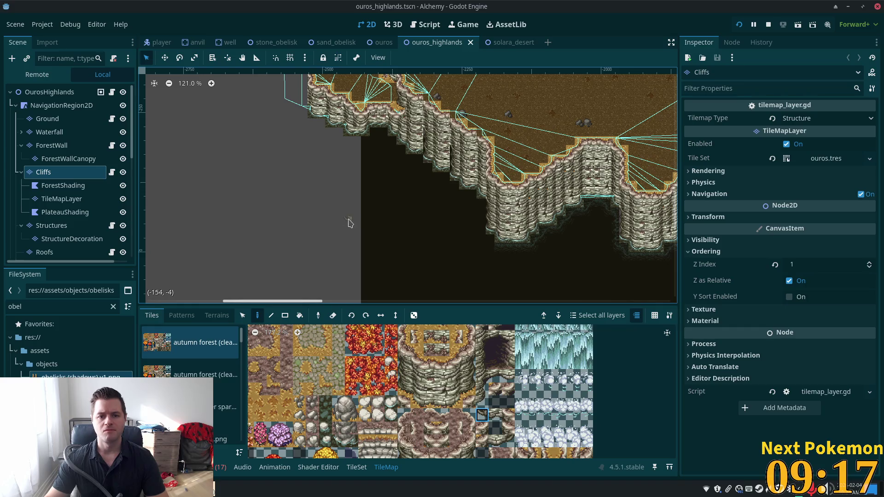
scroll(397, 248, "down", 6)
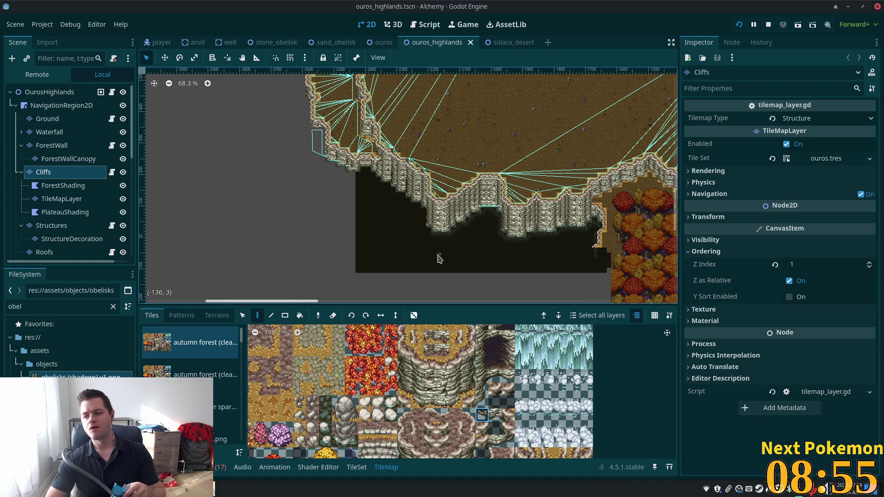
mouse_move(519, 126)
left_mouse_down()
mouse_move(154, 81)
mouse_move(168, 81)
mouse_move(154, 233)
mouse_move(153, 217)
mouse_move(663, 154)
mouse_move(614, 253)
mouse_move(610, 247)
left_mouse_up()
mouse_move(489, 173)
left_mouse_down()
mouse_move(327, 87)
mouse_move(589, 154)
mouse_move(565, 302)
mouse_move(599, 295)
mouse_move(134, 265)
left_mouse_up()
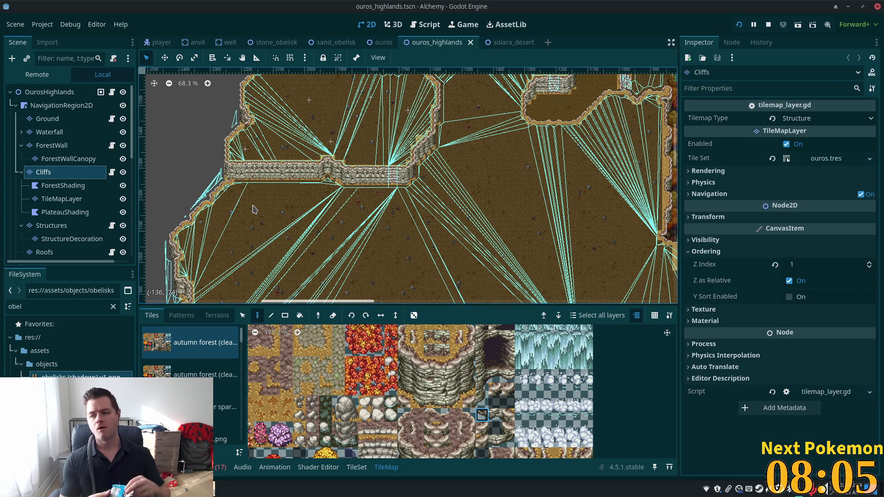
scroll(418, 227, "down", 3)
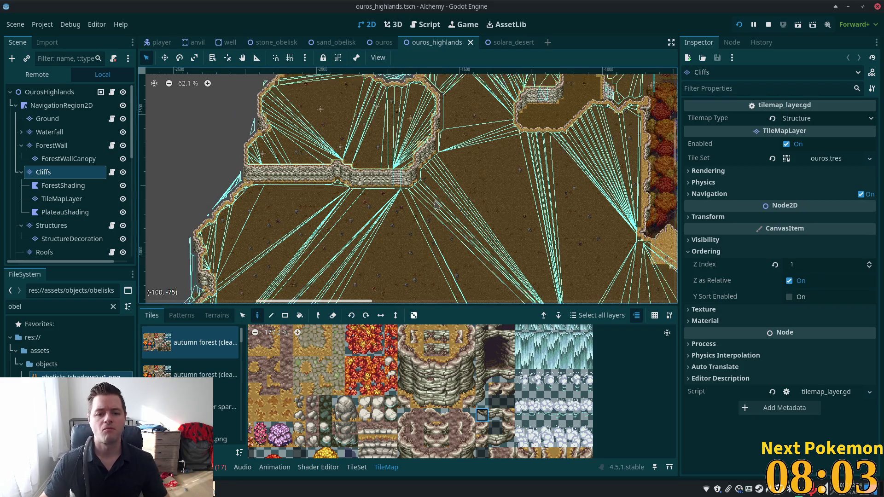
scroll(410, 207, "up", 5)
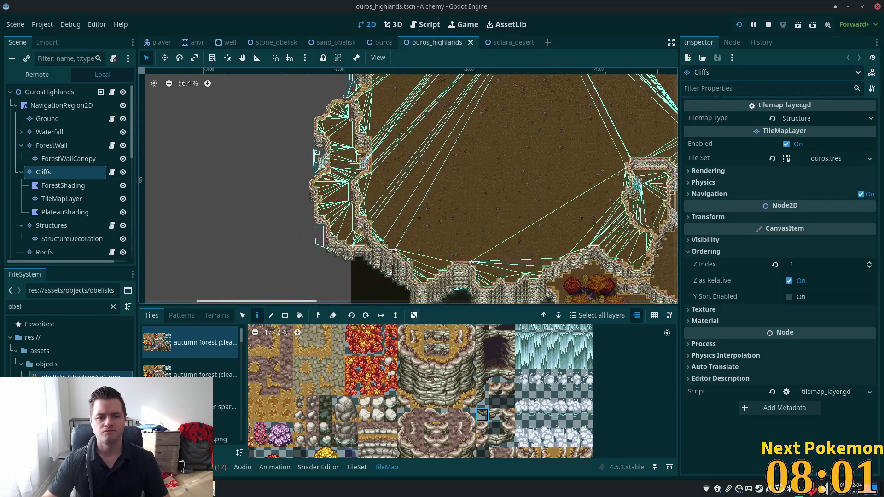
scroll(321, 213, "up", 5)
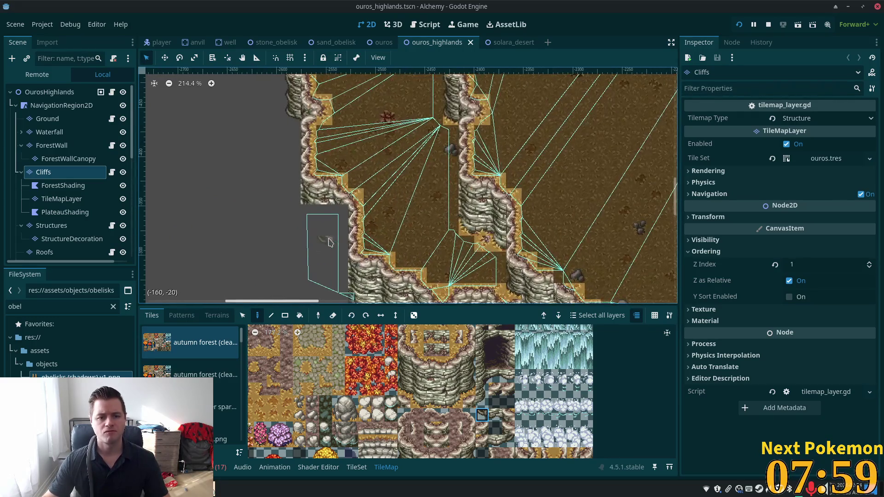
scroll(330, 229, "up", 2)
mouse_move(330, 228)
left_mouse_down()
mouse_move(339, 173)
mouse_move(334, 289)
left_mouse_up()
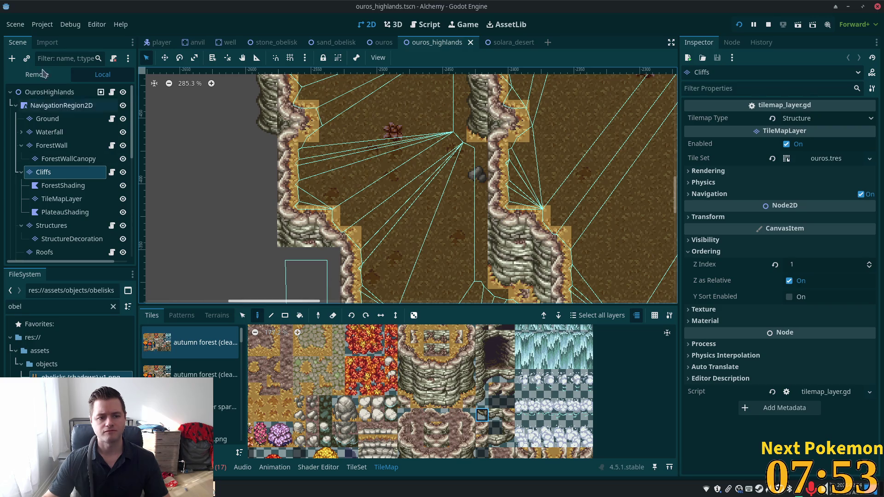
mouse_move(392, 150)
left_mouse_down()
mouse_move(375, 89)
mouse_move(427, 240)
left_mouse_up()
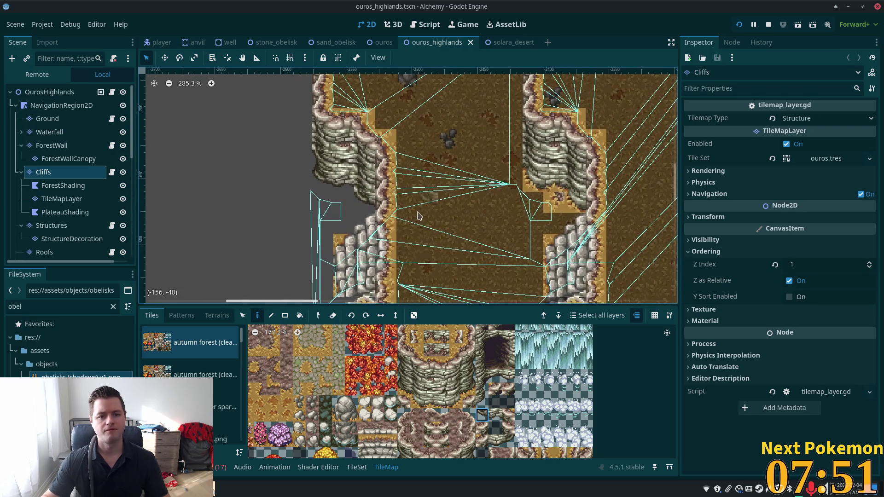
scroll(313, 166, "up", 7)
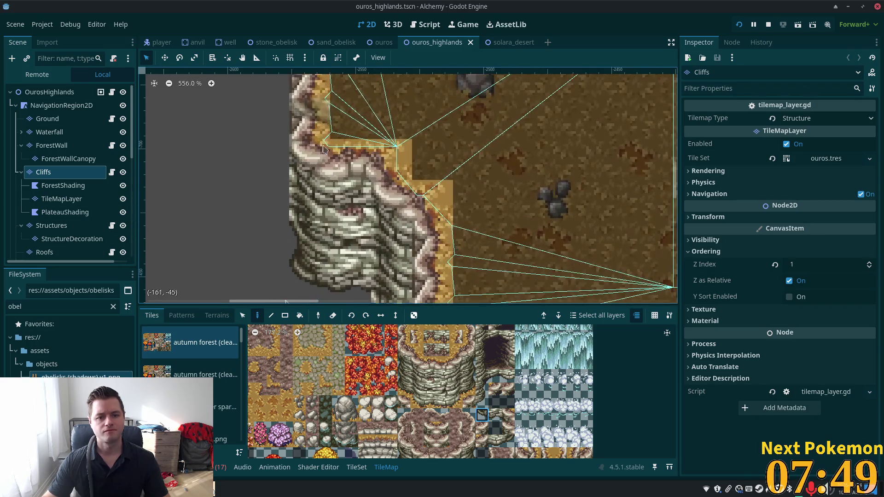
- Paint a test cliff tile onto the sand, undo it, and pick a different cliff tile
left_click(403, 363)
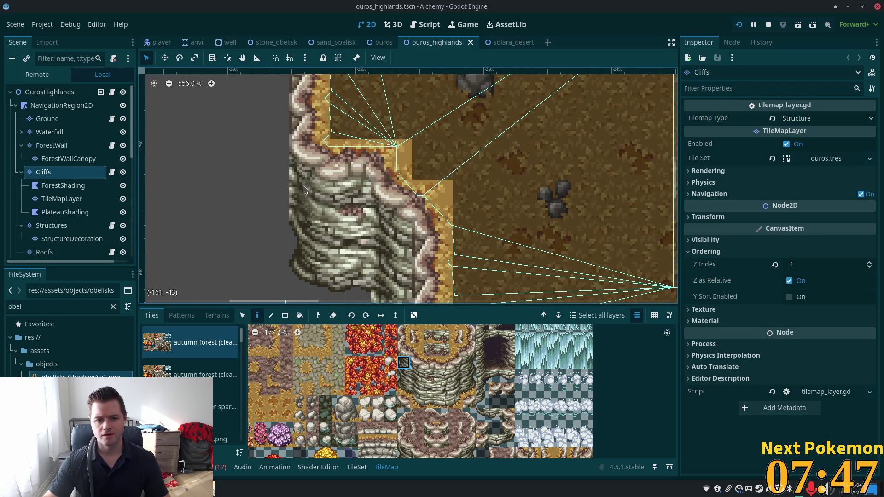
left_click(433, 200)
key("ctrl+z")
left_click(404, 350)
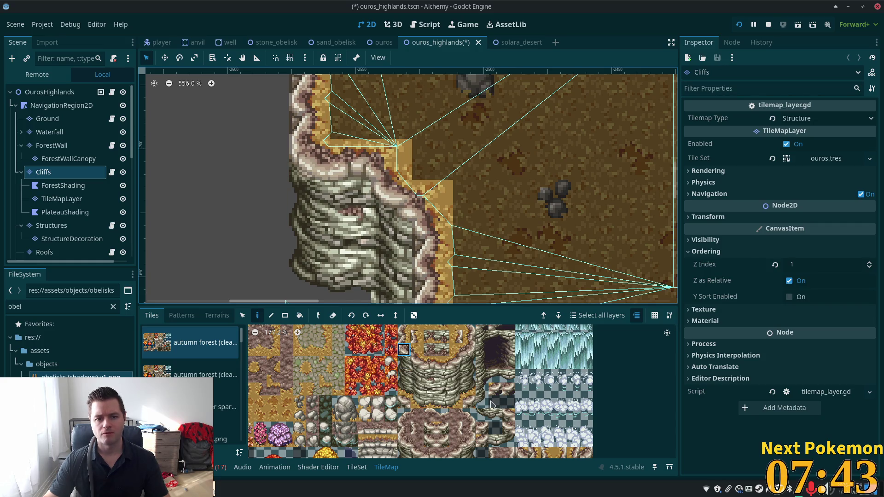
scroll(402, 244, "down", 5)
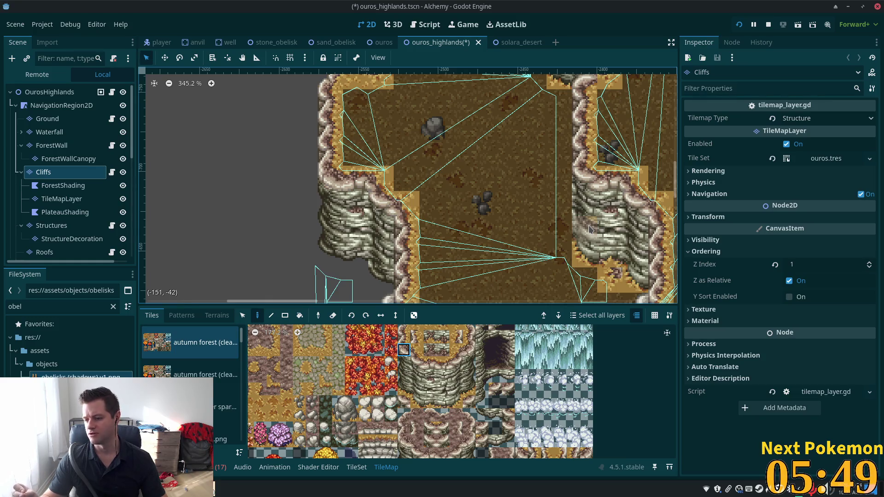
- Select a strip of cliff wall on the left cliff and switch to painting with it
scroll(304, 199, "down", 1)
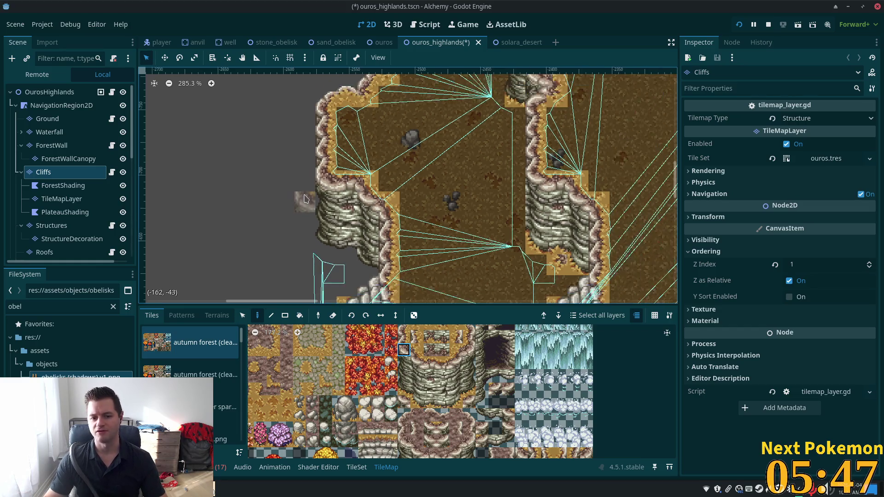
scroll(304, 199, "down", 2)
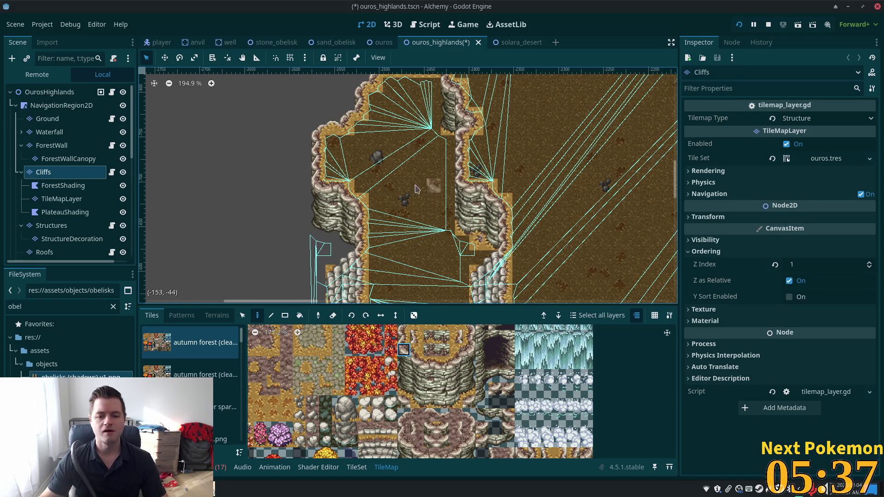
scroll(369, 239, "down", 3)
scroll(343, 235, "up", 4)
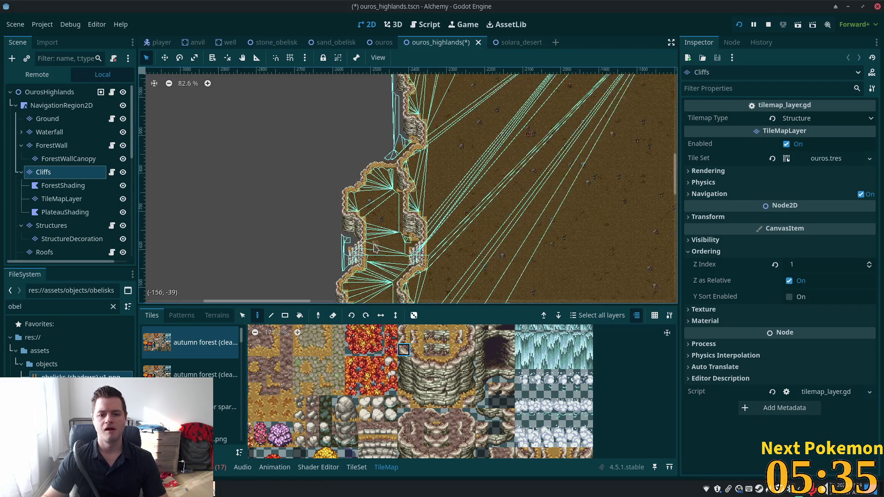
left_click(243, 315)
scroll(319, 214, "up", 4)
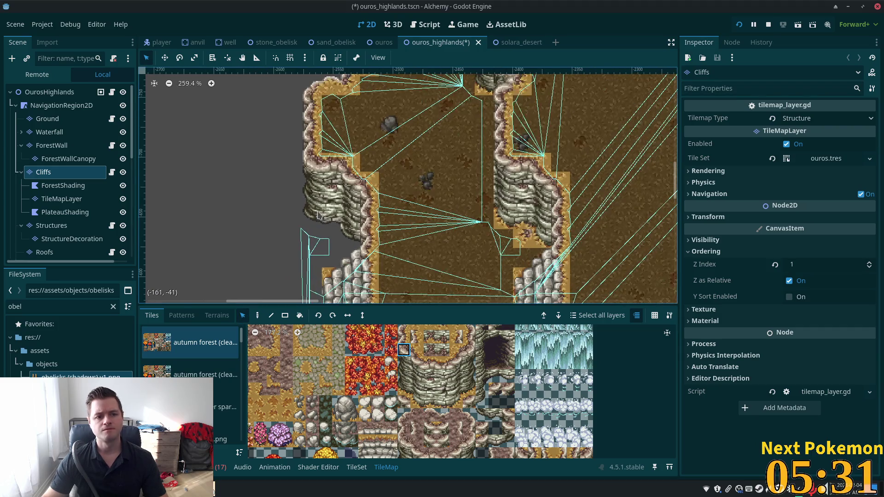
scroll(321, 205, "up", 1)
left_click_drag(307, 154, 332, 218)
left_click(258, 316)
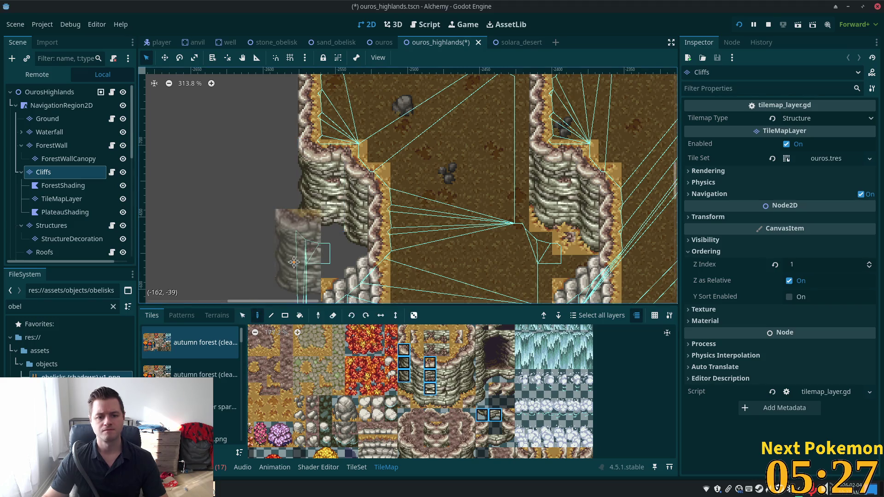
scroll(294, 262, "up", 10)
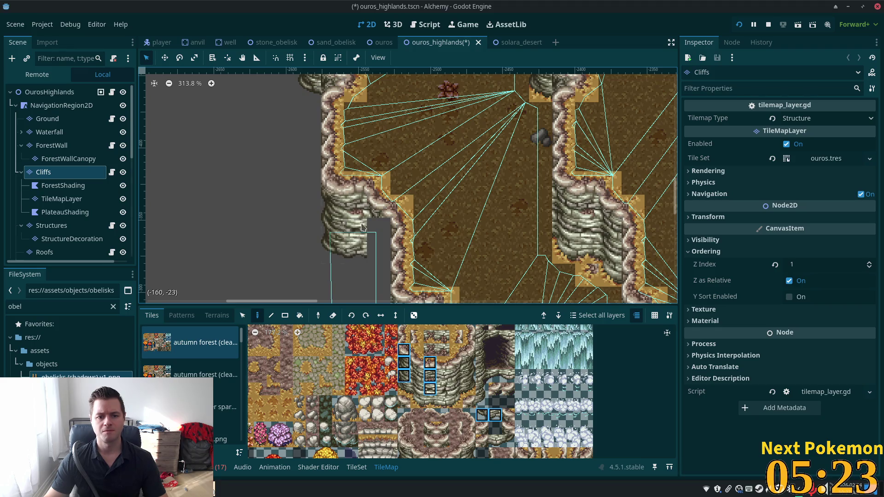
scroll(502, 245, "down", 2)
scroll(460, 249, "up", 3)
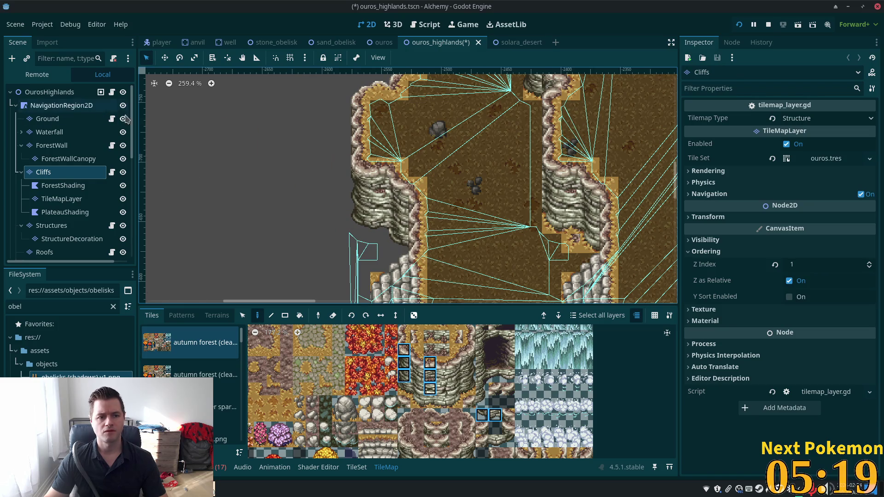
- Copy a taller strip of cliff wall and paint it into the grey gap beside the cliff
left_click(243, 316)
left_click_drag(399, 180, 400, 252)
left_click(257, 316)
scroll(407, 276, "up", 8)
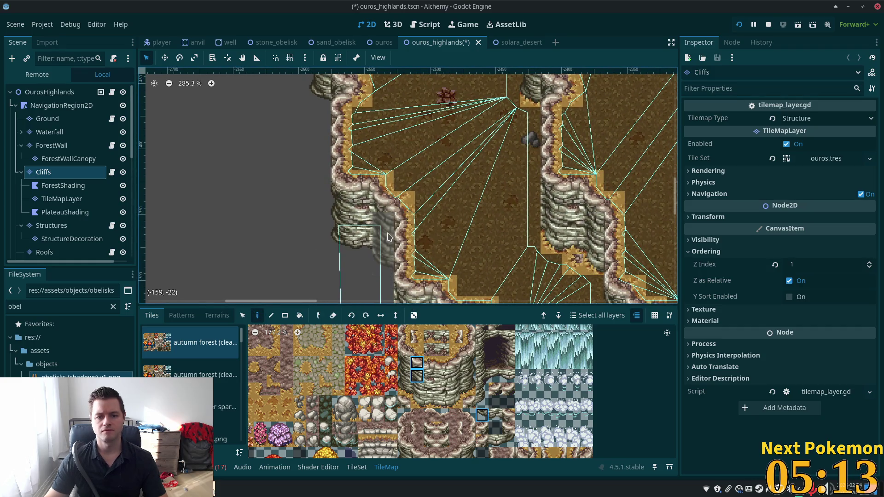
left_click(382, 232)
scroll(545, 183, "down", 4)
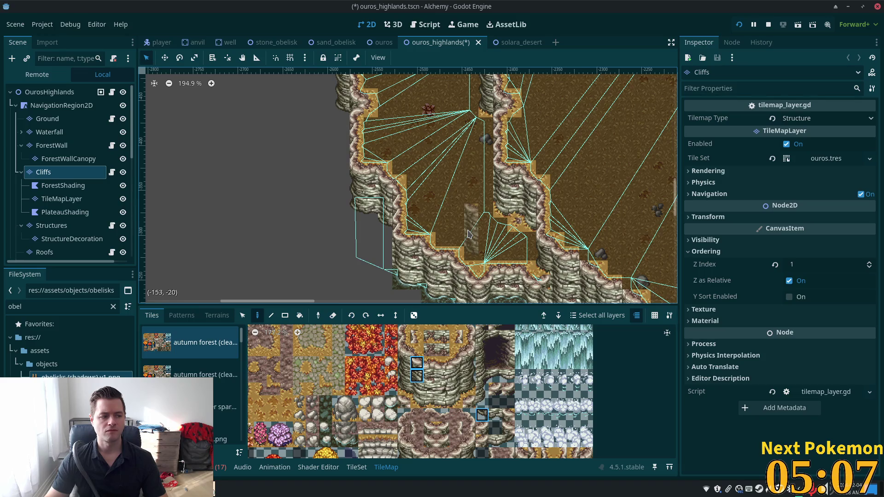
scroll(404, 140, "down", 2)
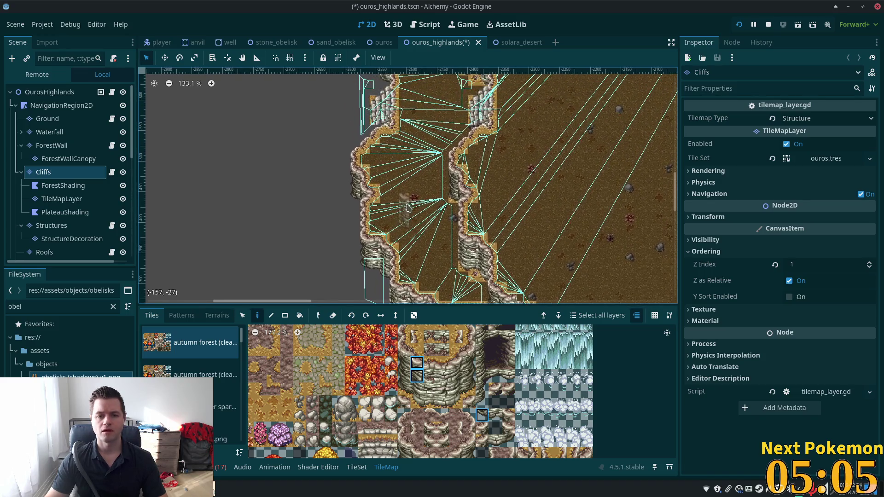
scroll(392, 265, "up", 2)
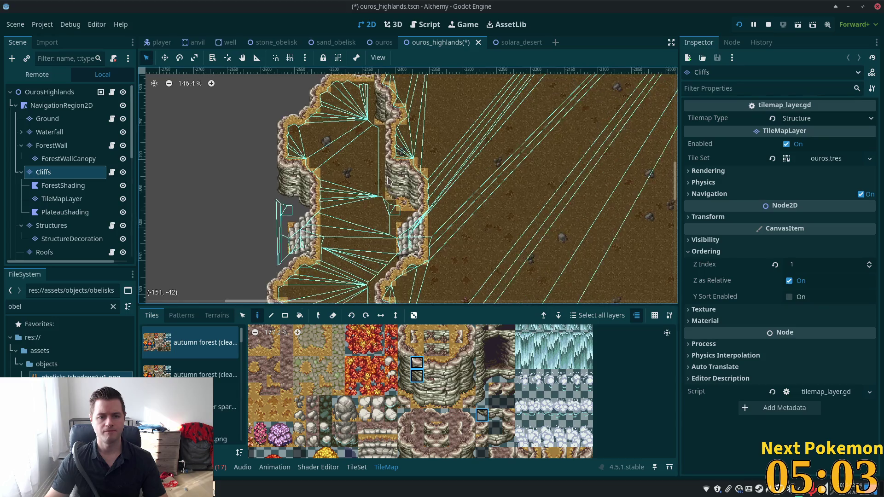
scroll(249, 126, "up", 5)
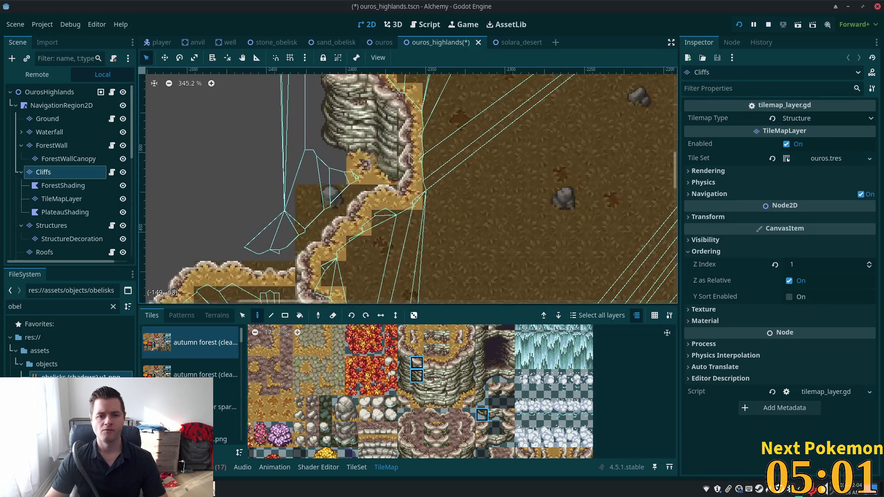
left_click(375, 217)
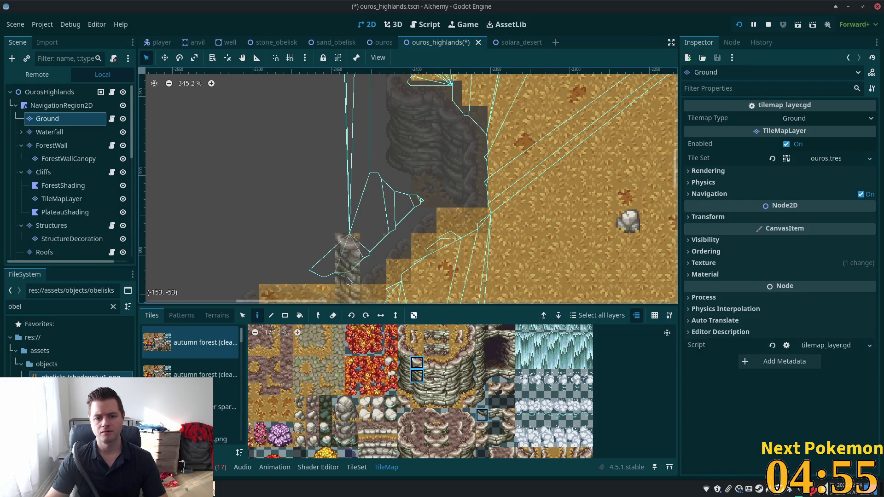
- Erase the stray ground tiles beside the cliff edge on the Ground layer
scroll(383, 203, "down", 3)
right_click(381, 198)
right_click(302, 203)
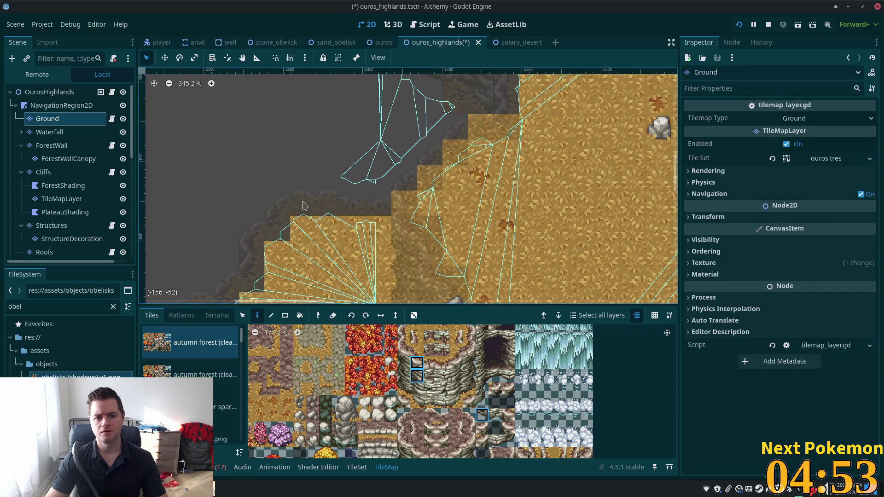
scroll(345, 144, "down", 3)
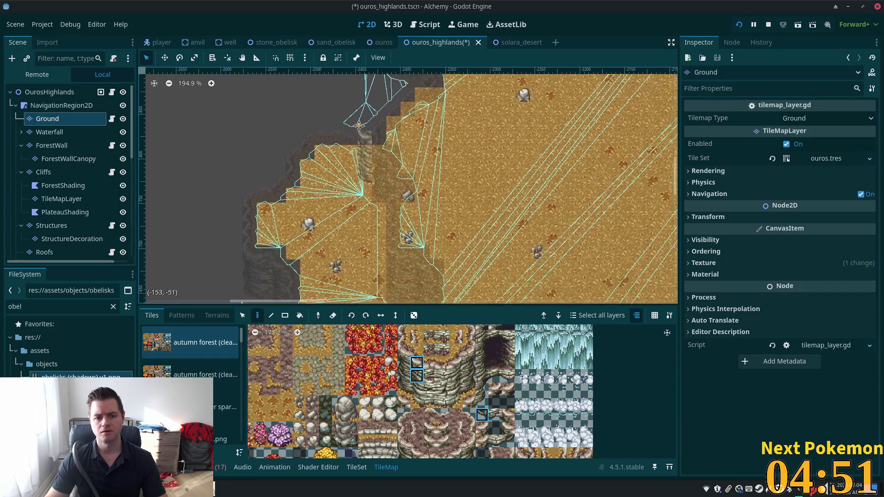
scroll(350, 138, "down", 2)
scroll(408, 184, "up", 5)
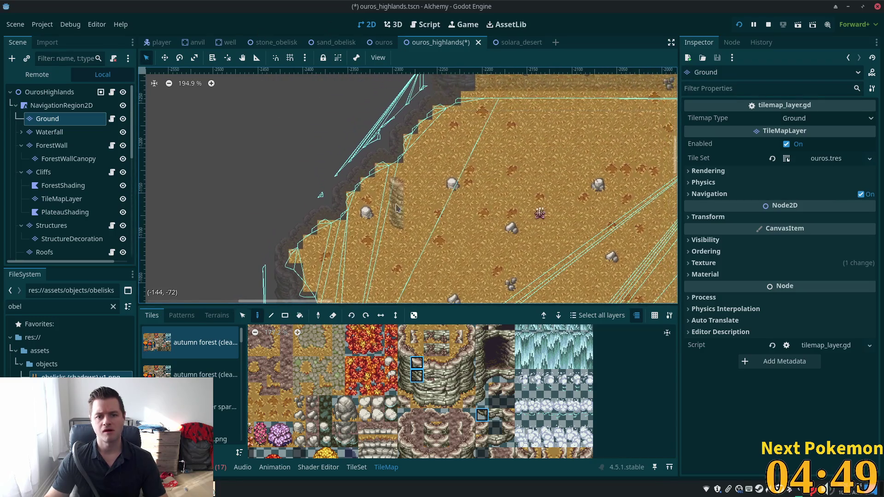
scroll(506, 120, "up", 3)
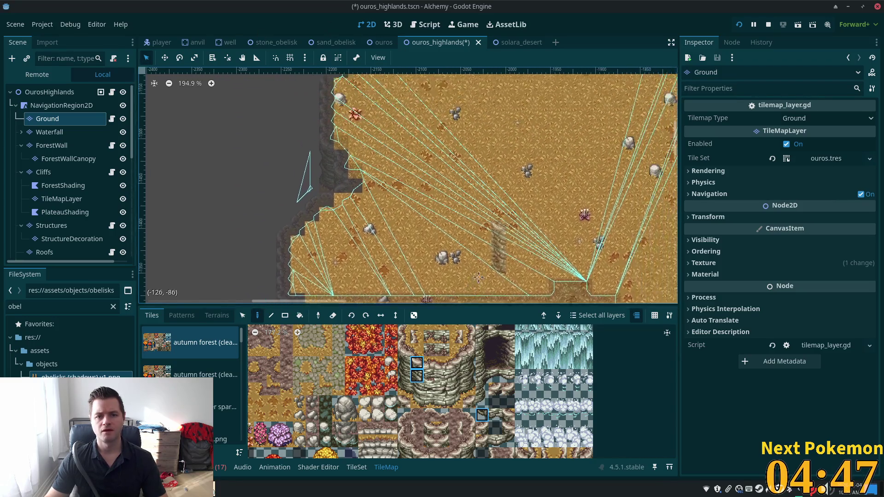
scroll(552, 129, "right", 2)
scroll(432, 108, "up", 5)
scroll(432, 108, "left", 3)
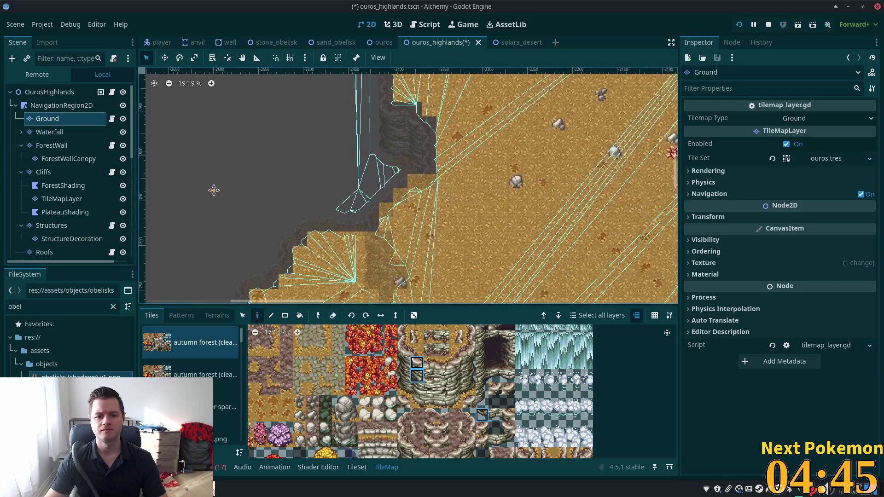
scroll(432, 108, "up", 1)
scroll(431, 108, "up", 7)
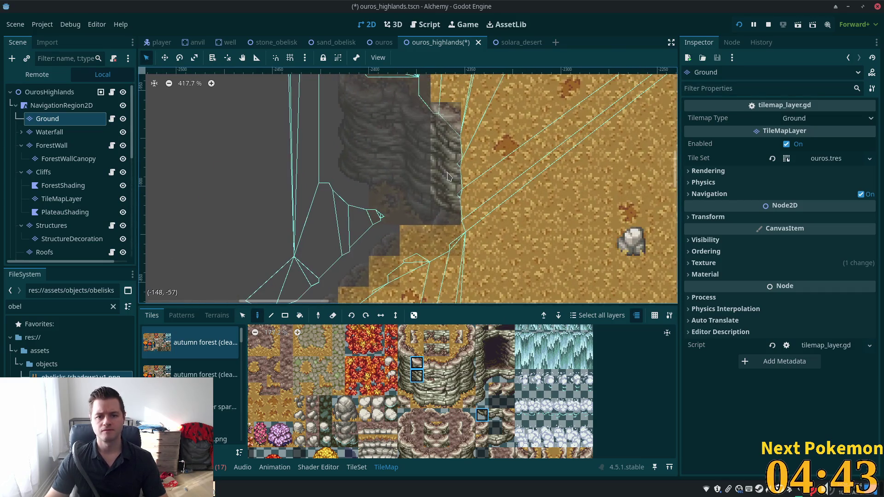
- Return to the Cliffs layer and choose a single autumn forest cliff tile
left_click(67, 173)
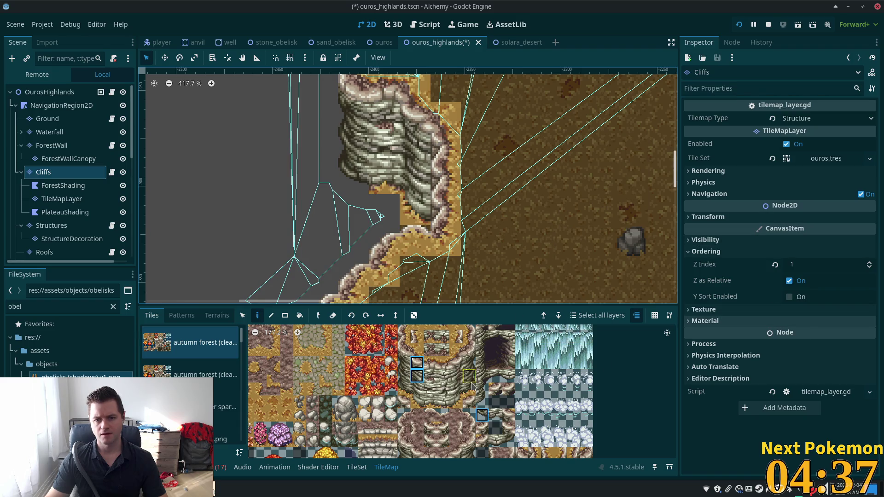
scroll(427, 395, "down", 2)
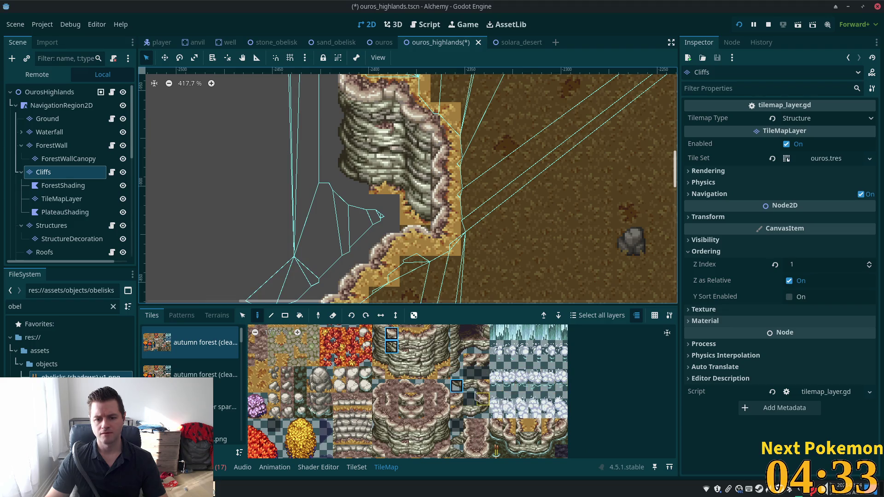
left_click(456, 386)
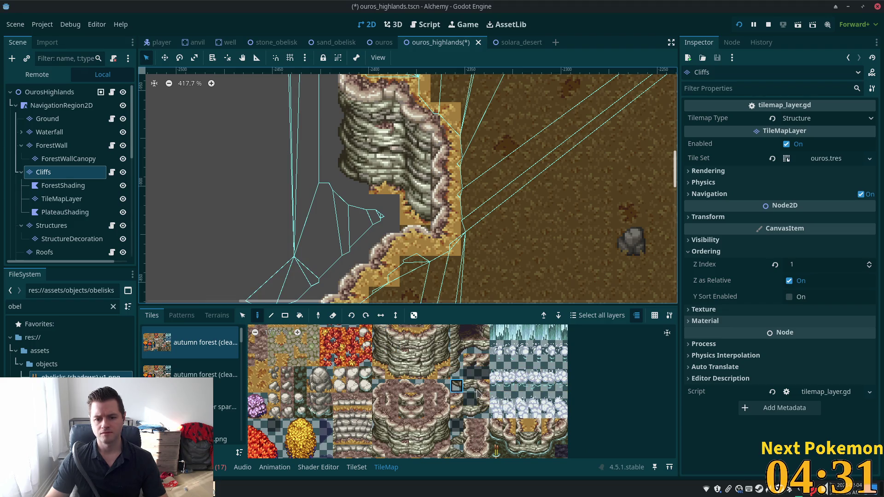
- Try neighbouring atlas tiles and a row selection, settling back on a single cliff tile
left_click(470, 386)
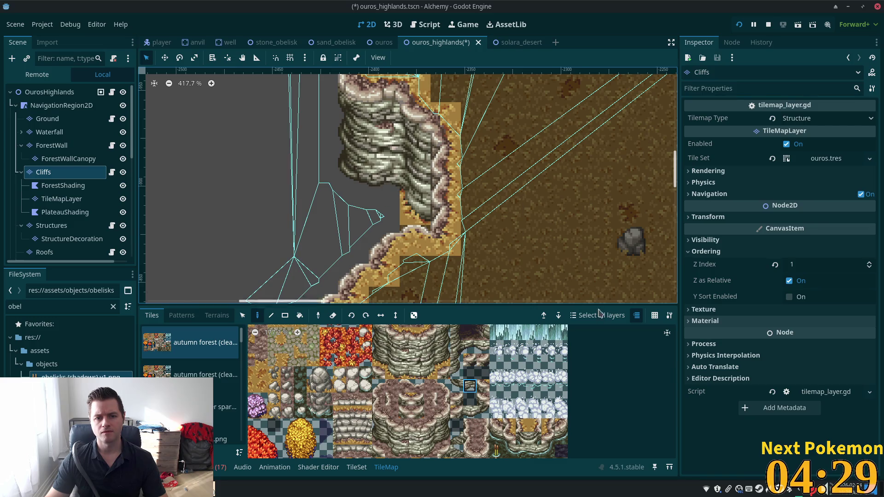
left_click_drag(562, 400, 487, 395)
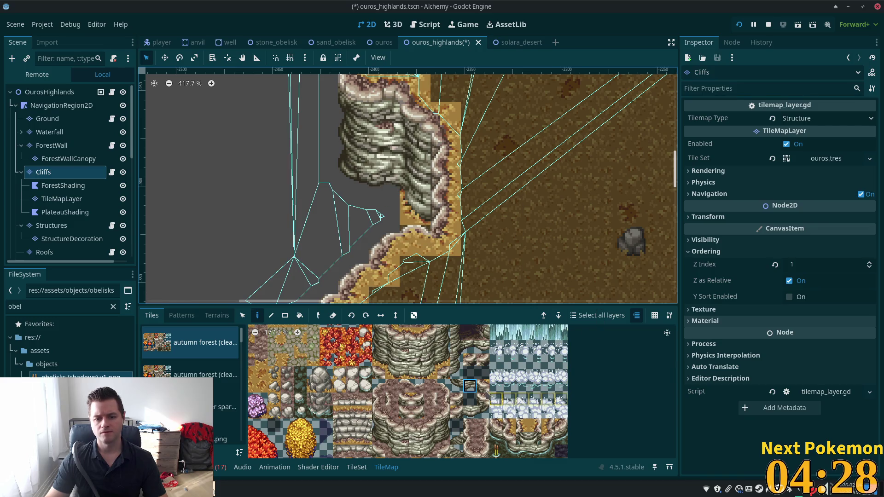
left_click(460, 391)
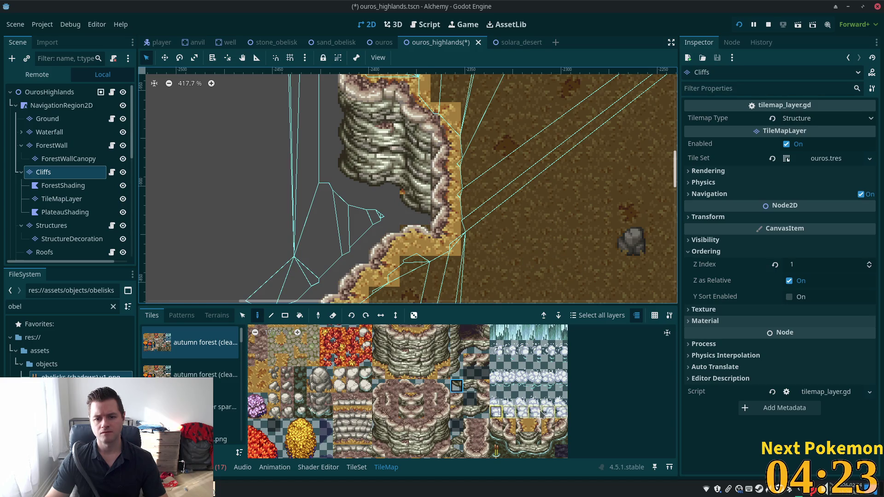
- Paint a different cliff piece onto the cliff's left edge and pan along the cliffs
left_click(378, 347)
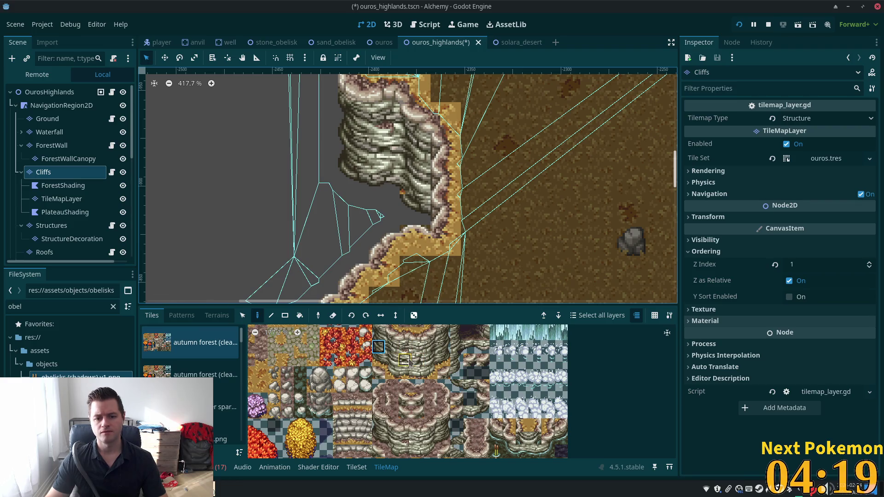
left_click(392, 349)
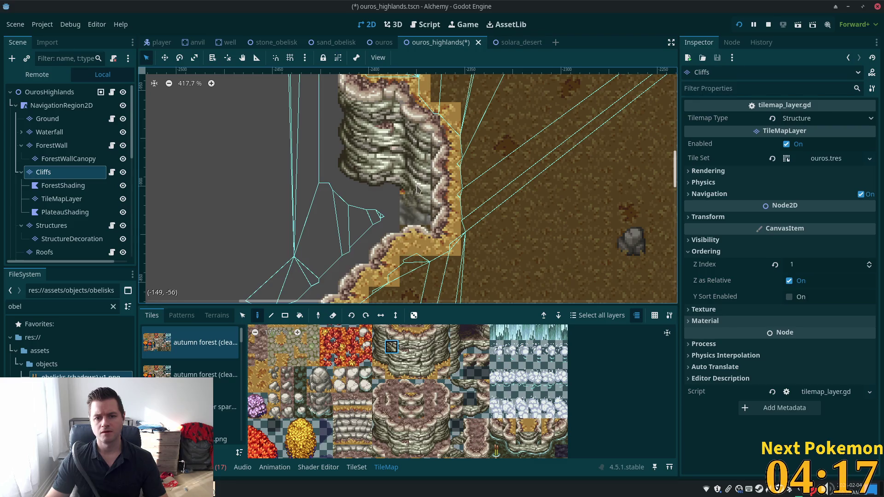
left_click(415, 195)
scroll(548, 231, "down", 5)
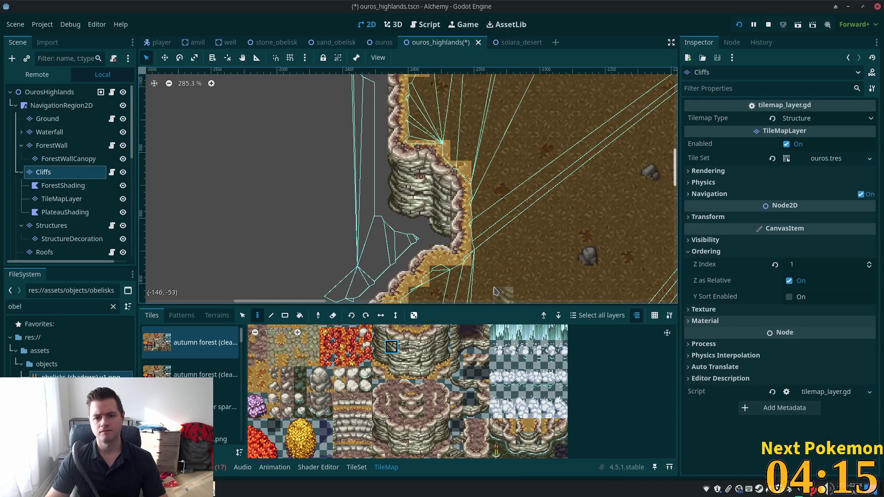
mouse_move(548, 231)
left_mouse_down()
mouse_move(396, 271)
mouse_move(428, 258)
mouse_move(442, 264)
left_mouse_up()
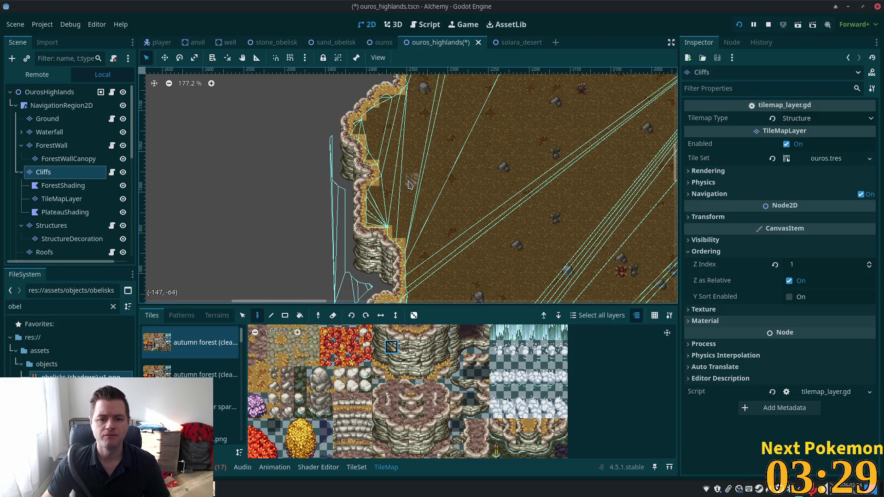
- Zoom to the stone wall's corner and paint a new cliff tile onto it
scroll(409, 184, "down", 3)
scroll(404, 213, "down", 4)
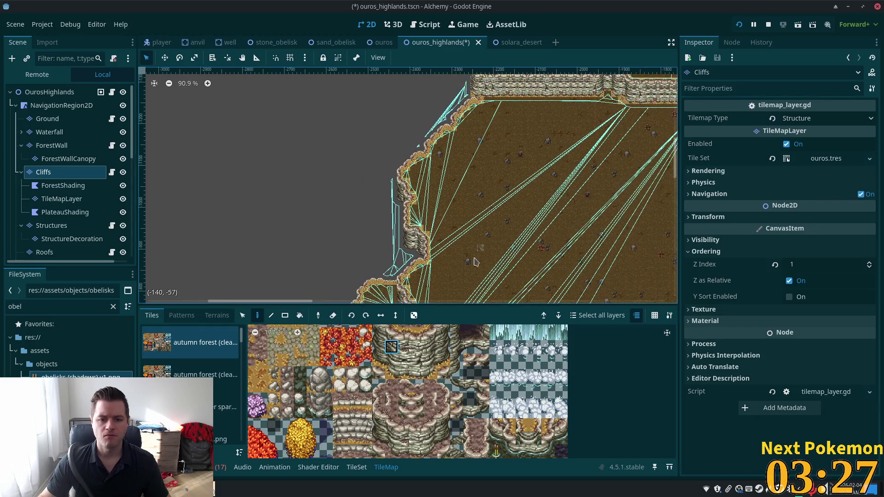
mouse_move(420, 278)
left_mouse_down()
mouse_move(509, 211)
mouse_move(503, 181)
mouse_move(367, 235)
mouse_move(377, 367)
left_mouse_up()
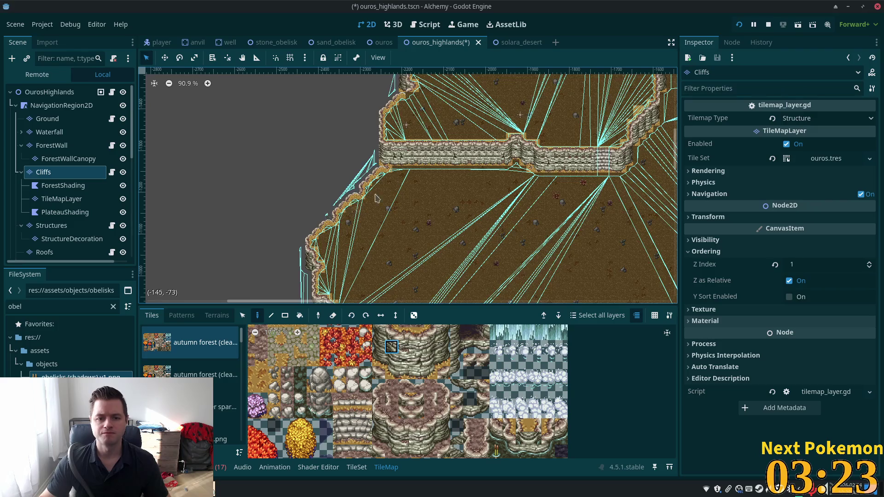
scroll(376, 198, "up", 8)
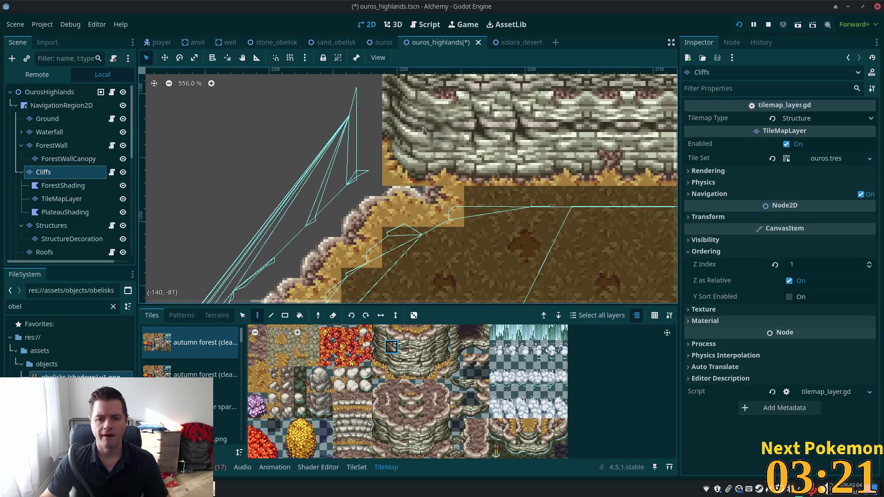
scroll(472, 235, "down", 1)
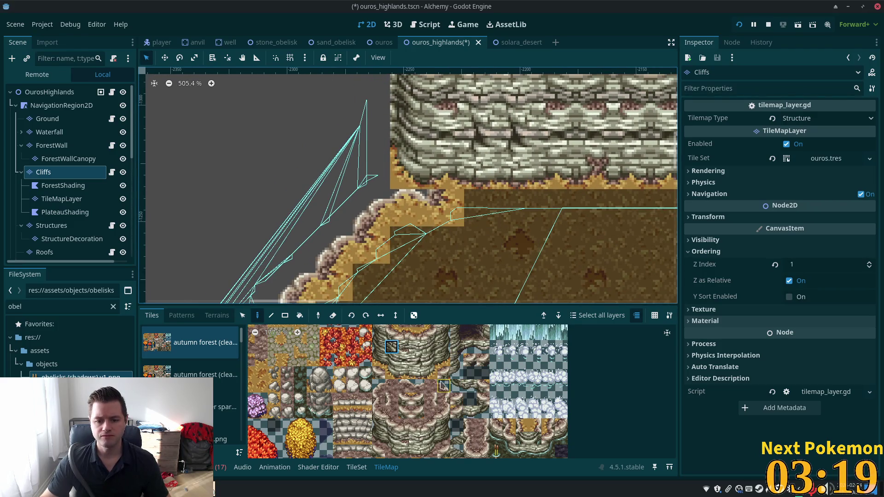
left_click(456, 386)
left_click(408, 171)
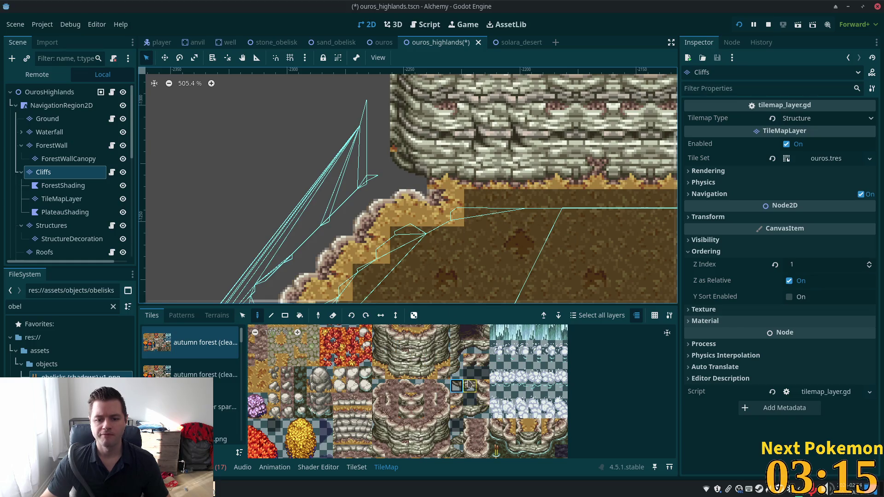
- Paint a three-tile cliff column along the wall's left edge, then pick another atlas tile
scroll(460, 392, "up", 2)
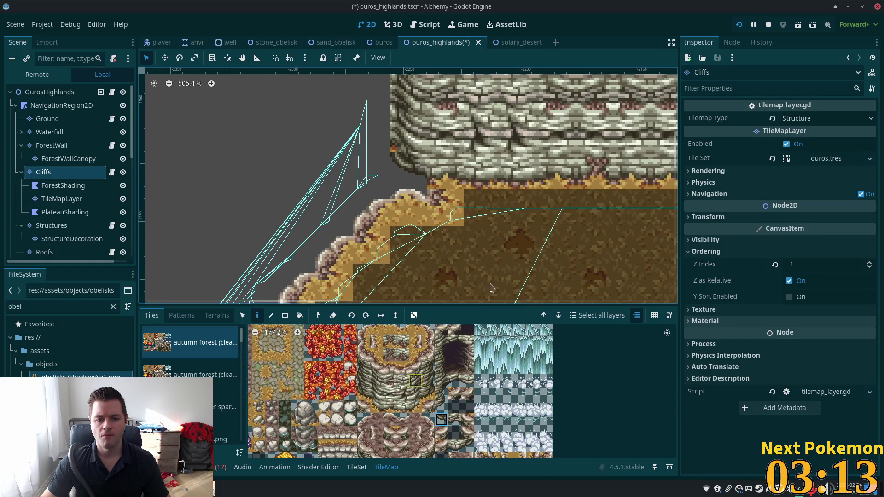
scroll(461, 277, "up", 6)
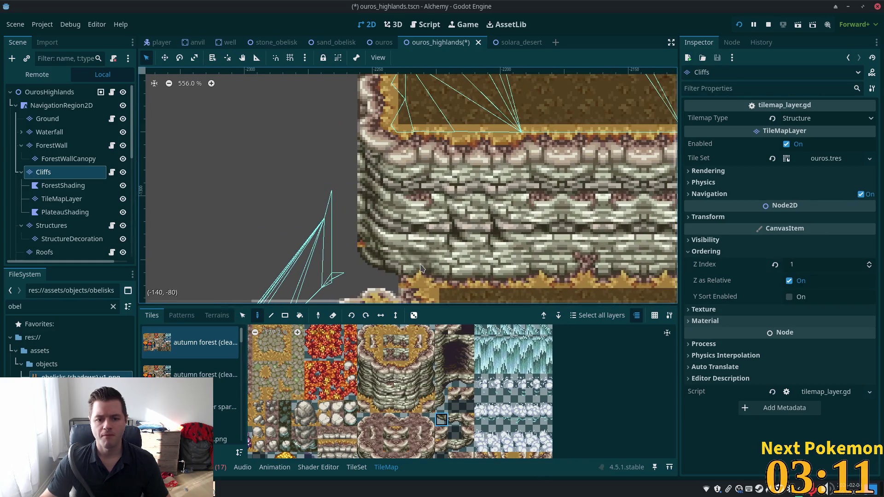
left_click_drag(363, 357, 364, 391)
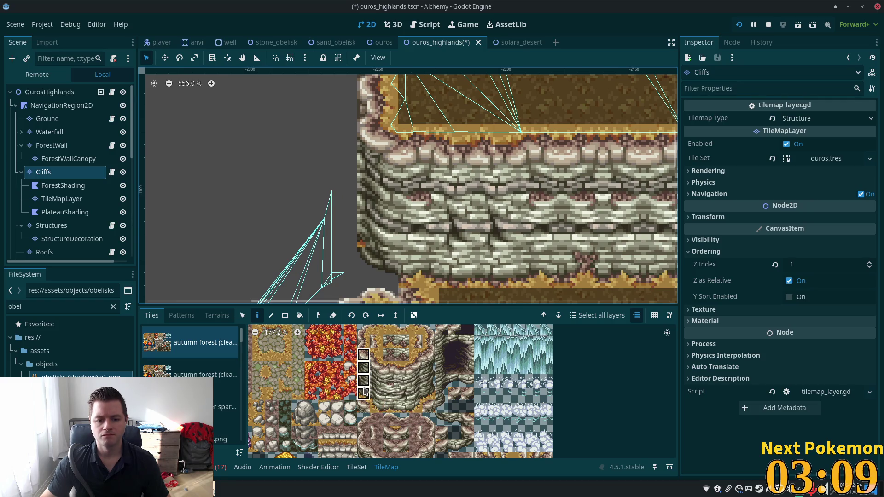
left_click_drag(363, 354, 364, 380)
left_click(362, 171)
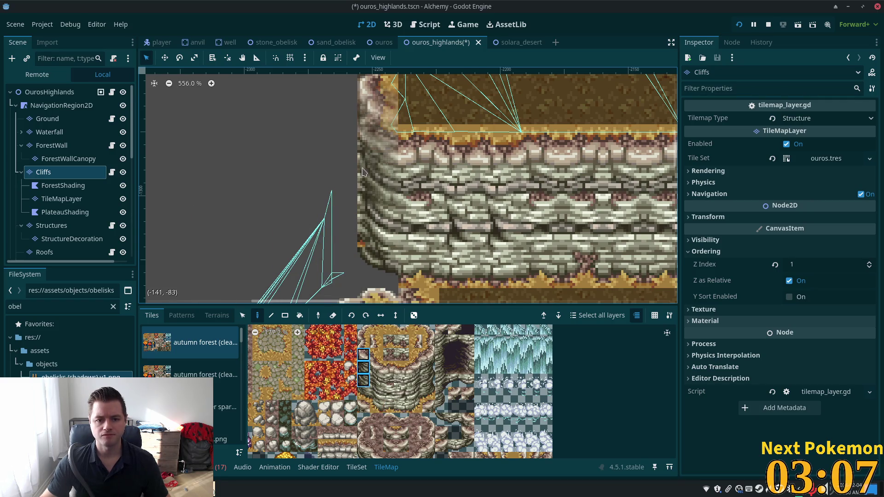
left_click(368, 193)
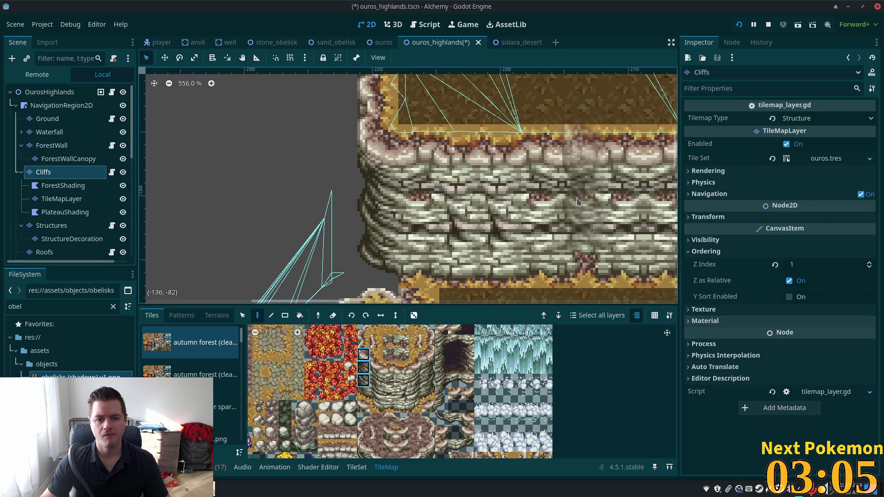
scroll(577, 202, "down", 5)
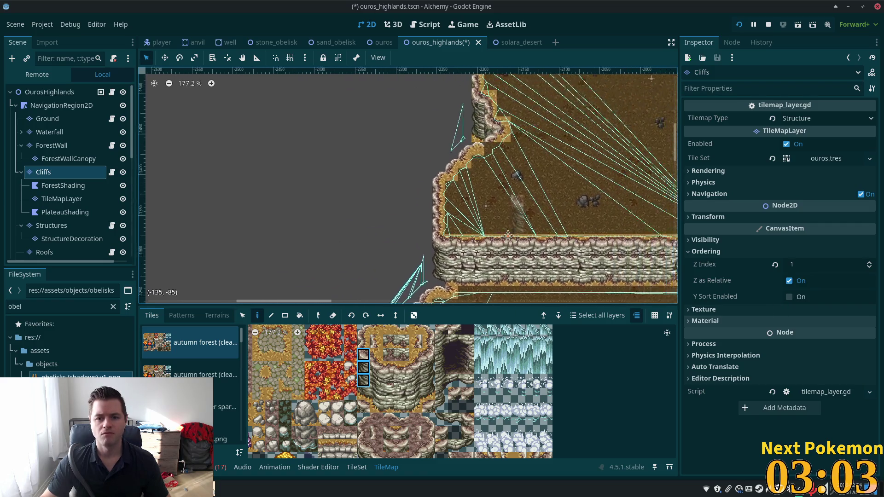
scroll(424, 206, "up", 3)
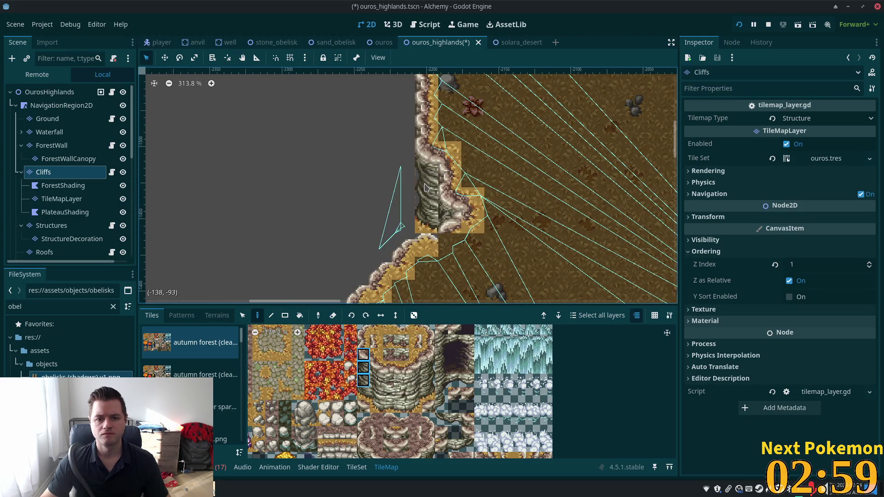
scroll(520, 244, "up", 4)
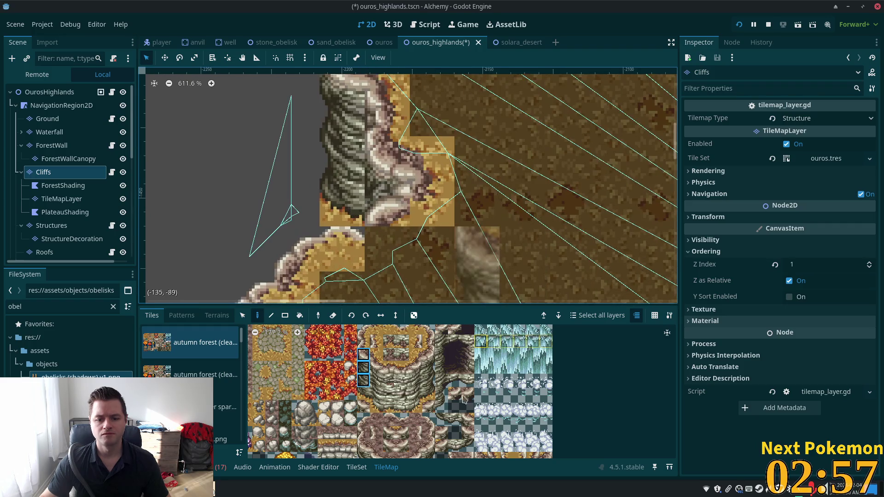
left_click(441, 419)
scroll(553, 241, "down", 2)
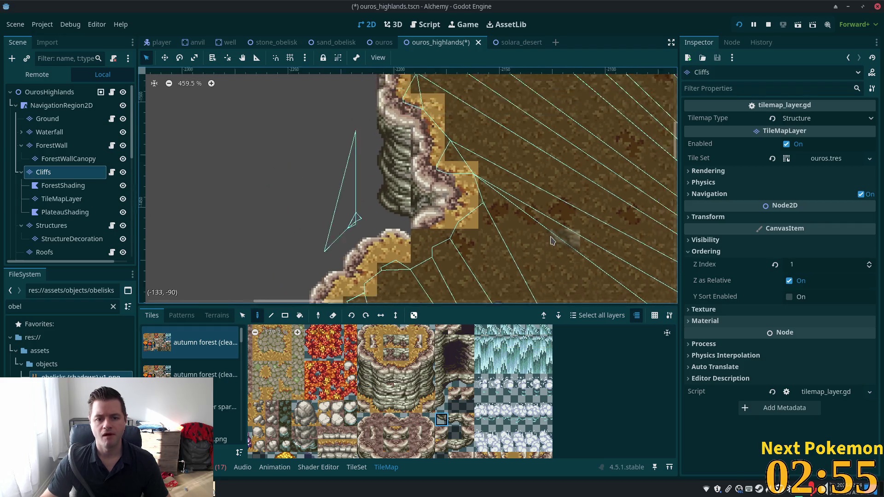
scroll(552, 241, "down", 3)
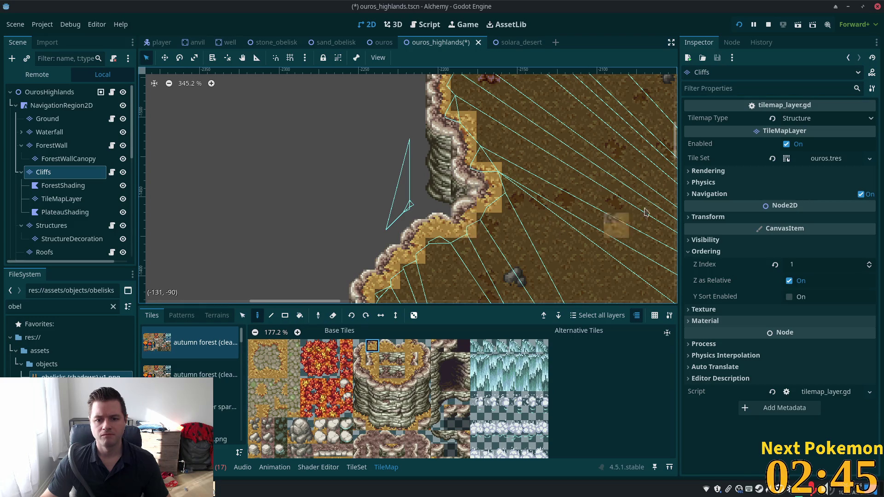
scroll(575, 139, "up", 5)
scroll(576, 138, "right", 3)
scroll(550, 84, "up", 5)
scroll(550, 85, "right", 5)
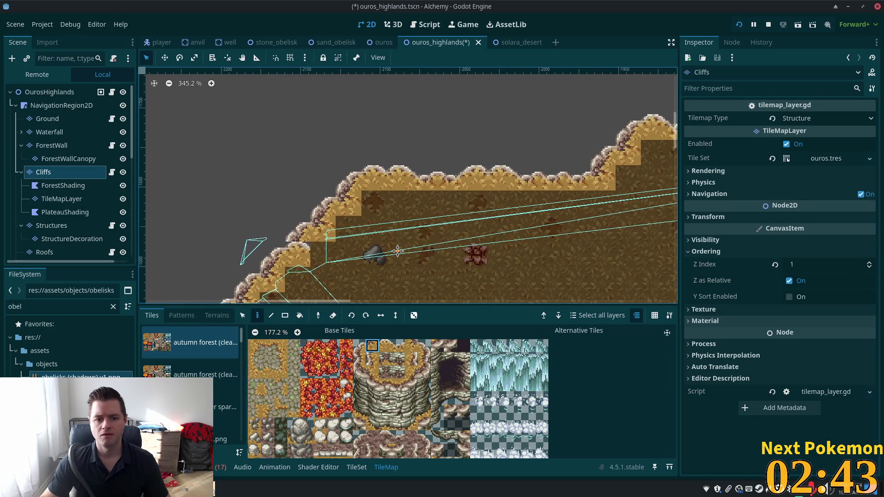
scroll(425, 189, "down", 1)
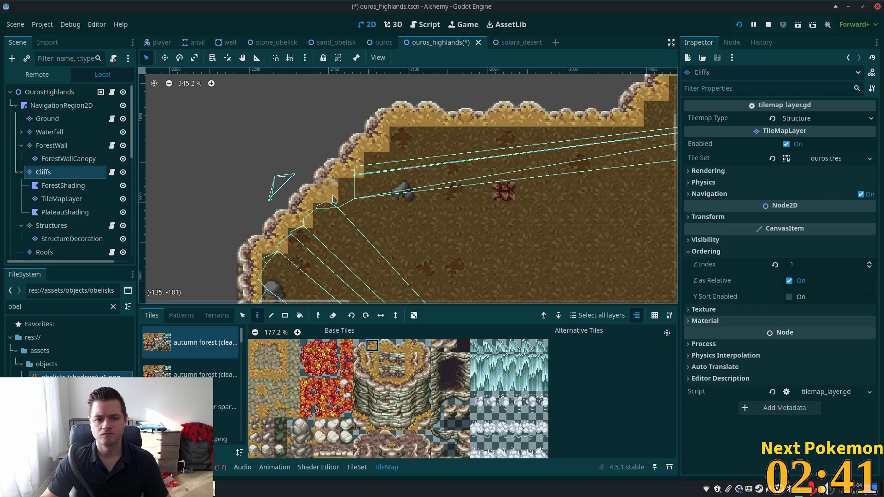
scroll(534, 223, "down", 6)
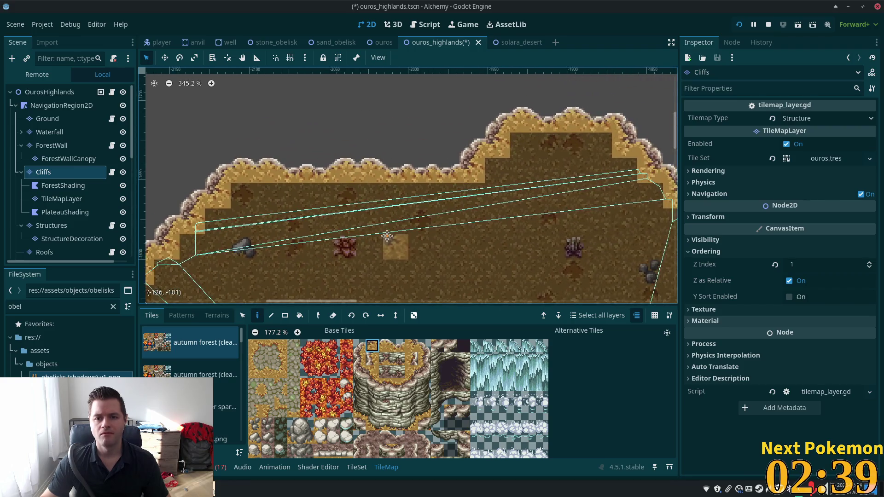
scroll(561, 222, "left", 1)
scroll(577, 220, "left", 5)
scroll(552, 230, "down", 8)
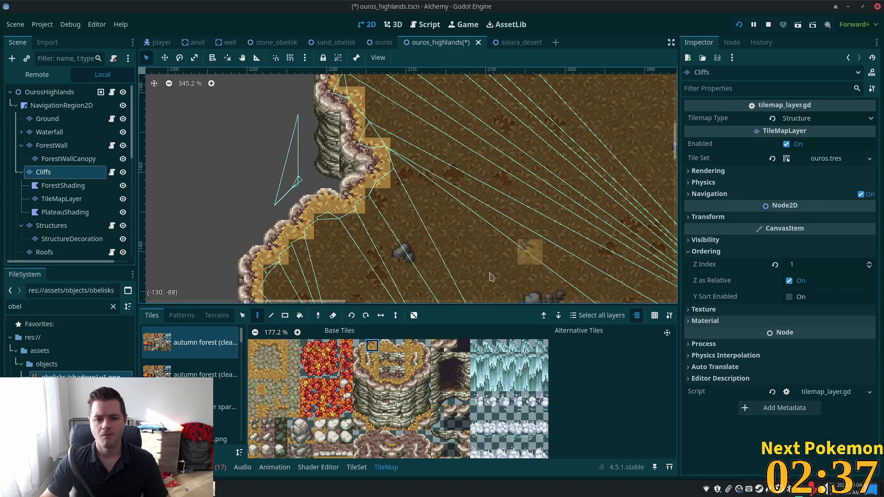
scroll(412, 128, "down", 4)
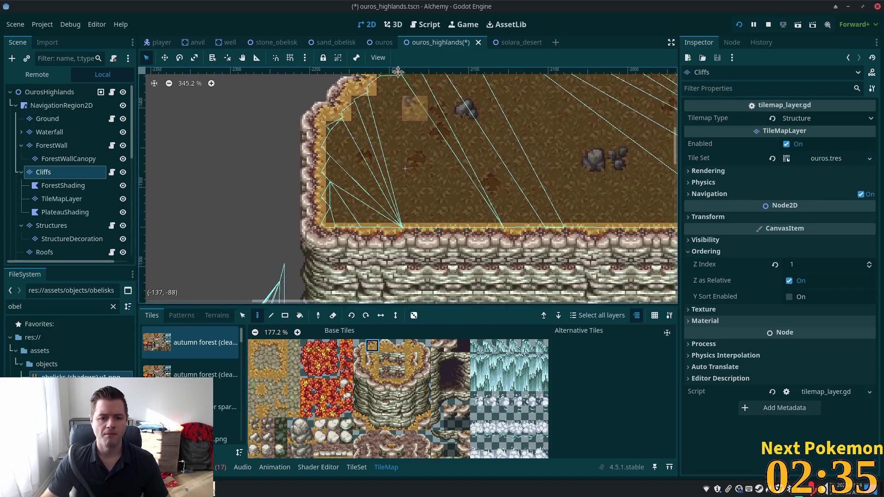
scroll(336, 216, "right", 1)
scroll(336, 217, "down", 4)
scroll(388, 235, "left", 2)
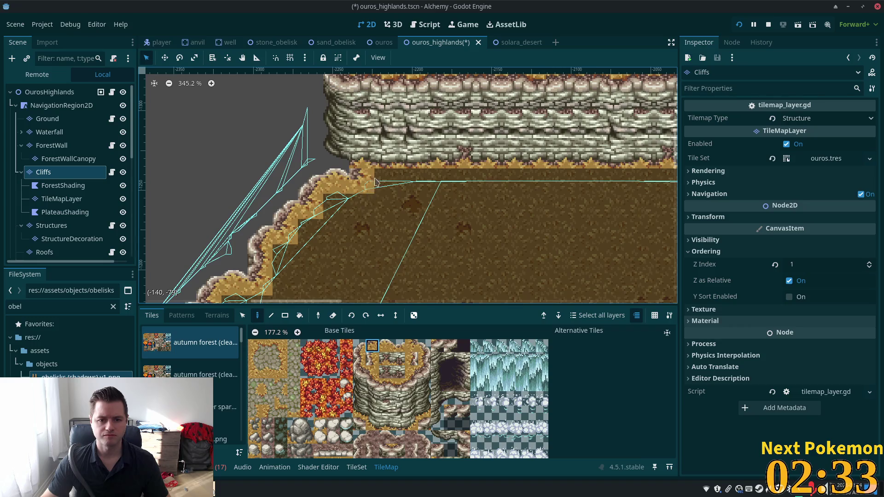
scroll(414, 244, "down", 1)
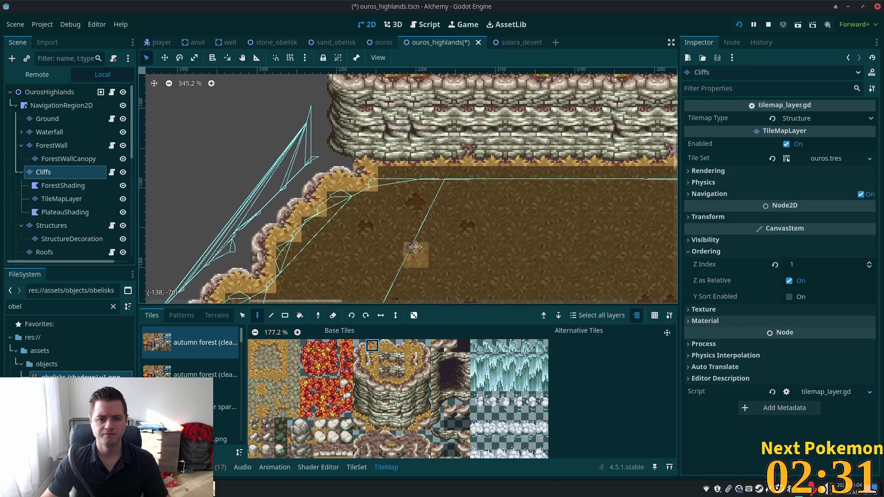
scroll(428, 249, "left", 1)
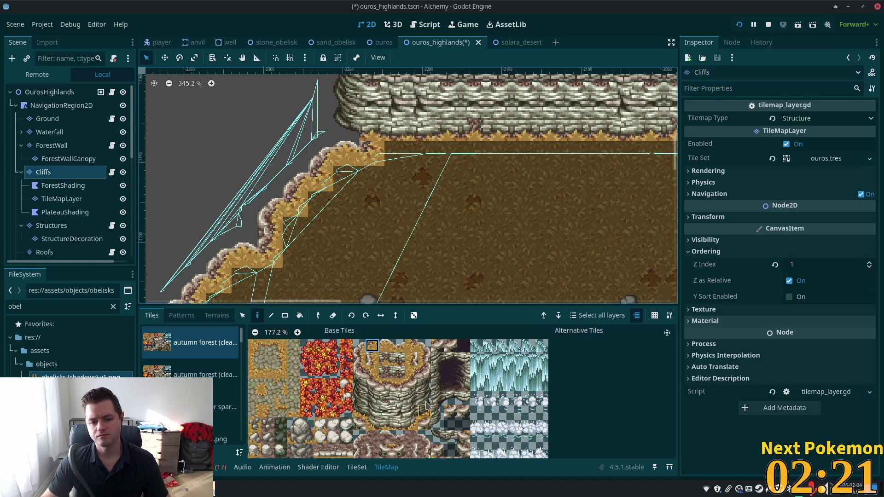
scroll(415, 378, "up", 2)
scroll(421, 436, "down", 5)
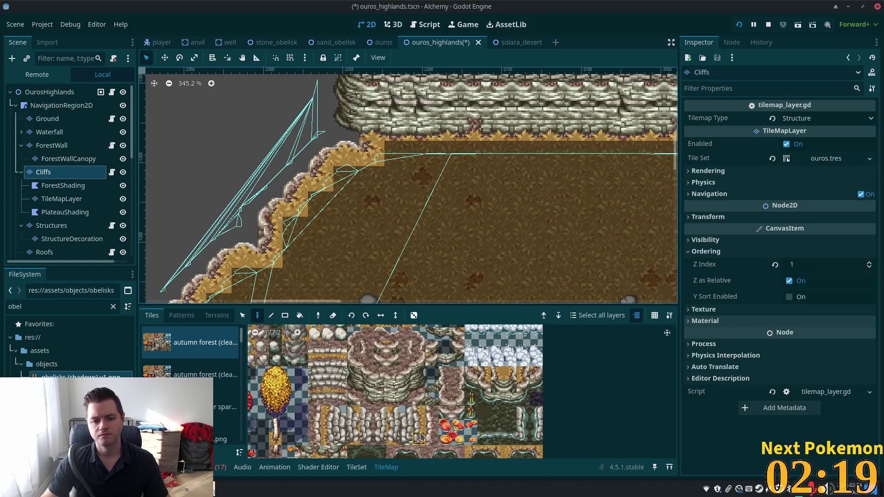
left_click_drag(421, 436, 356, 369)
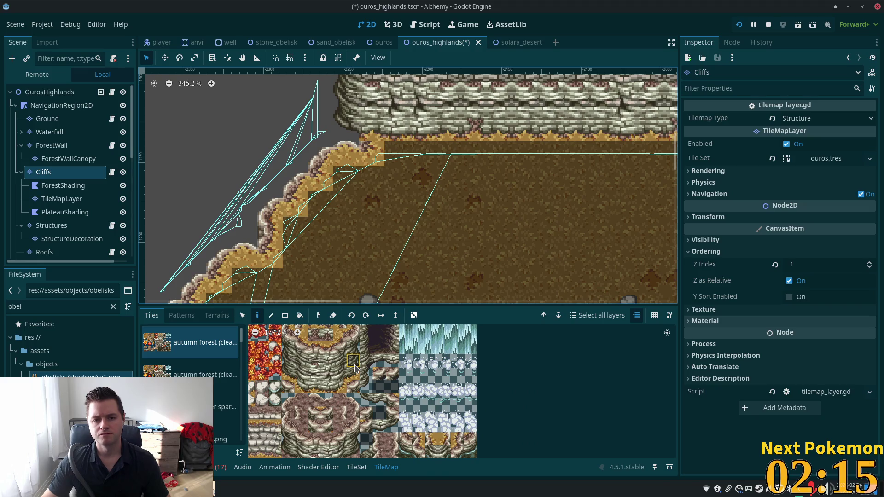
left_click_drag(354, 367, 528, 372)
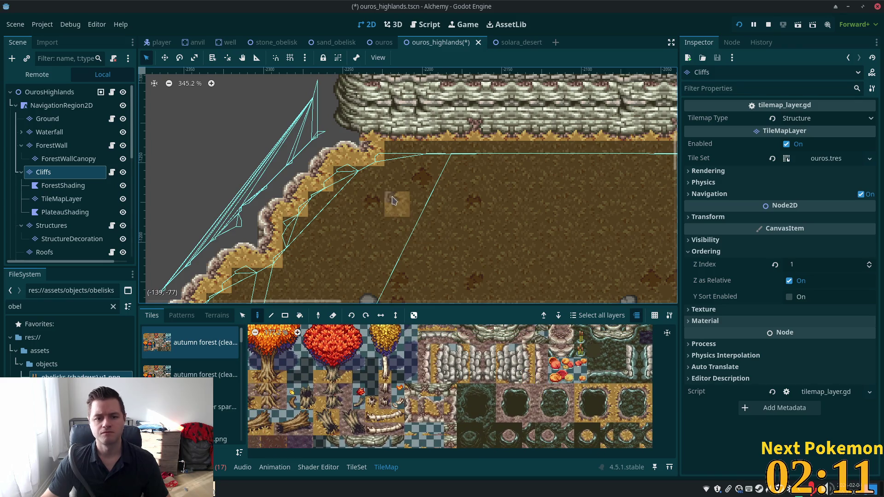
- Zoom out and pan across the whole Ouros Highlands plateau and its cliffs, then switch to Cursor
scroll(387, 205, "down", 3)
scroll(345, 268, "down", 8)
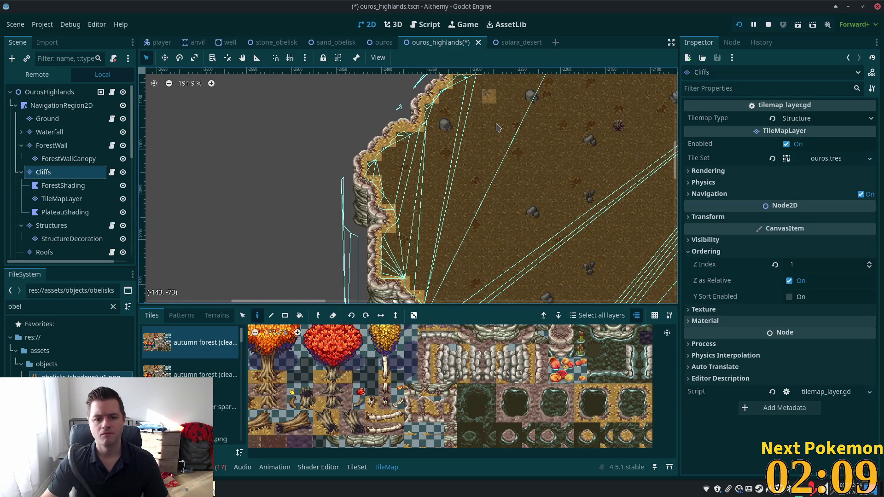
scroll(400, 276, "left", 3)
mouse_move(399, 277)
left_mouse_down()
mouse_move(396, 239)
mouse_move(424, 162)
mouse_move(522, 161)
left_mouse_up()
scroll(522, 162, "down", 5)
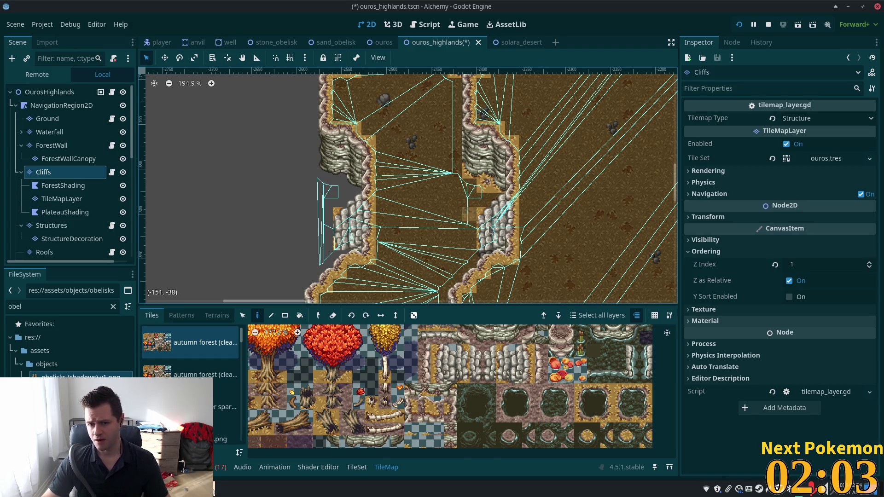
scroll(576, 211, "down", 5)
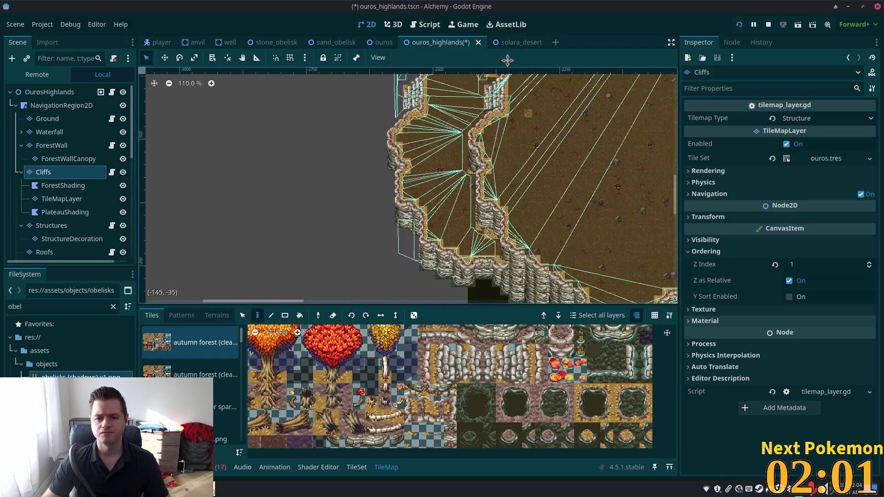
scroll(473, 191, "down", 6)
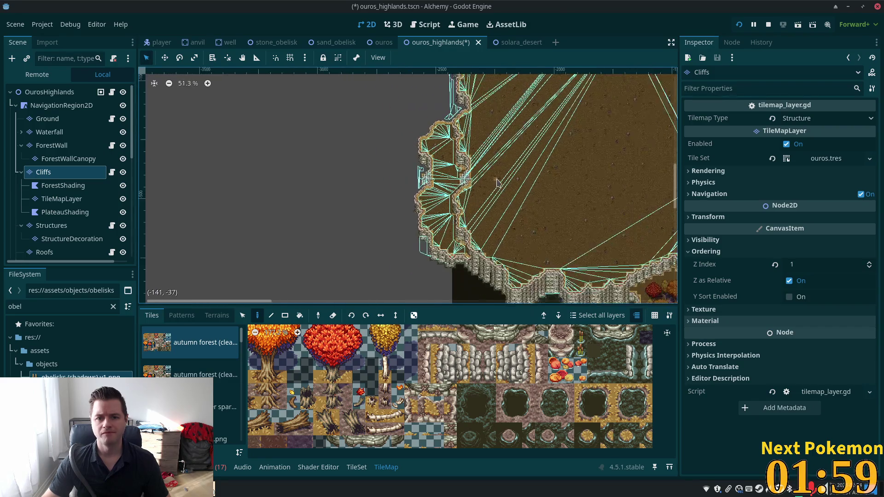
scroll(491, 191, "down", 1)
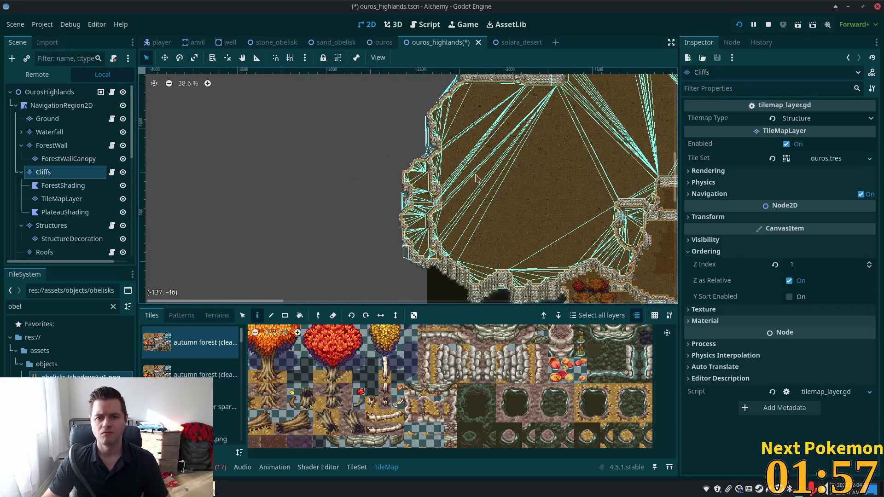
scroll(451, 242, "up", 3)
scroll(451, 243, "down", 3)
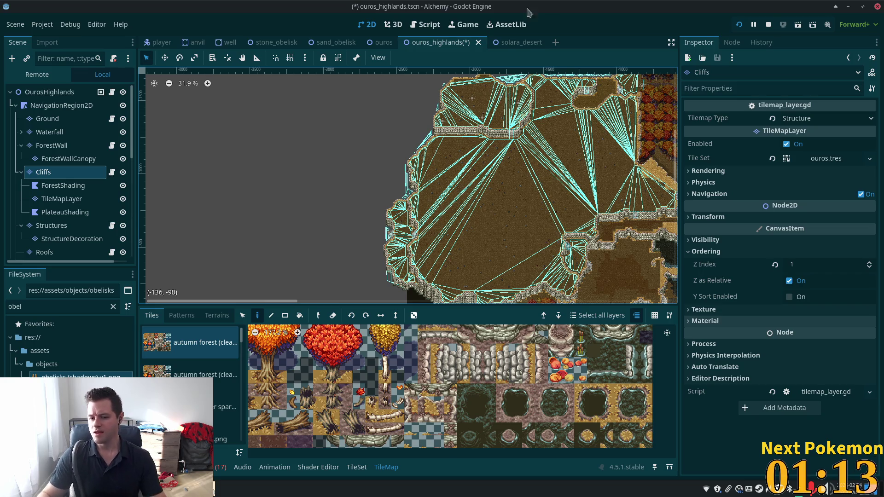
key("alt+Tab")
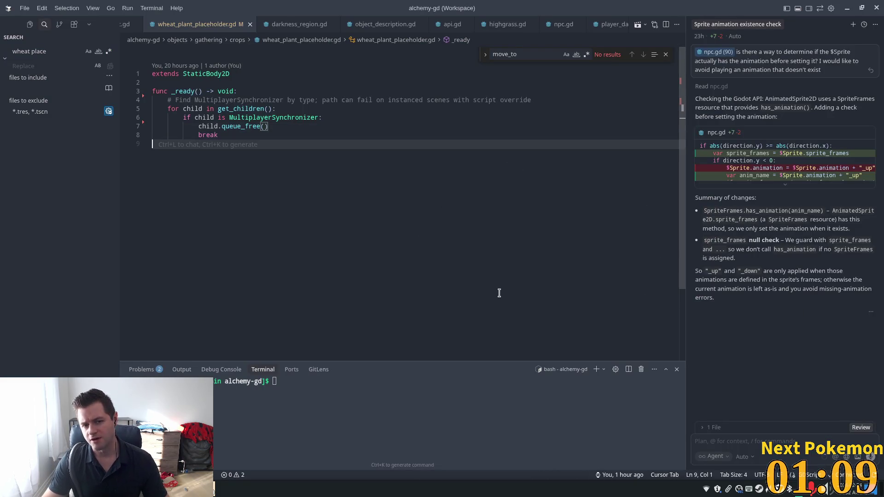
- Select parts of the _ready function, clear the selection, and bring up the past agent chats list
mouse_move(499, 292)
left_mouse_down()
mouse_move(295, 119)
mouse_move(263, 109)
left_mouse_up()
left_click_drag(388, 162, 128, 66)
left_click(529, 170)
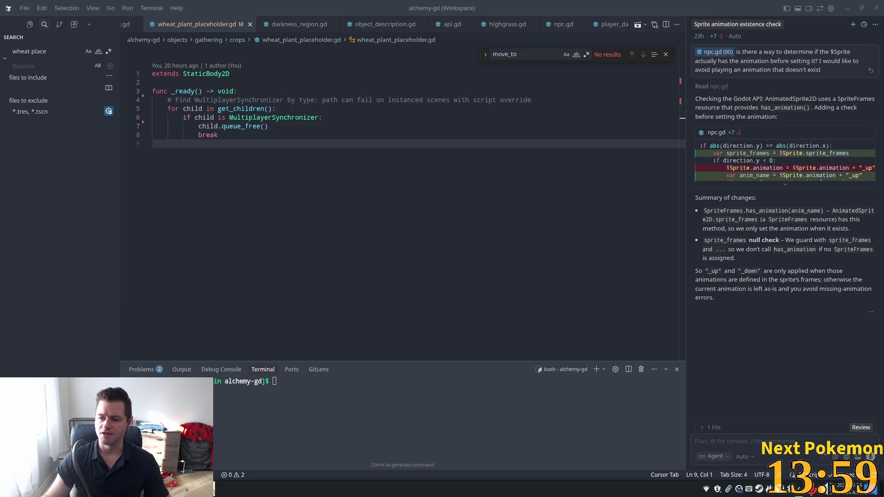
key("ctrl+alt+l")
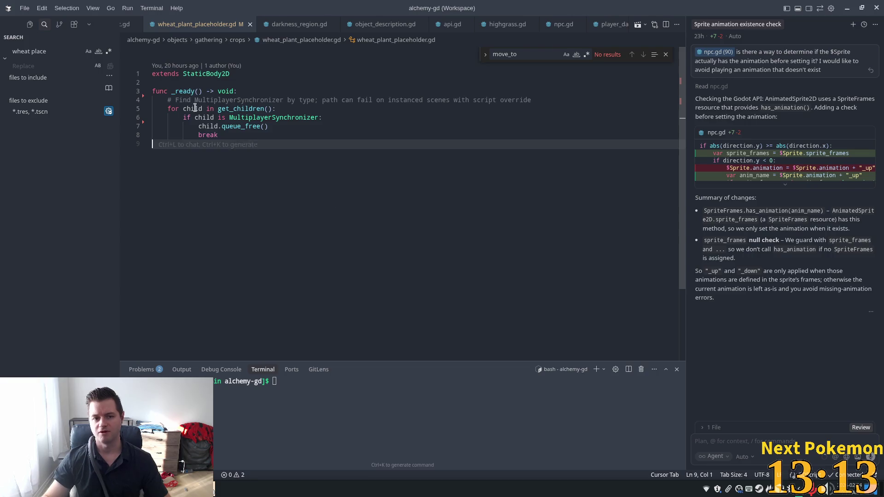
- Attach lines 5–8 to the agent chat, remove that context chip, and return to Godot
left_click_drag(153, 143, 199, 108)
key("ctrl+l")
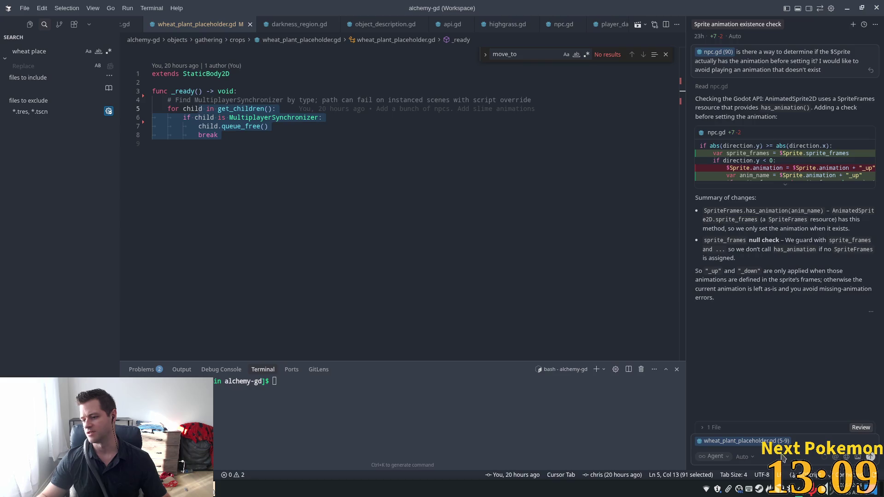
left_click(593, 251)
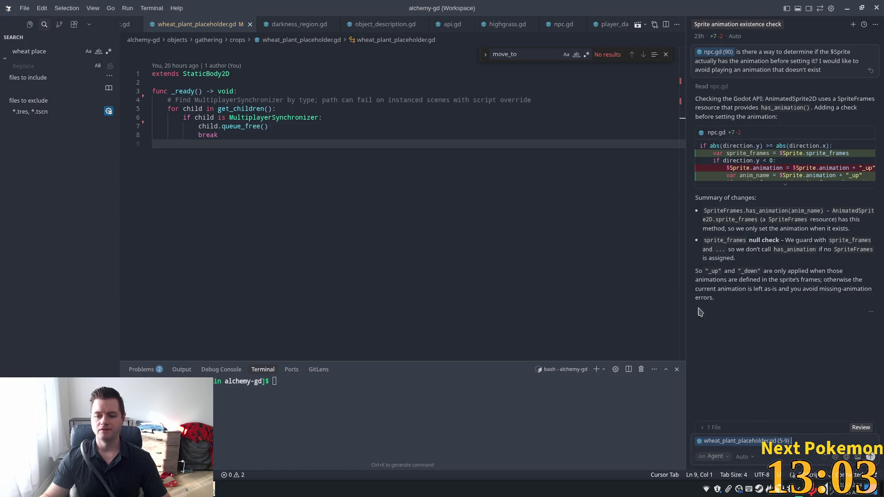
left_click(700, 441)
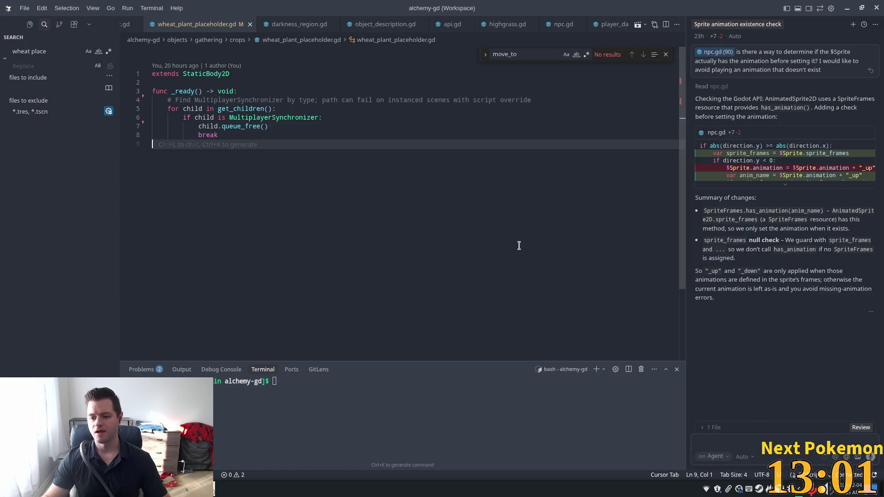
left_click(395, 107)
left_click(246, 144)
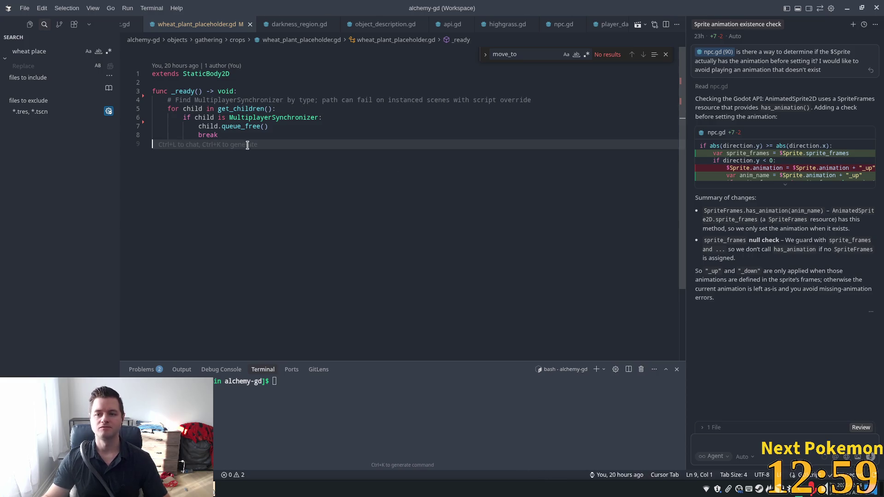
key("alt+Tab")
scroll(404, 189, "up", 2)
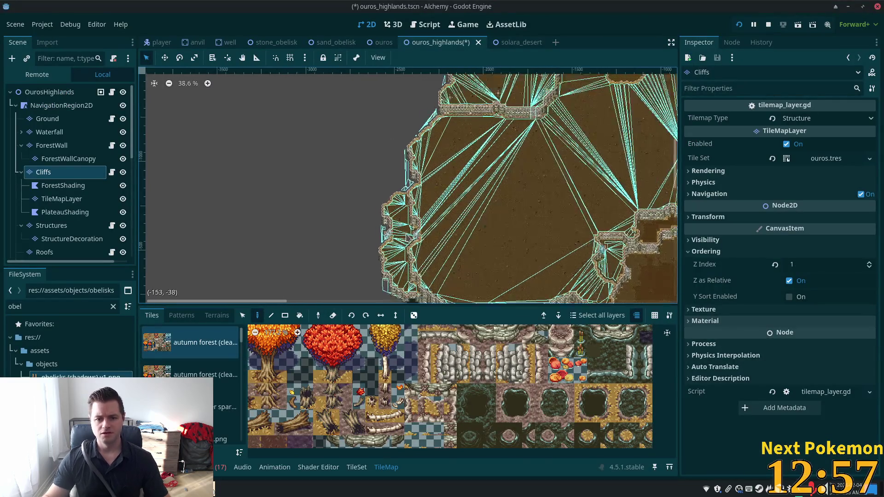
- Switch the TileMap tool from painting to selecting and save the Ouros Highlands scene
scroll(405, 189, "down", 10)
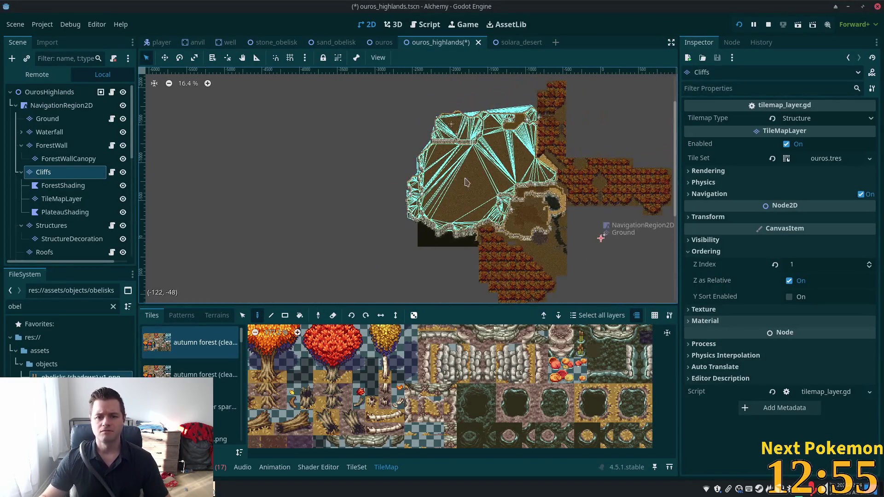
scroll(440, 200, "up", 4)
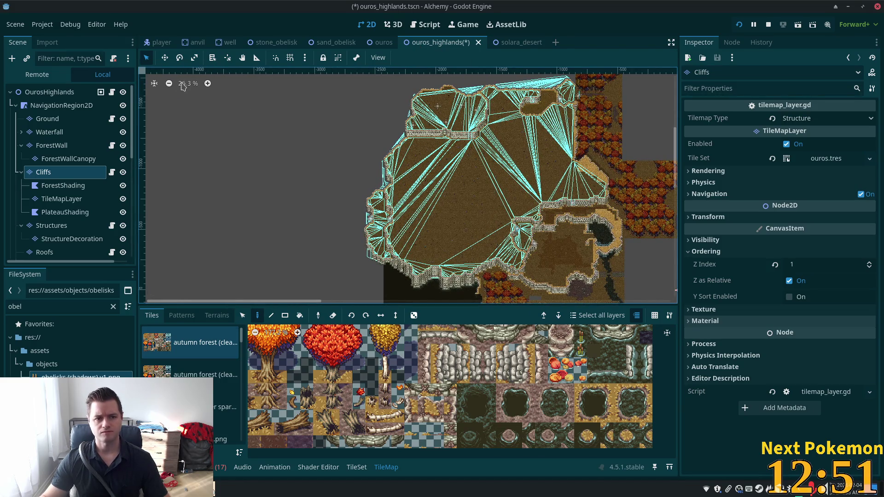
left_click(243, 315)
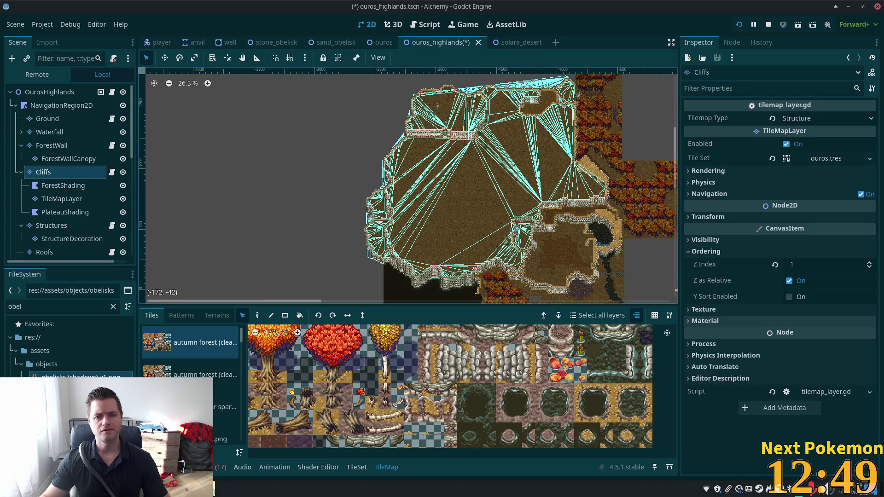
key("ctrl+s")
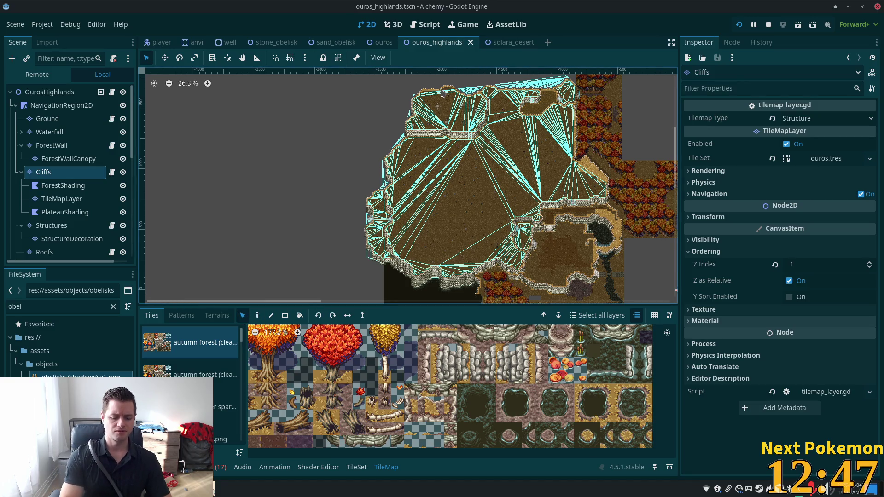
- Open verdigris_meadows.tscn through the quick scene picker and select its Cliffs tilemap layer
key("ctrl+shift+o")
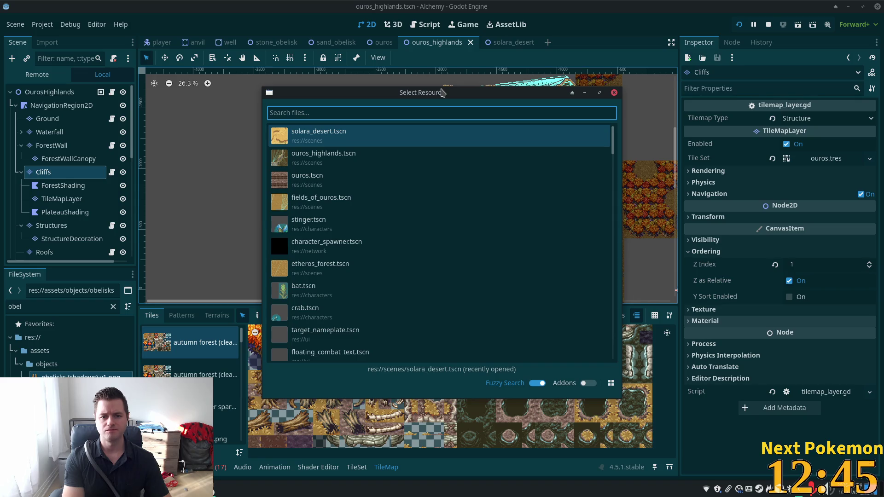
type("mead")
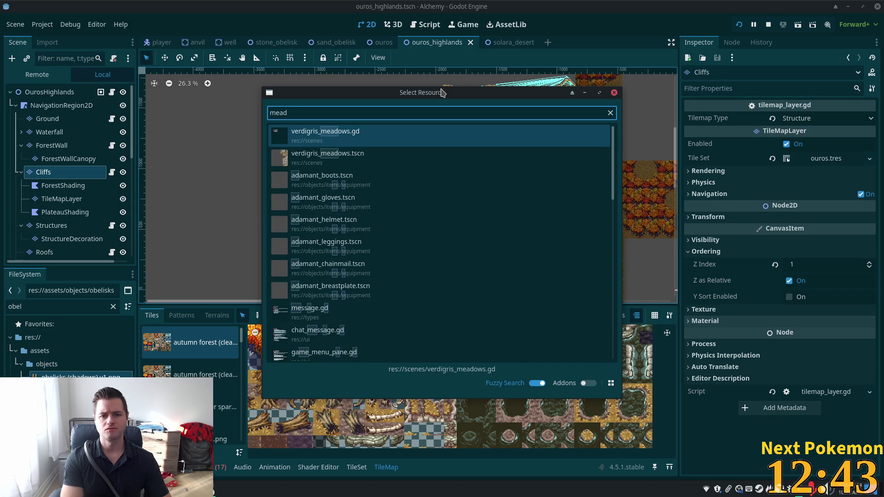
double_click(316, 162)
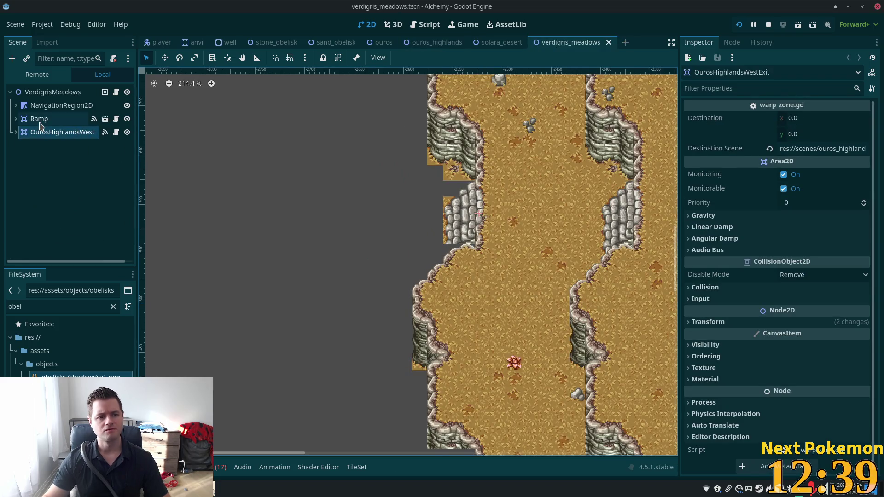
left_click(16, 106)
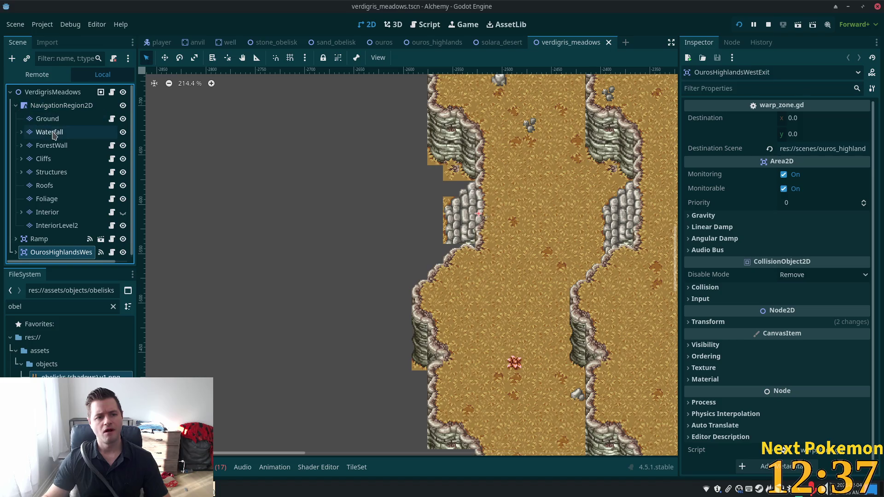
left_click(63, 159)
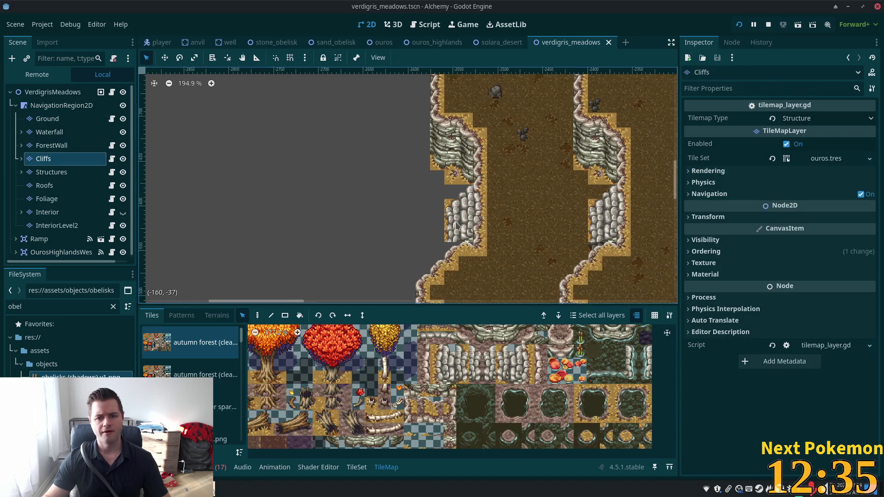
- Go to ouros_highlands by way of solara_desert and pick a 3×3 block of stone cliff tiles
scroll(473, 269, "down", 5)
scroll(474, 269, "down", 6)
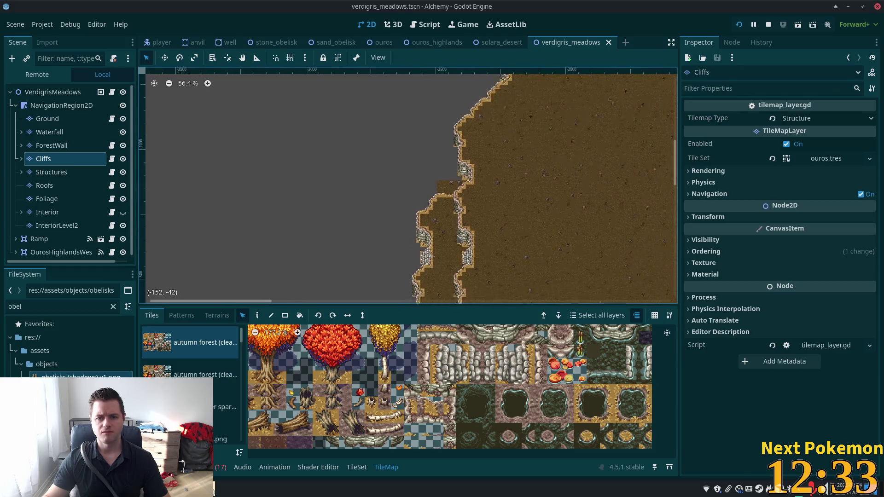
scroll(445, 215, "down", 1)
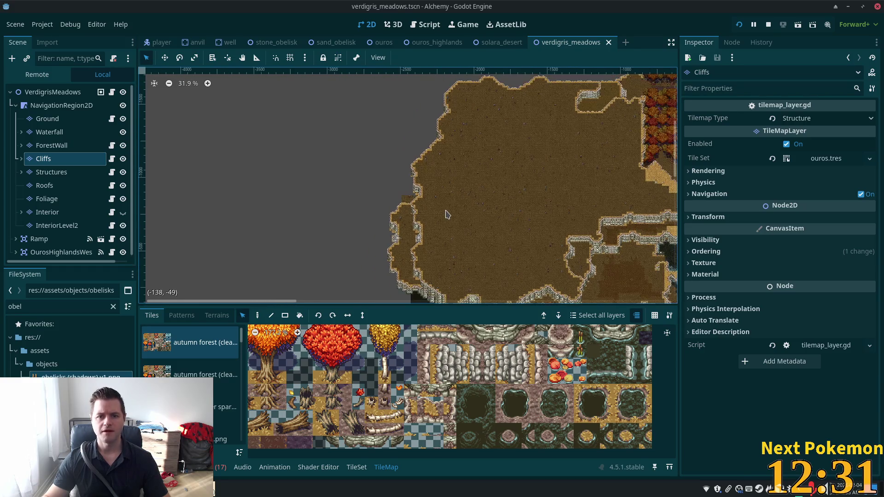
scroll(446, 215, "up", 1)
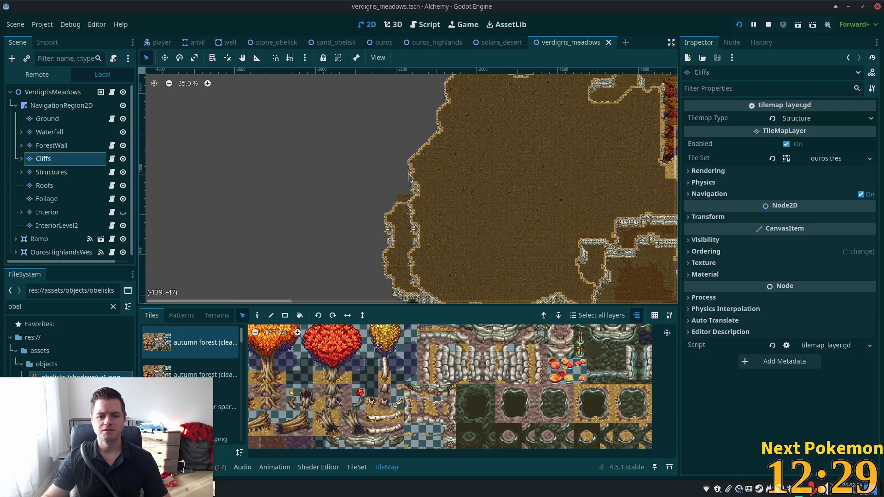
left_click(495, 46)
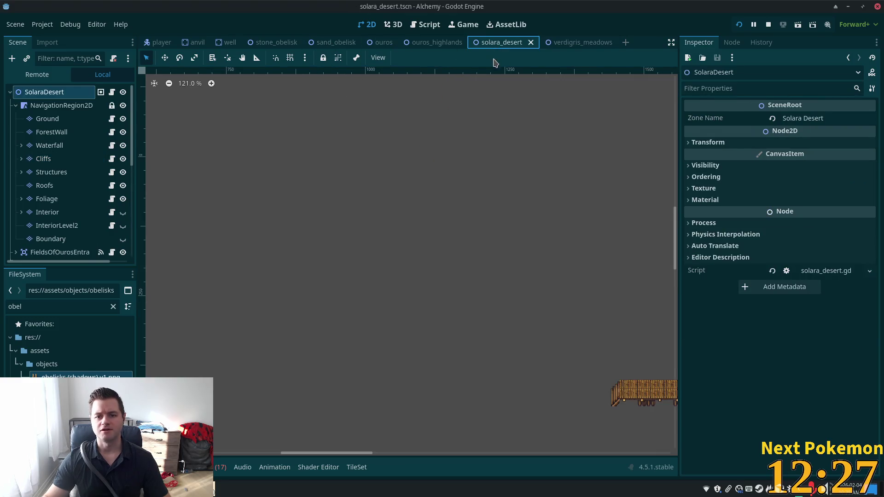
left_click(425, 48)
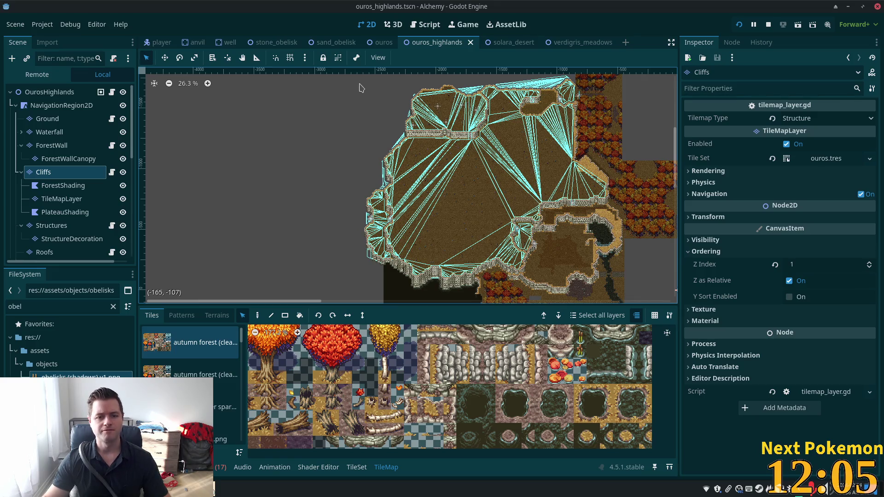
left_click_drag(362, 87, 421, 299)
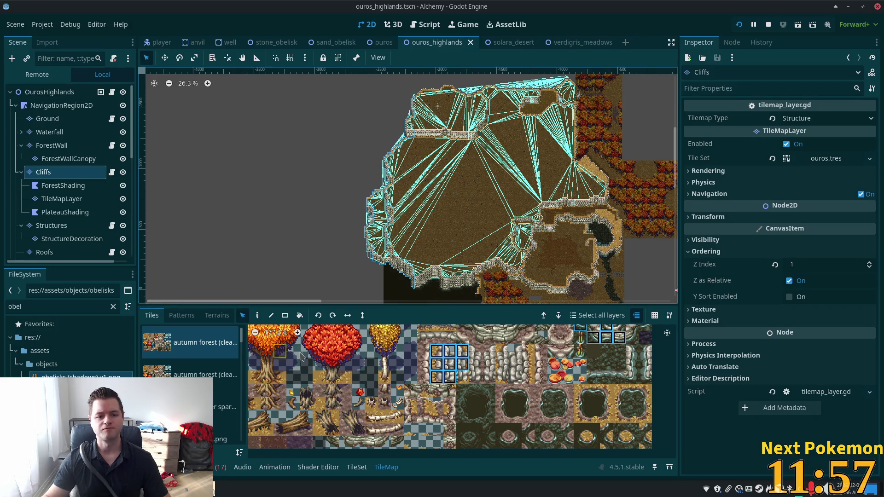
- Stamp the 3×3 cliff tile block onto the verdigris_meadows map with the Paint tool
left_click(258, 316)
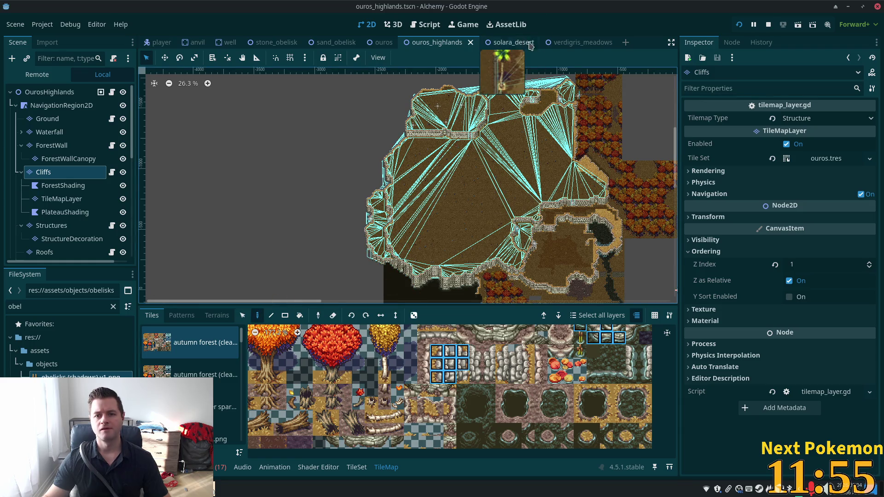
left_click(562, 43)
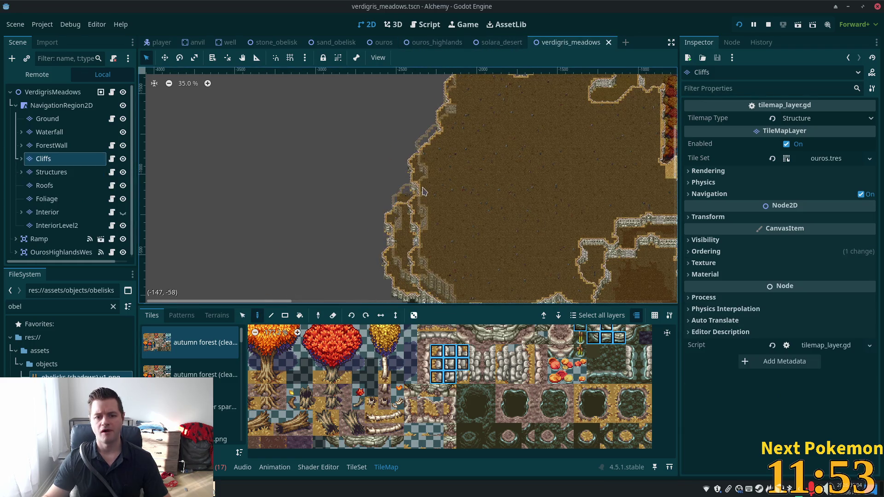
left_click(415, 210)
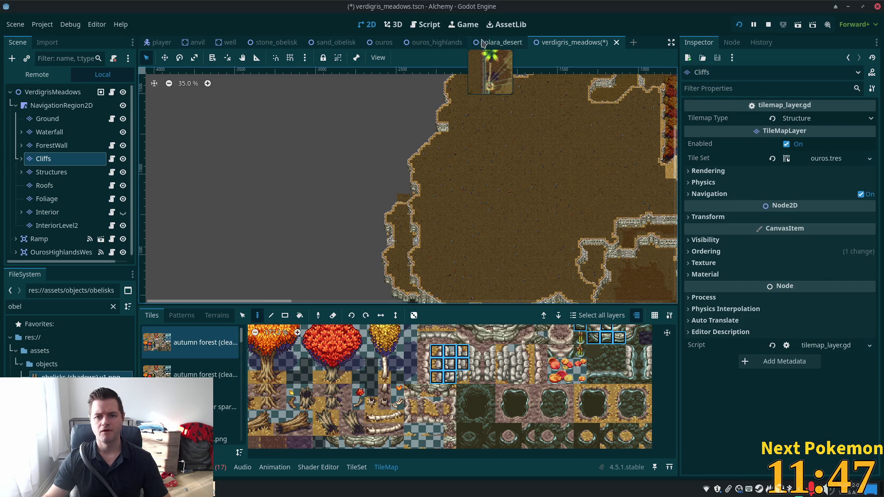
- Compare against ouros_highlands, then return to verdigris_meadows and select the Ground layer
left_click(416, 44)
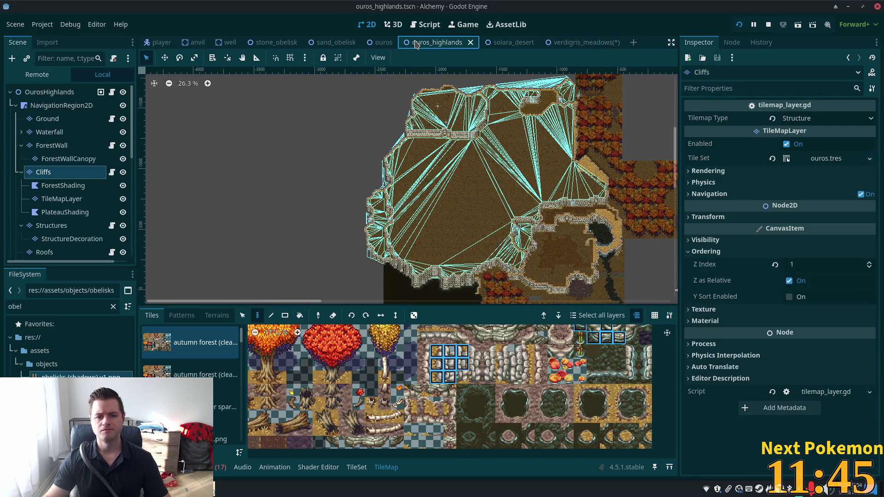
left_click(582, 43)
scroll(395, 227, "up", 5)
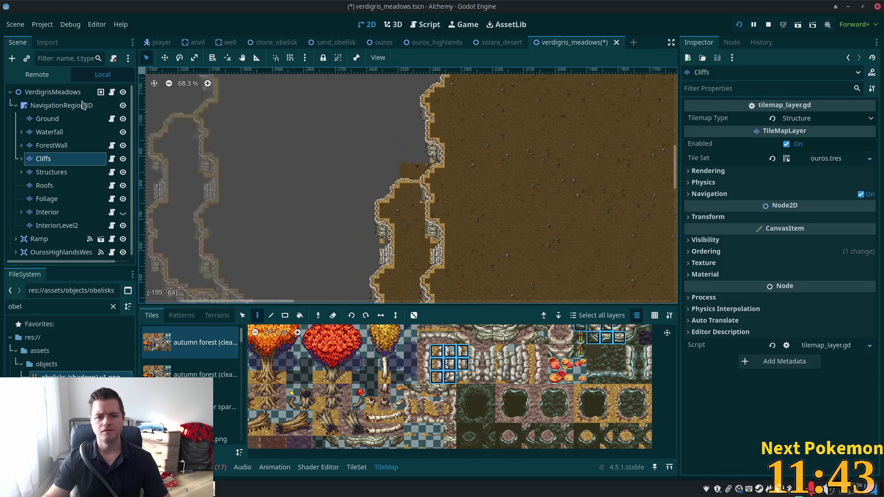
left_click(47, 118)
scroll(437, 163, "up", 3)
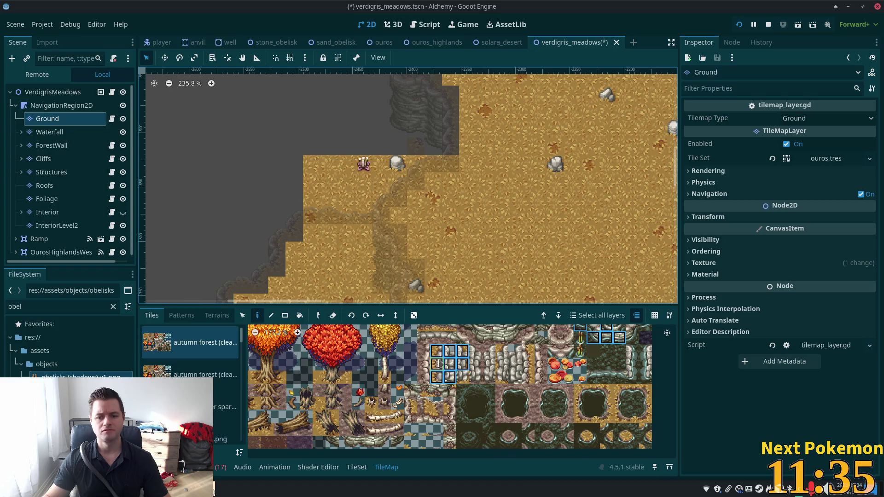
- Pick a single ground tile and repaint along the sand edge, undoing one stroke
left_click(423, 364)
left_click(329, 164)
mouse_move(308, 163)
left_mouse_down()
mouse_move(415, 156)
mouse_move(420, 148)
mouse_move(373, 193)
mouse_move(316, 199)
mouse_move(322, 179)
mouse_move(363, 184)
mouse_move(394, 212)
mouse_move(375, 199)
mouse_move(433, 161)
mouse_move(404, 224)
left_mouse_up()
key("ctrl+z")
mouse_move(398, 181)
left_mouse_down()
mouse_move(377, 216)
mouse_move(350, 216)
mouse_move(321, 191)
mouse_move(363, 194)
mouse_move(322, 173)
mouse_move(396, 175)
mouse_move(419, 158)
left_mouse_up()
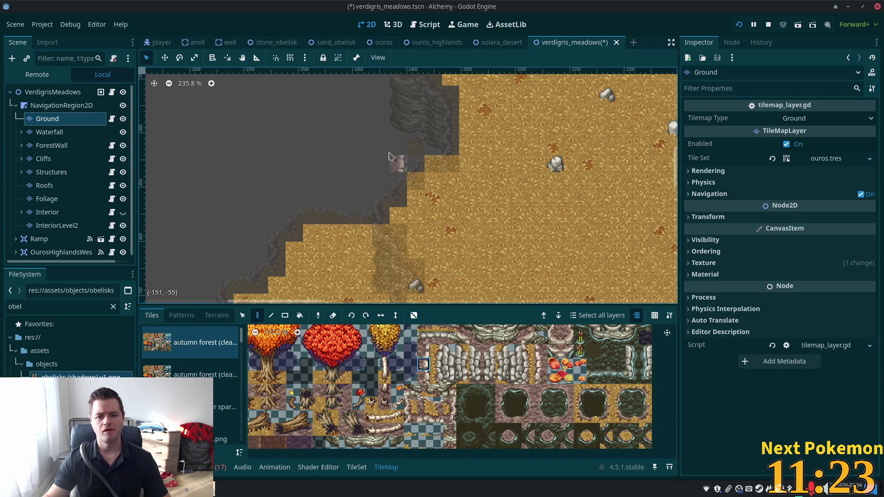
- Erase the stray sand tiles beside the cliff, then select the Cliffs layer
scroll(404, 147, "up", 5)
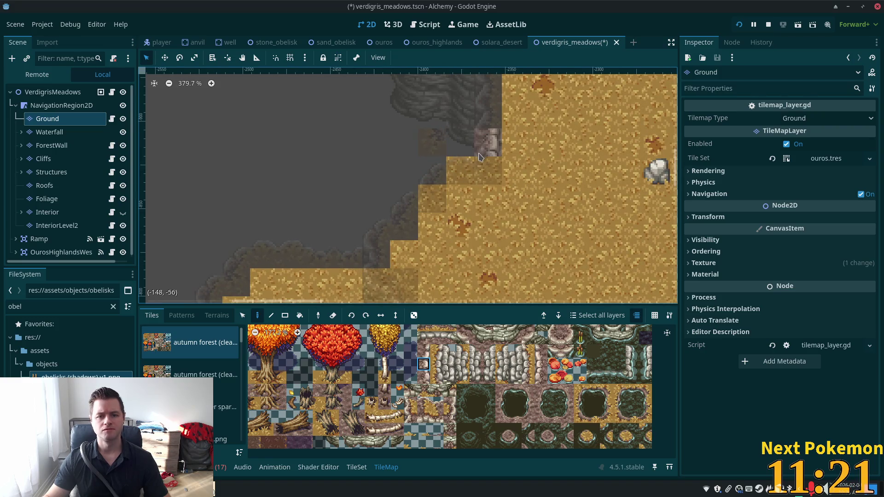
right_click(464, 170)
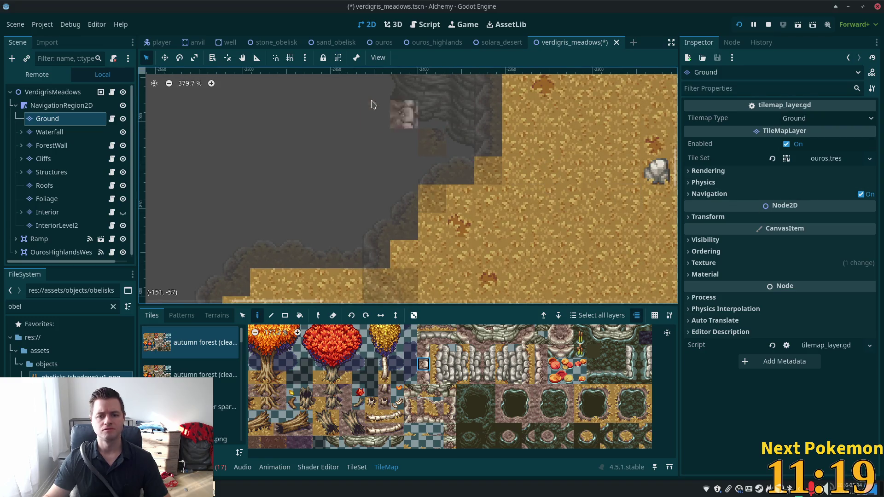
right_click(432, 199)
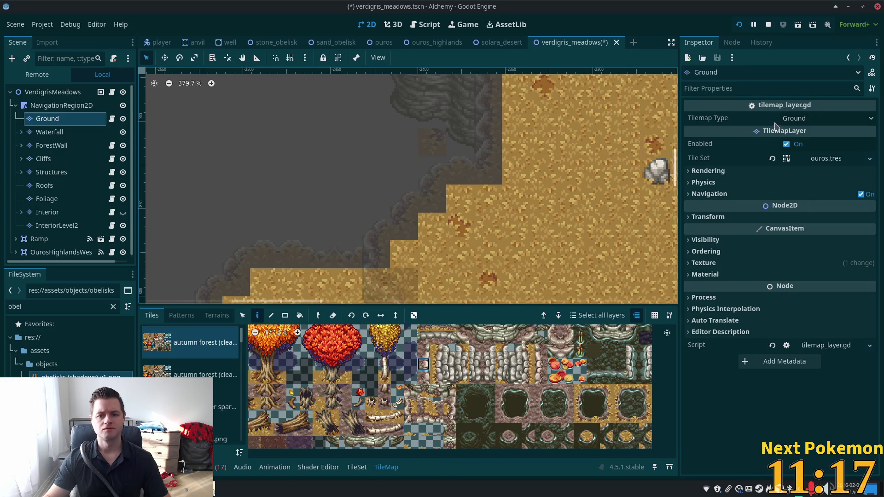
left_click(64, 162)
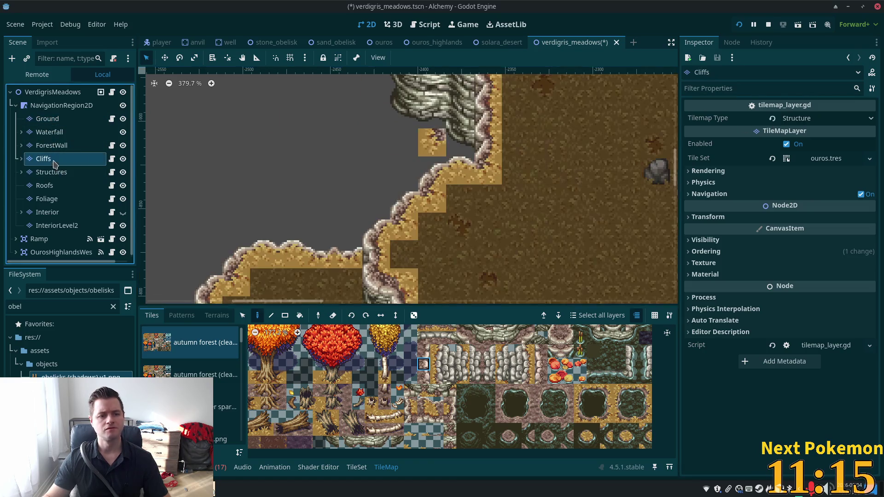
scroll(296, 187, "down", 1)
scroll(295, 187, "down", 8)
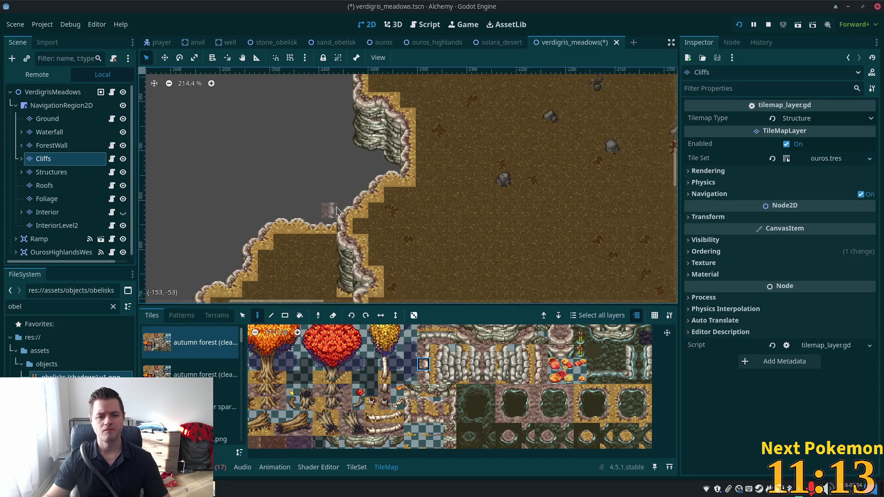
scroll(373, 164, "up", 5)
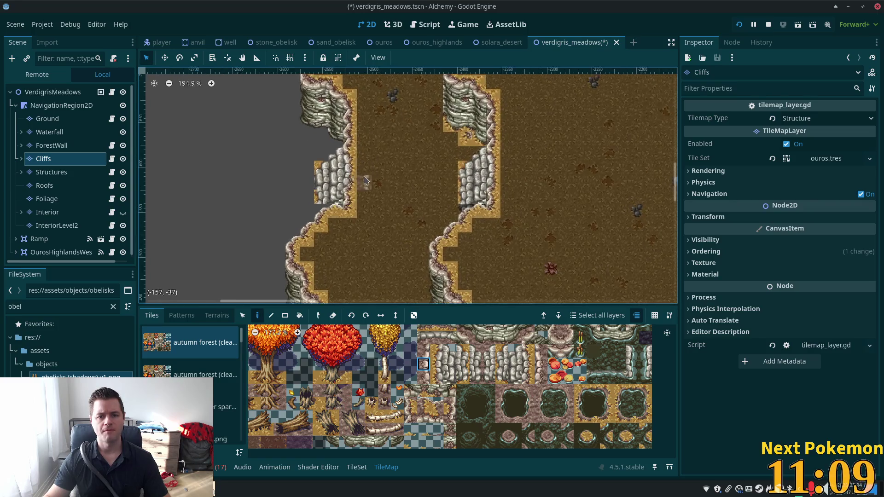
scroll(373, 165, "up", 2)
scroll(292, 271, "up", 2)
scroll(403, 209, "down", 5)
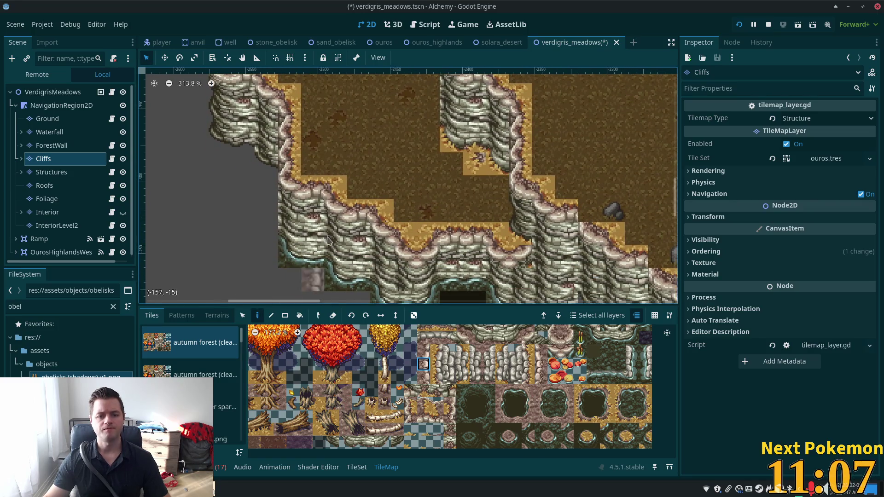
scroll(390, 191, "down", 2)
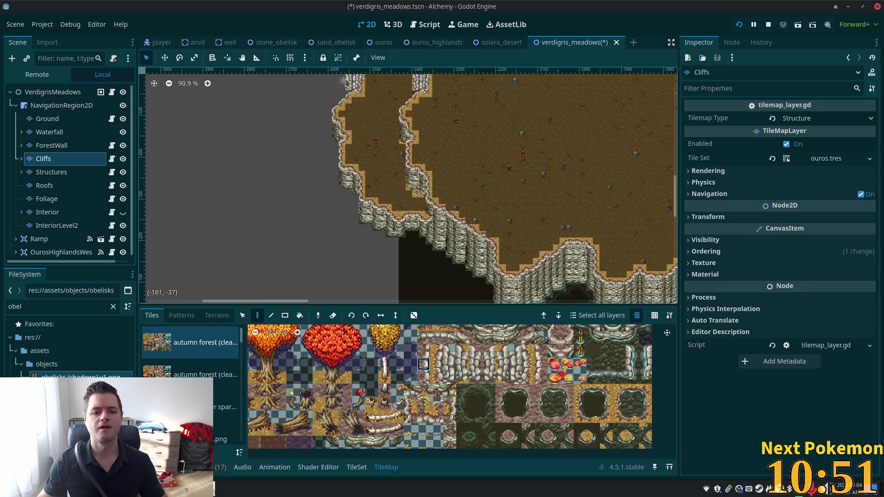
scroll(438, 162, "down", 5)
scroll(437, 161, "down", 5)
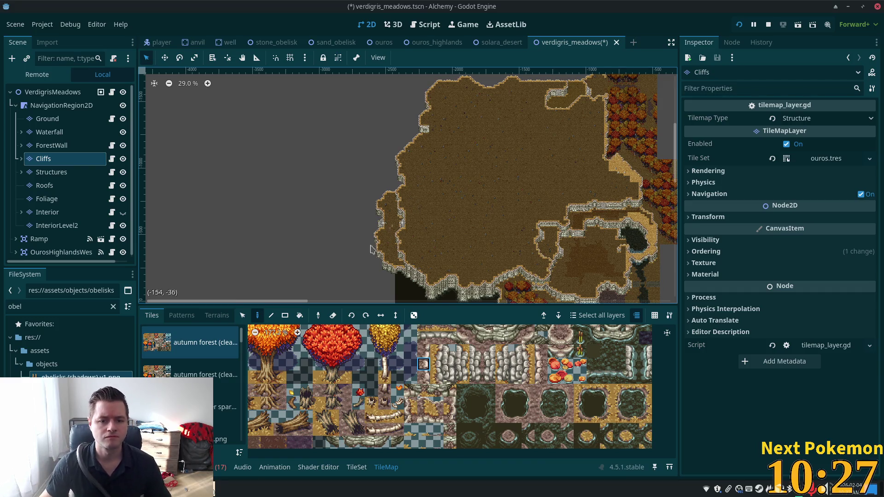
scroll(355, 251, "up", 1)
scroll(359, 247, "up", 4)
scroll(417, 256, "up", 8)
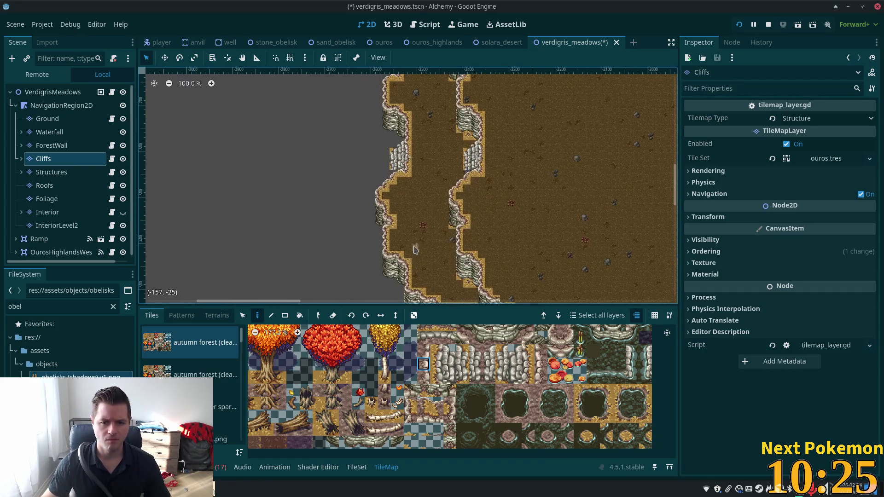
scroll(452, 170, "up", 1)
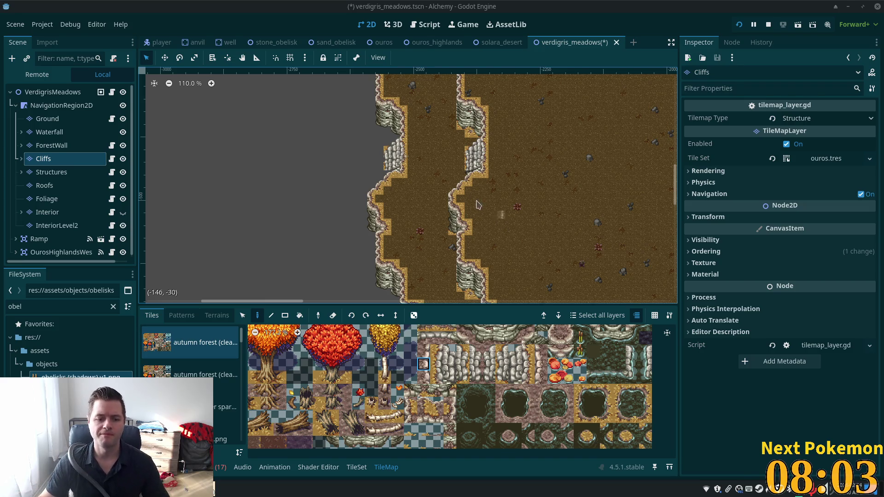
- Browse the tile sources past desert sands v01.png and summer forest.png to the palm and jungle source
scroll(224, 395, "down", 3)
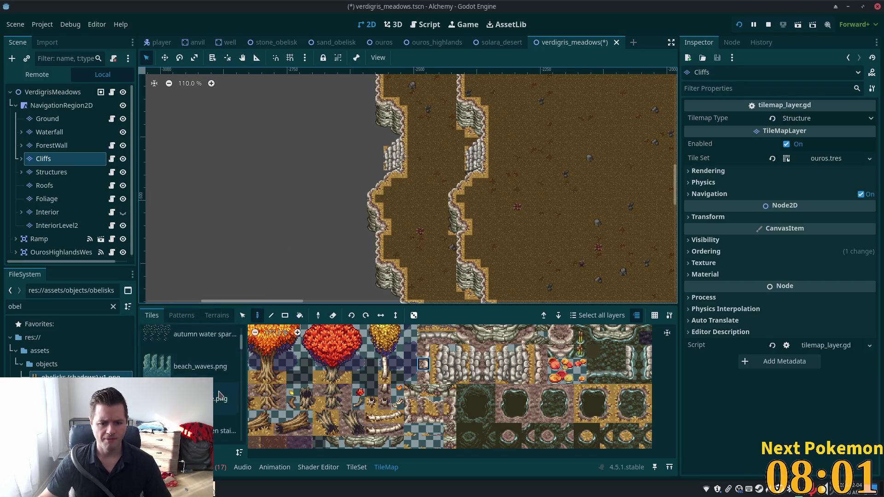
scroll(224, 394, "down", 1)
scroll(223, 394, "down", 4)
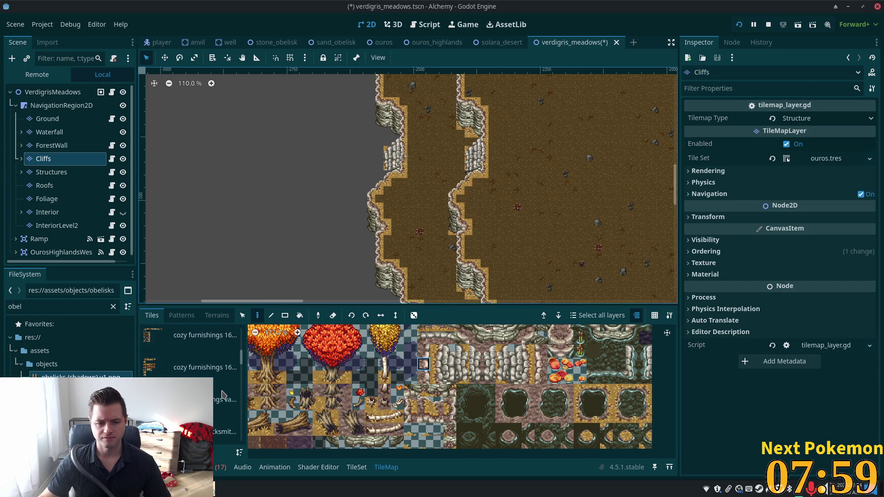
left_click(223, 391)
scroll(223, 390, "down", 5)
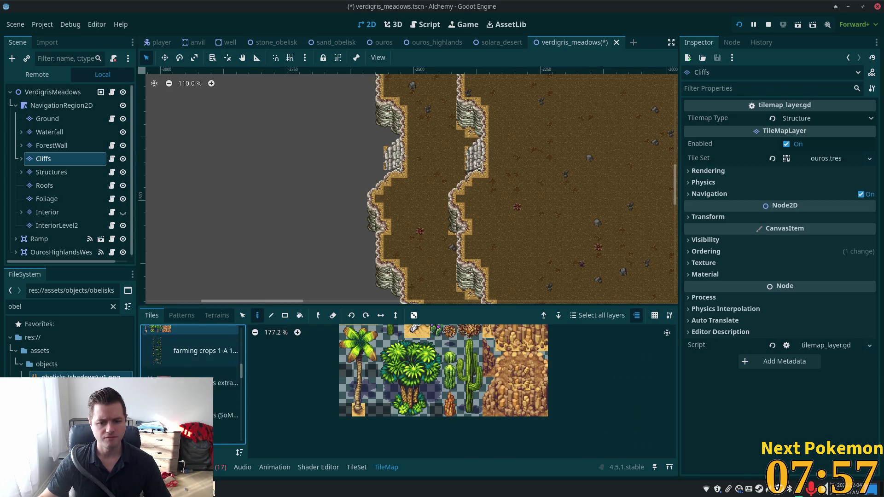
scroll(243, 388, "down", 4)
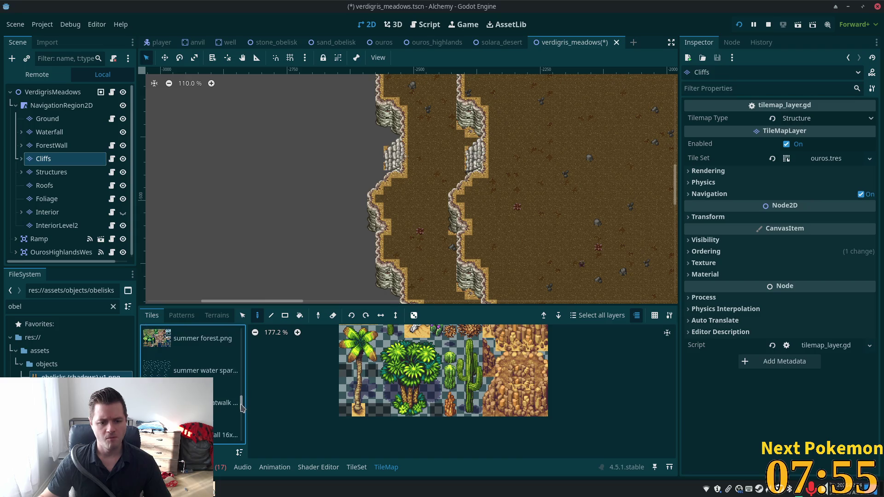
left_click(193, 368)
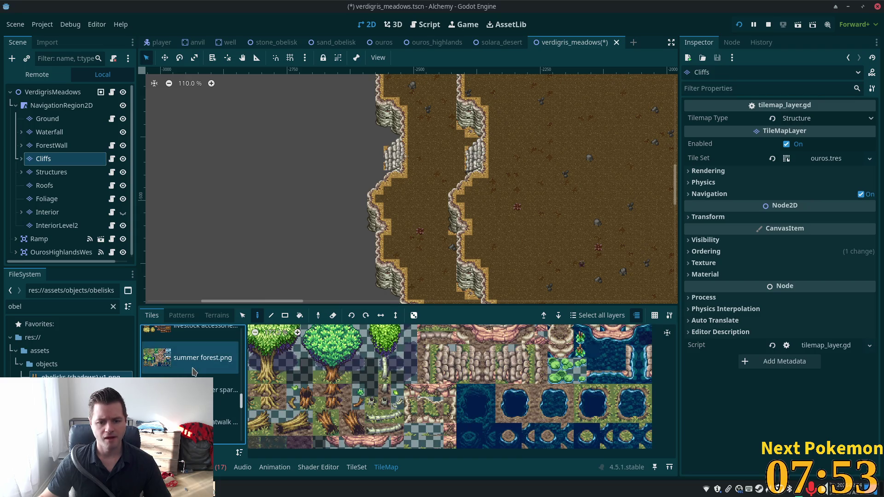
scroll(192, 371, "down", 5)
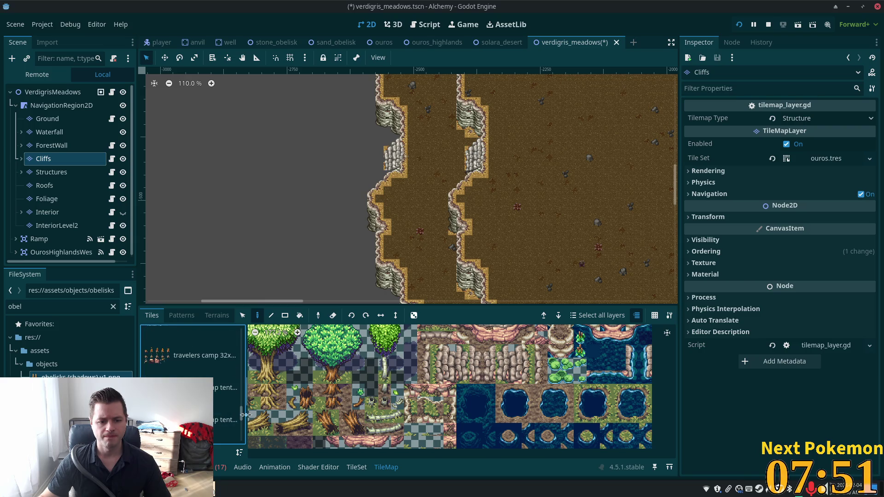
left_click(230, 408)
scroll(231, 406, "down", 2)
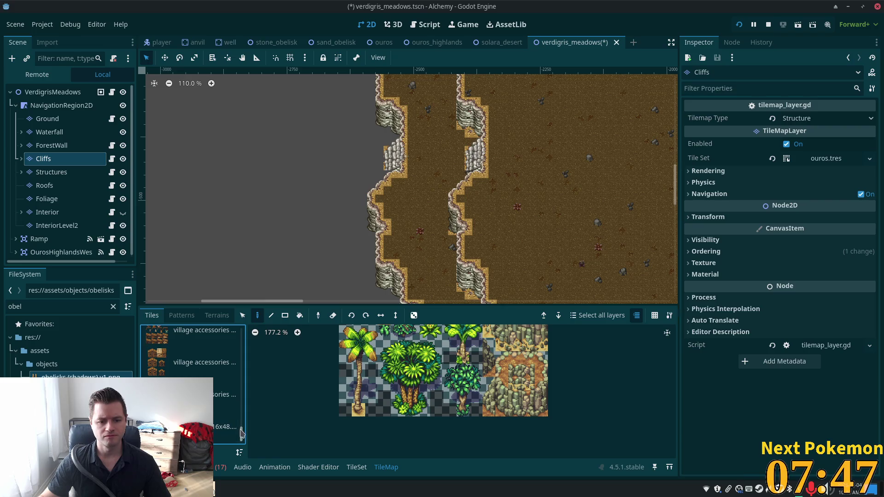
scroll(192, 369, "up", 10)
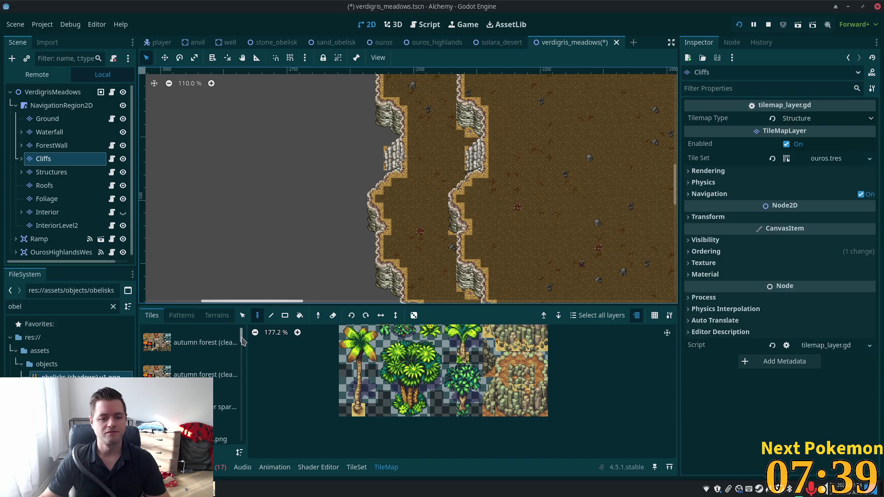
- Clear the obel filter in the FileSystem dock and open the tilesets folder
scroll(389, 145, "up", 3)
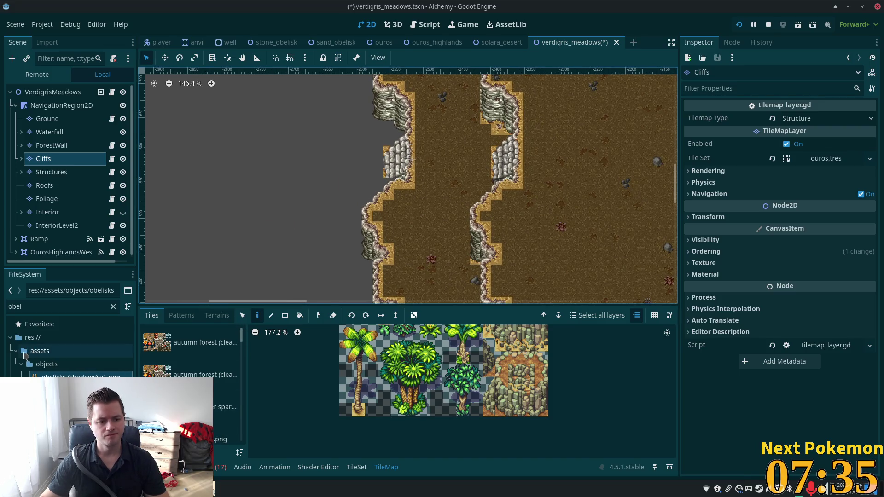
left_click(113, 306)
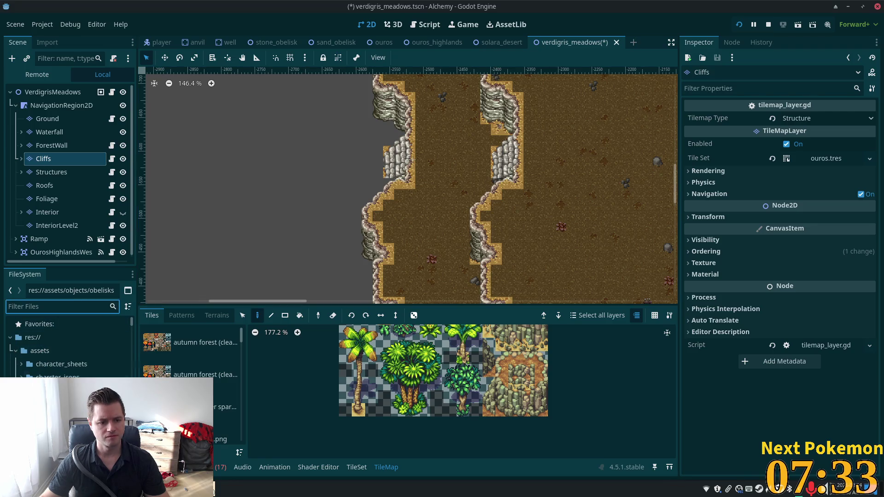
left_click(48, 377)
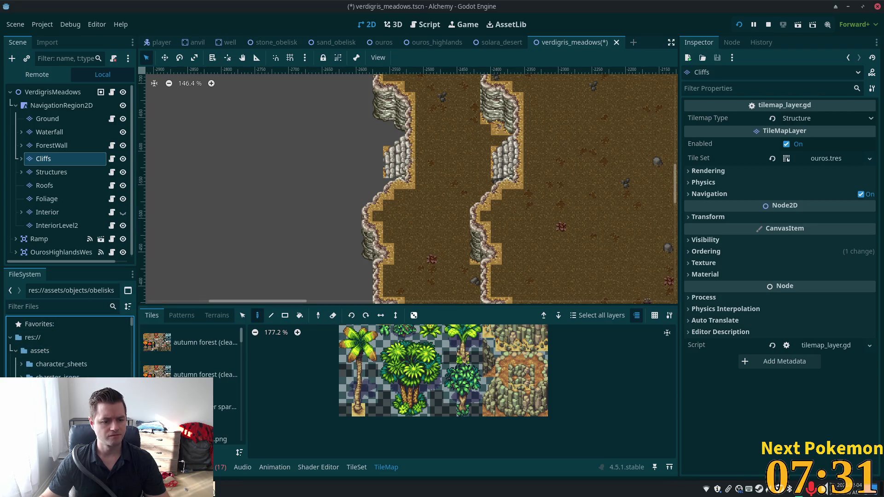
left_click(51, 444)
- Browse the tilesets folder, then switch to the file manager showing the spring sheets
scroll(51, 444, "down", 3)
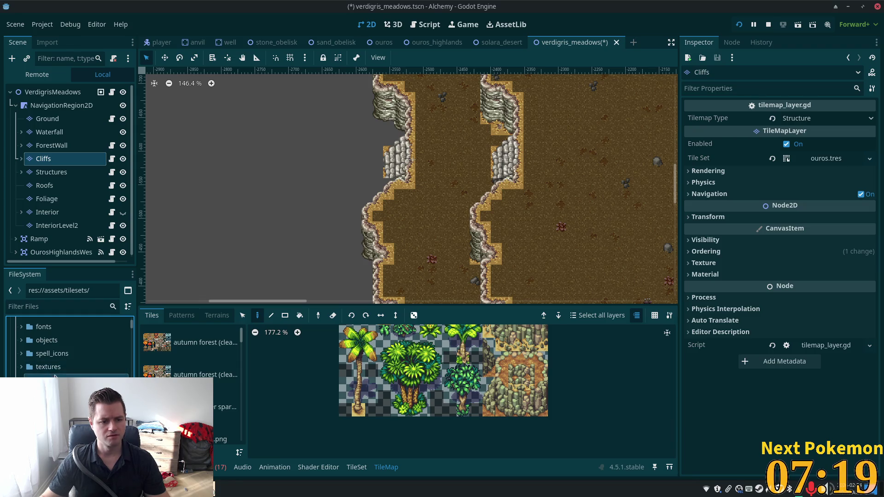
scroll(106, 373, "down", 5)
scroll(92, 364, "down", 5)
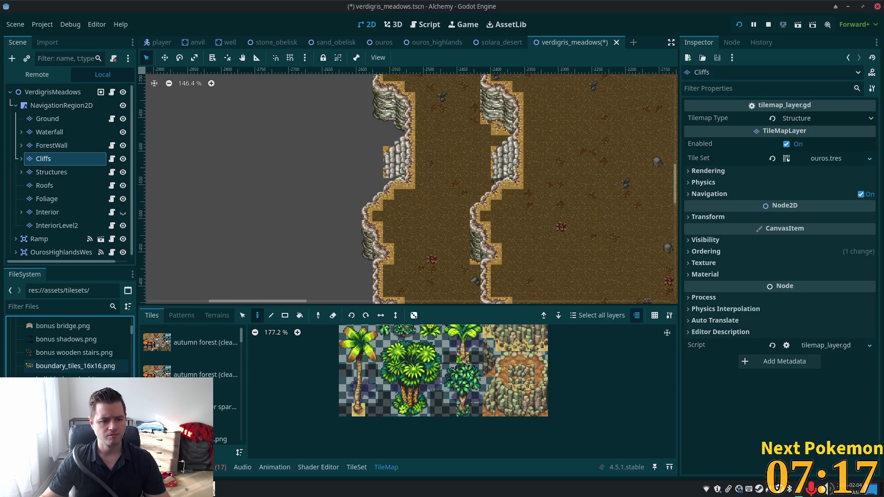
scroll(69, 350, "up", 5)
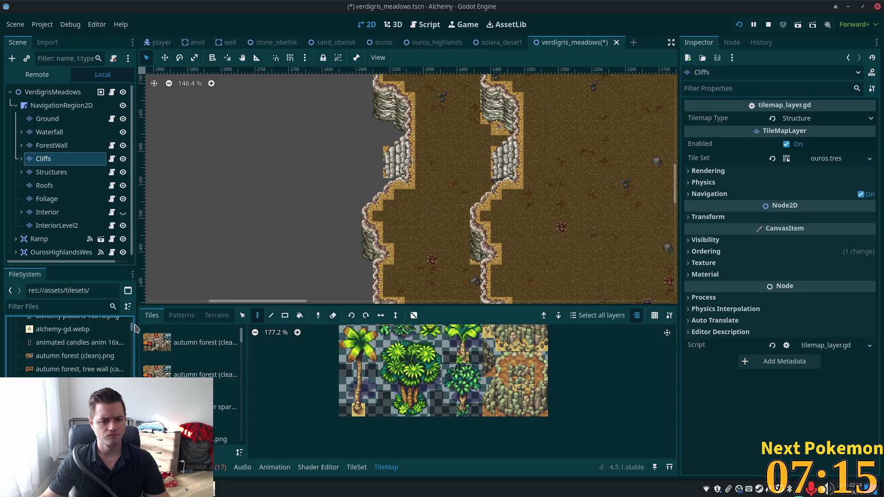
left_click_drag(131, 328, 131, 322)
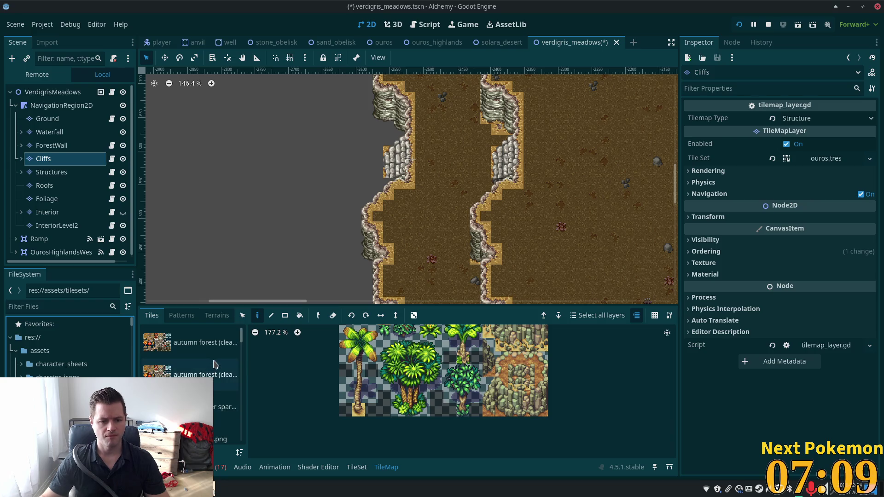
left_click_drag(240, 339, 238, 448)
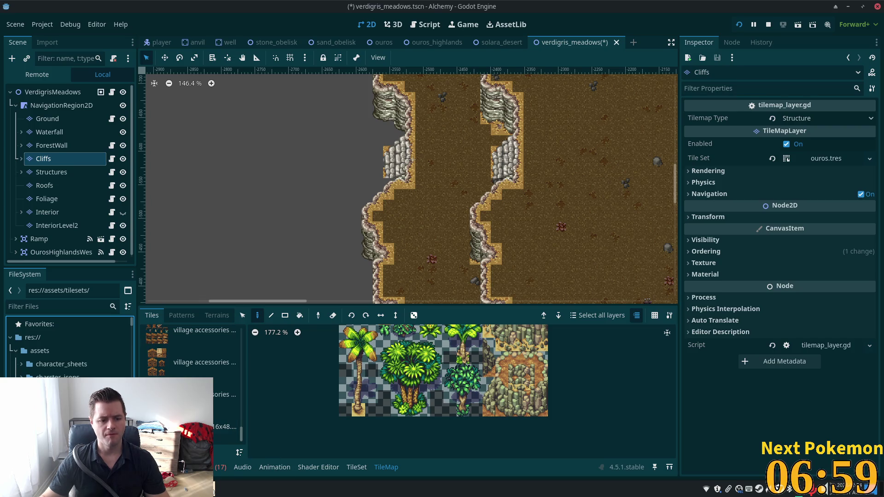
key("alt+Tab")
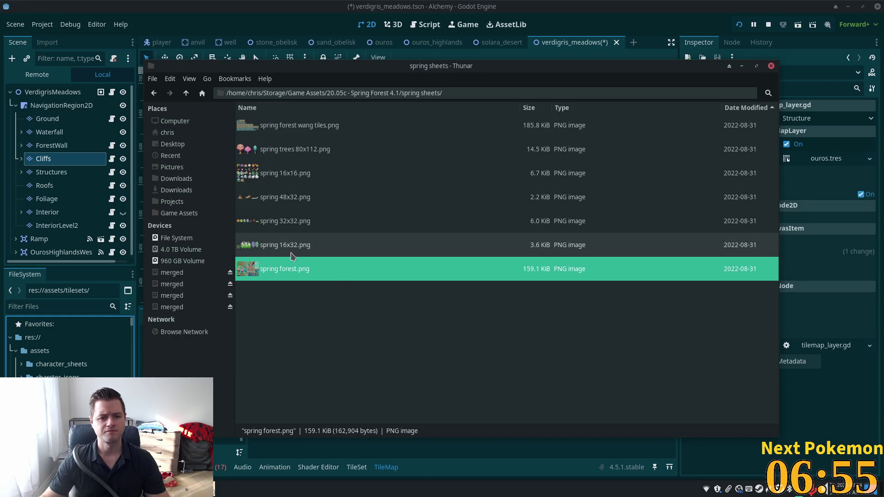
- Preview the spring 16x16.png sheet zoomed in, then close the viewer
double_click(277, 177)
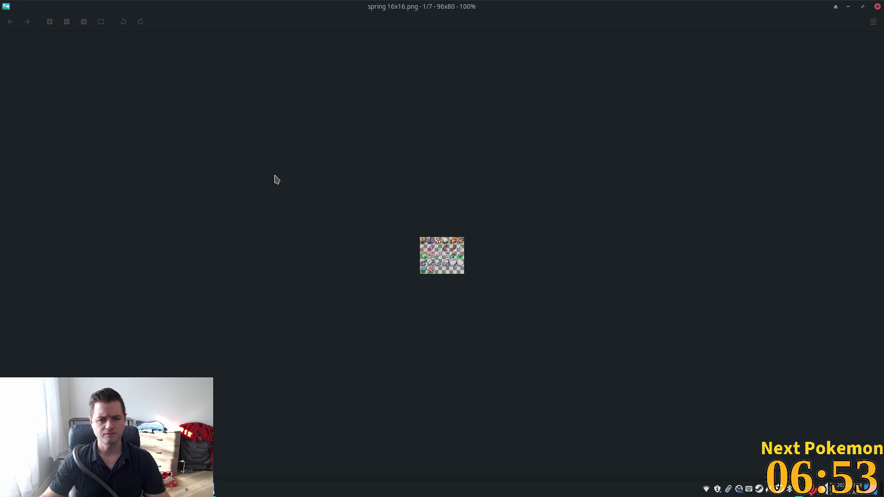
scroll(493, 269, "up", 5)
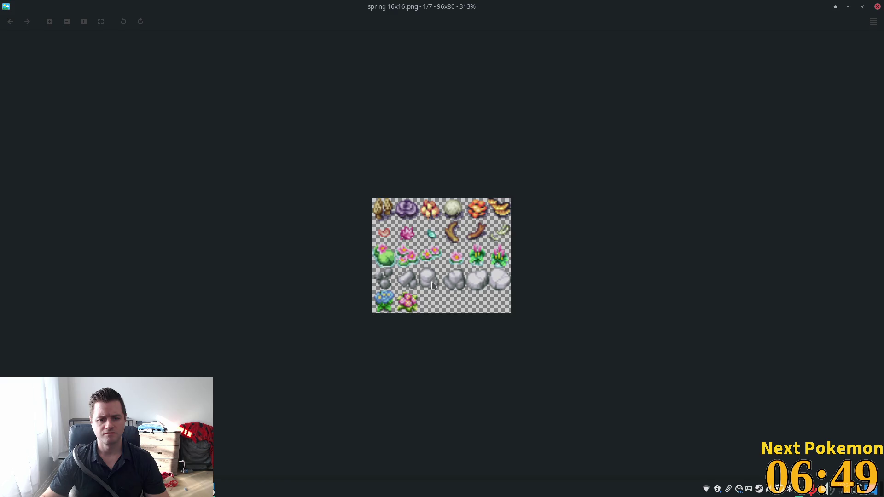
left_click(878, 6)
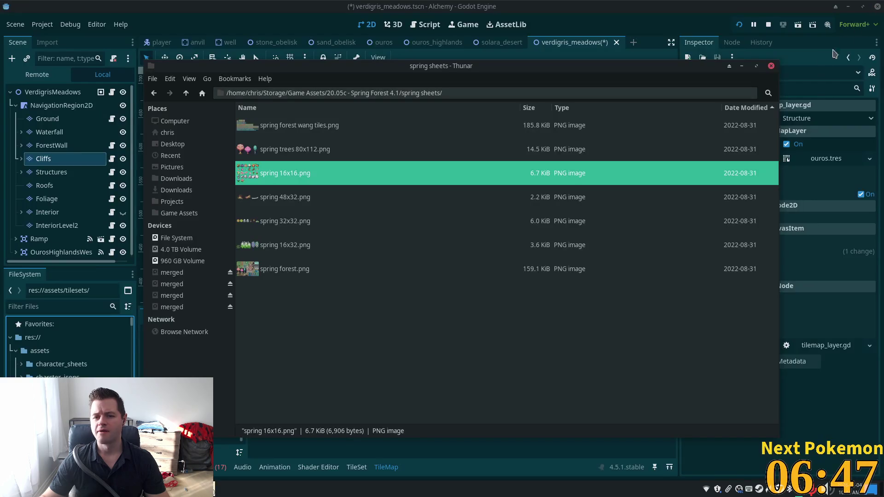
- Preview spring forest wang tiles.png, zooming in and out, then close the viewer
double_click(260, 133)
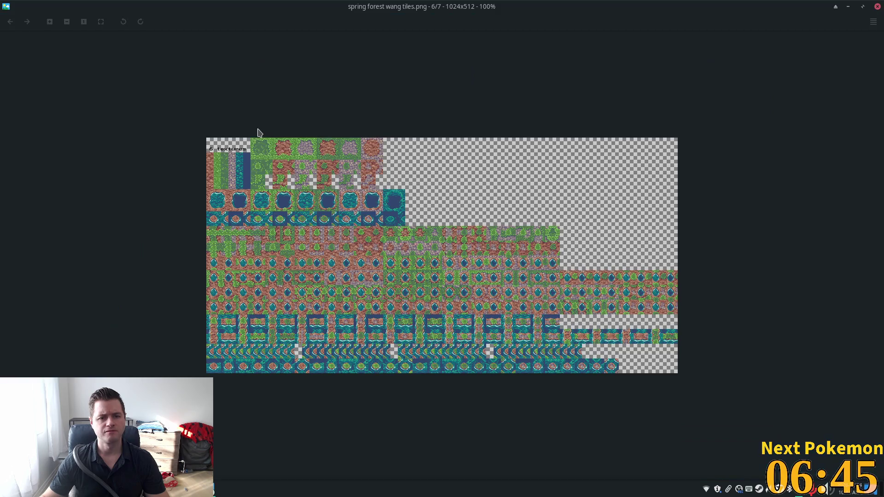
scroll(317, 257, "up", 4)
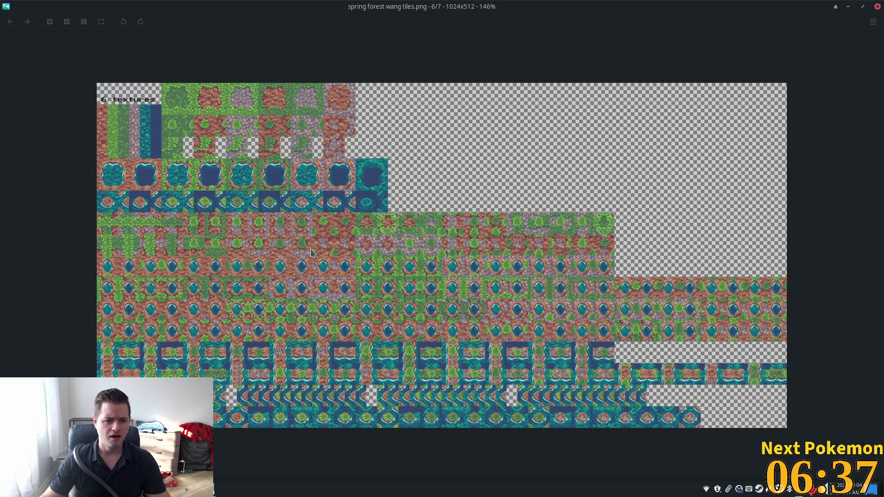
scroll(311, 252, "down", 2)
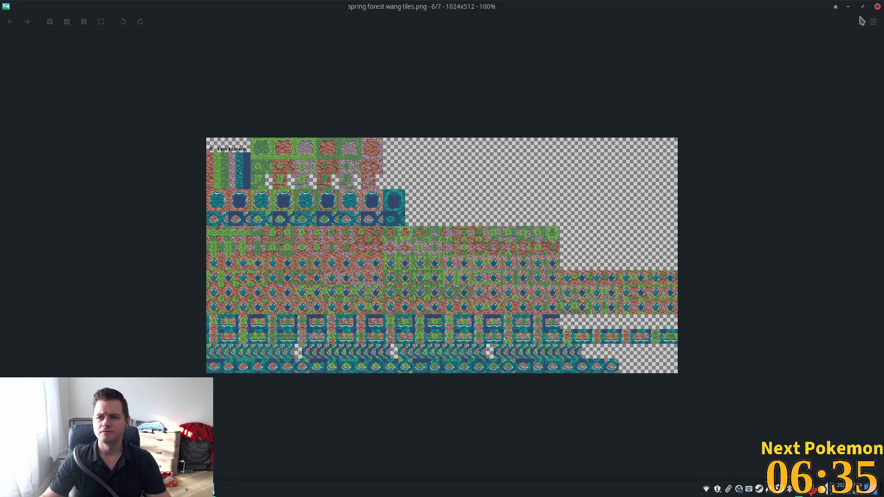
left_click(877, 7)
- Settle on spring forest.png in Thunar and bring Godot back to the front
left_click(308, 252)
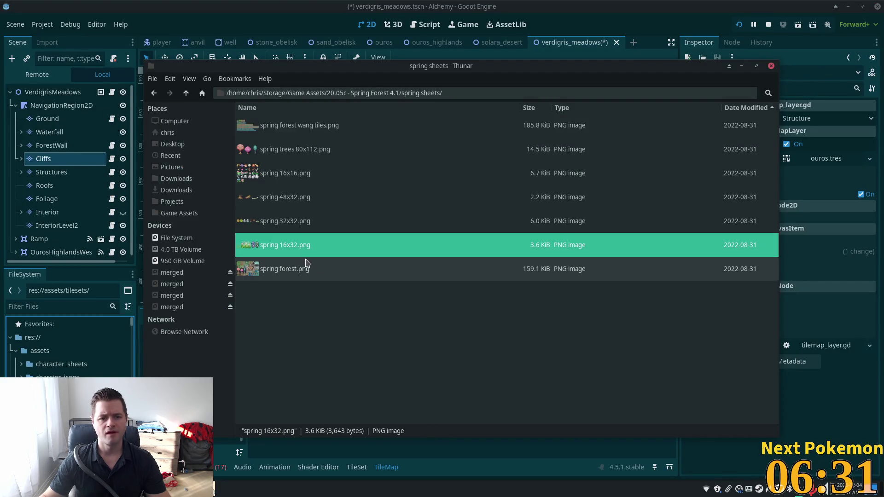
left_click(278, 272)
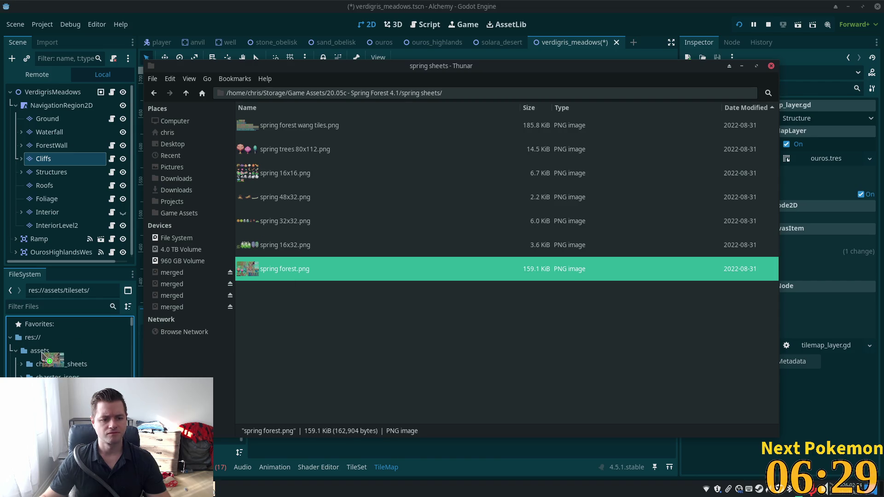
left_click(41, 352)
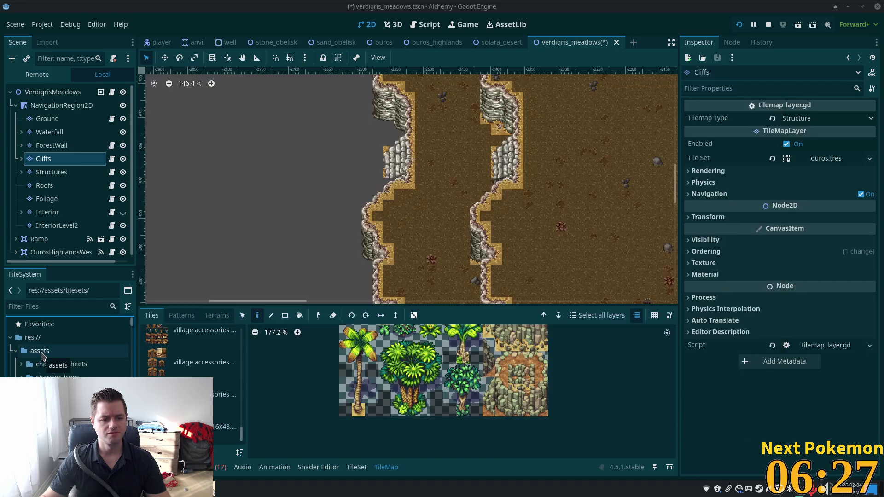
- Locate and select spring forest.png in the project files, and bring up the tileset editor
scroll(60, 364, "down", 3)
scroll(63, 365, "down", 5)
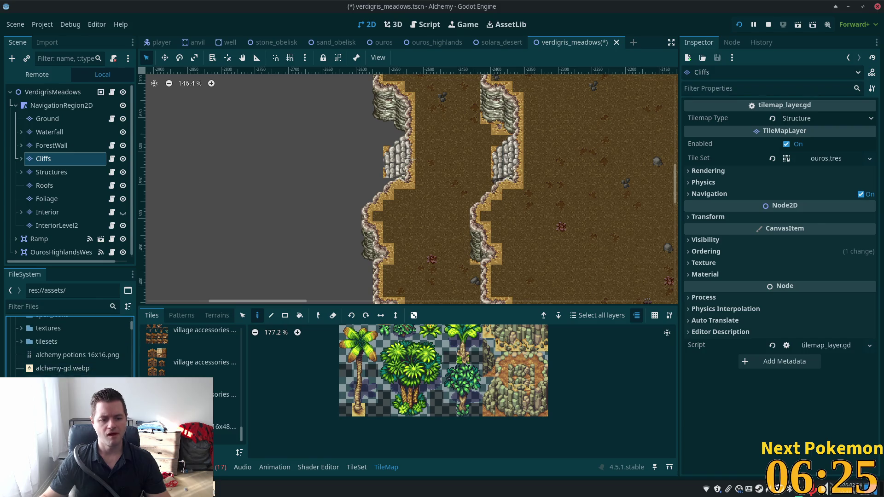
scroll(69, 345, "down", 6)
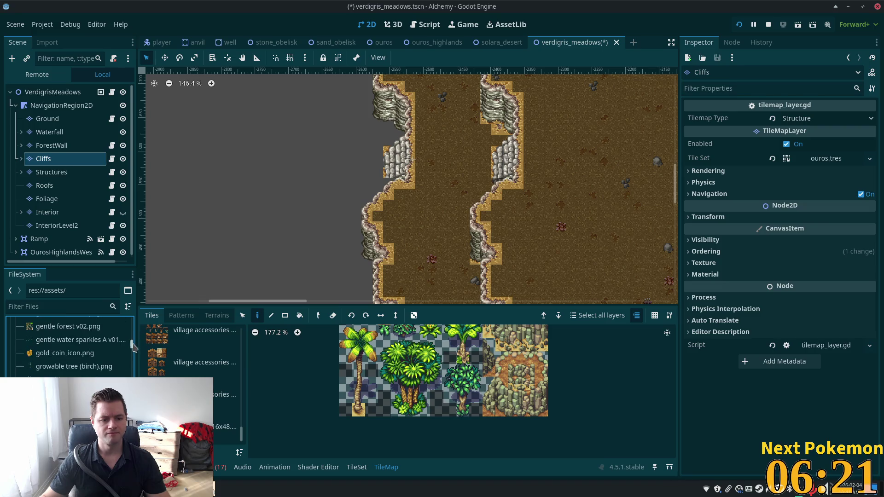
mouse_move(133, 346)
left_mouse_down()
mouse_move(134, 371)
mouse_move(133, 361)
left_mouse_up()
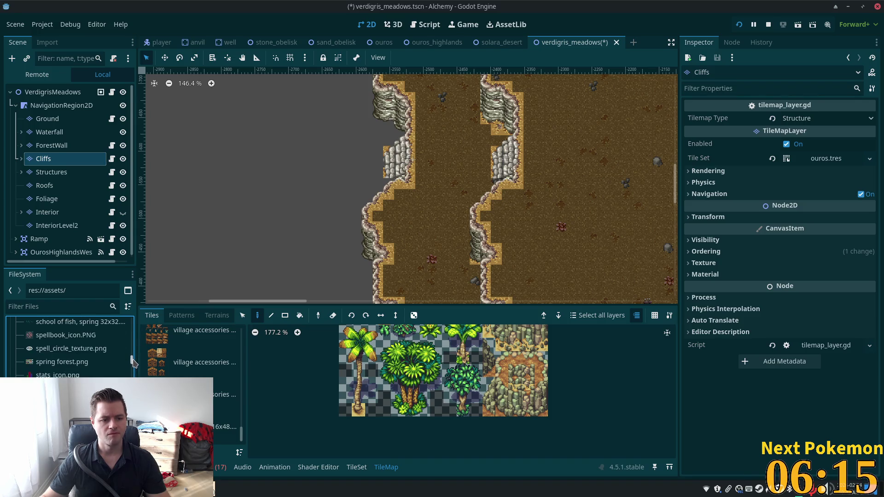
left_click(63, 362)
left_click(357, 467)
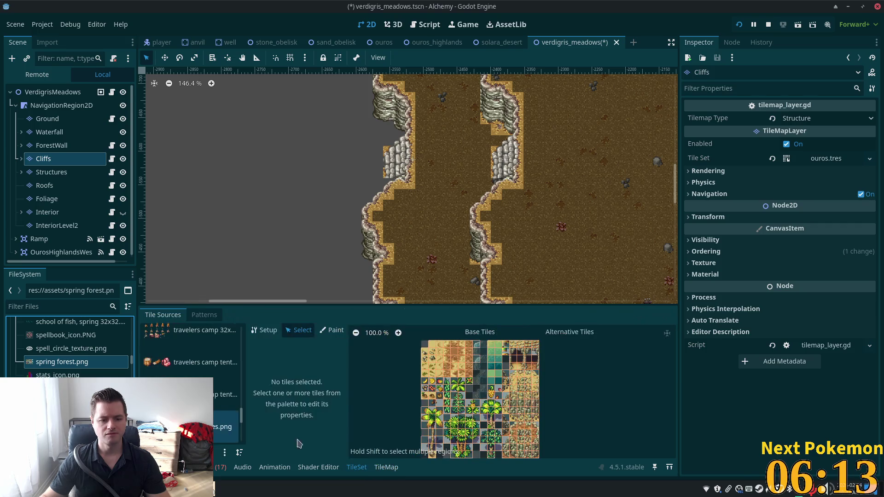
- Add spring forest.png as atlas source ID 36 with auto-created tiles and enlarge the panel
scroll(238, 418, "down", 5)
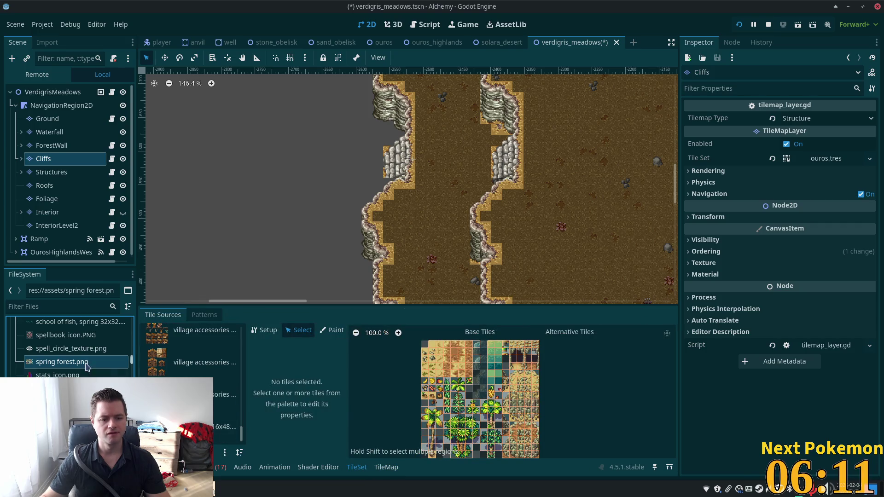
mouse_move(56, 367)
left_mouse_down()
mouse_move(217, 400)
mouse_move(228, 412)
left_mouse_up()
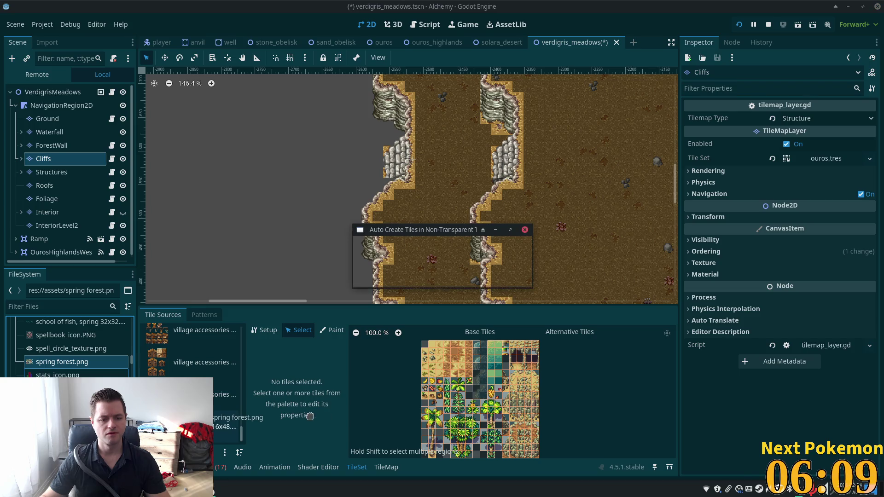
left_click(477, 263)
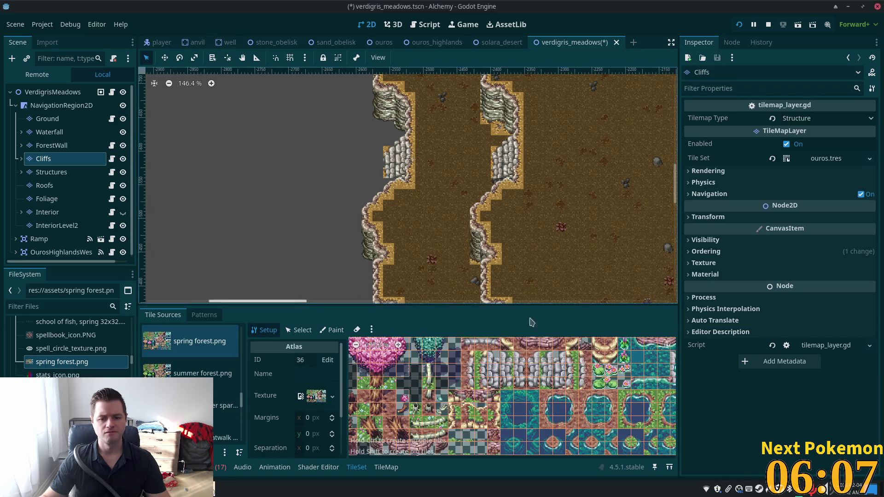
scroll(516, 374, "down", 6)
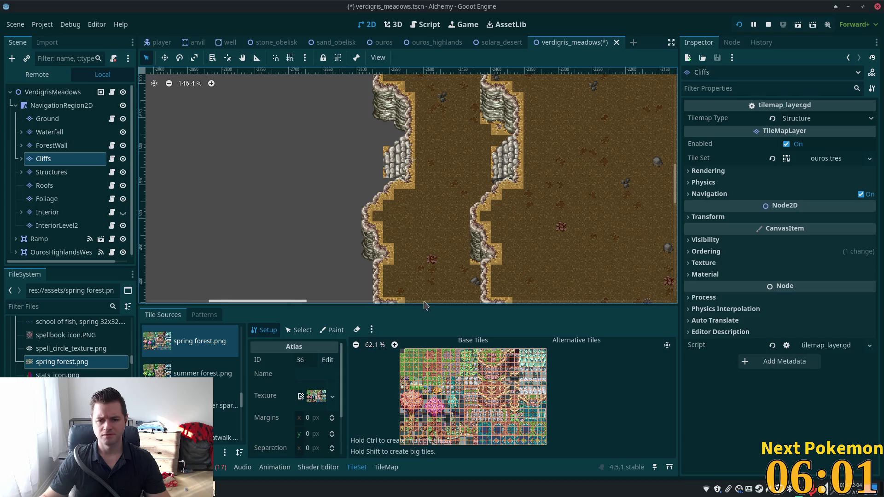
left_click_drag(426, 304, 426, 261)
scroll(457, 370, "up", 5)
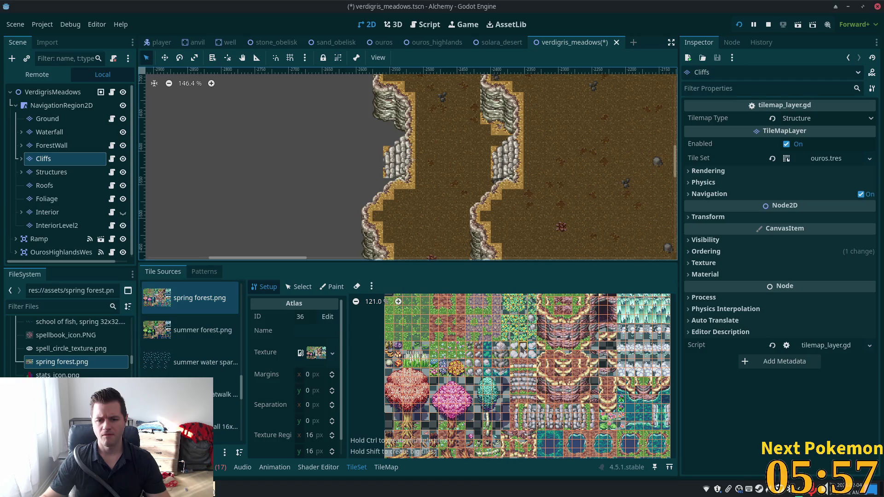
scroll(506, 352, "up", 4)
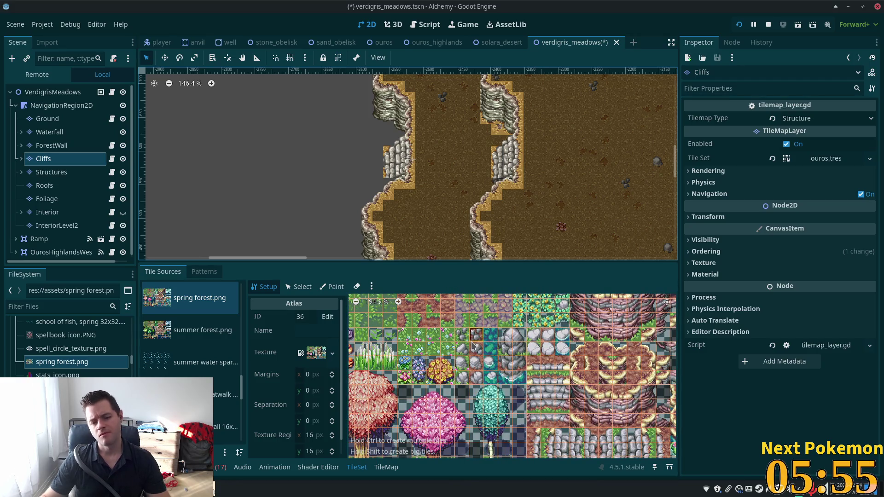
scroll(505, 350, "down", 6)
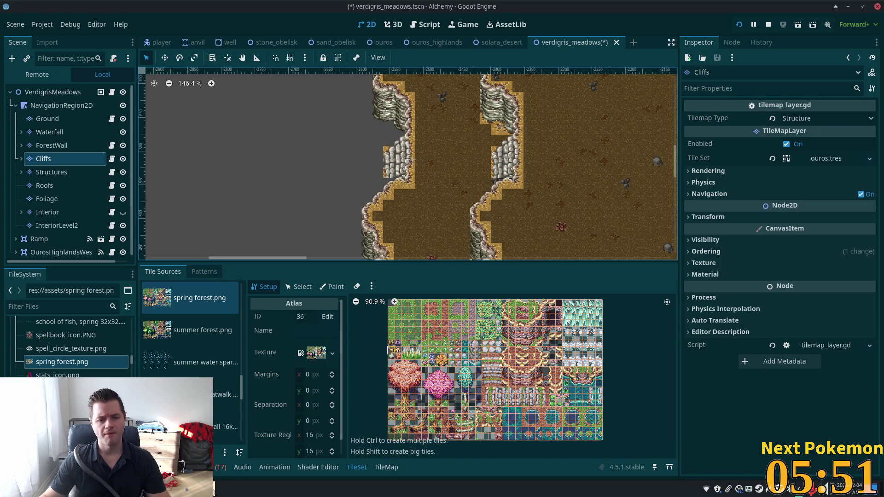
- Set the Paint tab to paint Terrains from Terrain Set 0 and bring up its terrain list
left_click(332, 287)
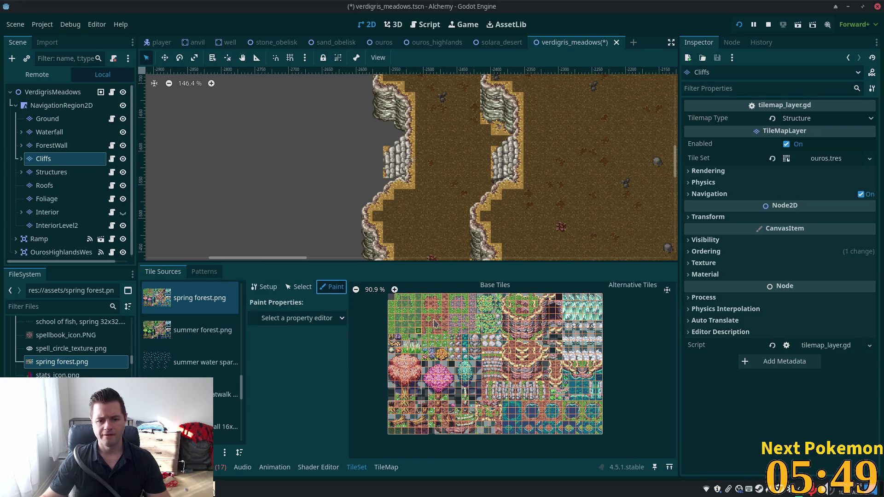
scroll(461, 350, "up", 4)
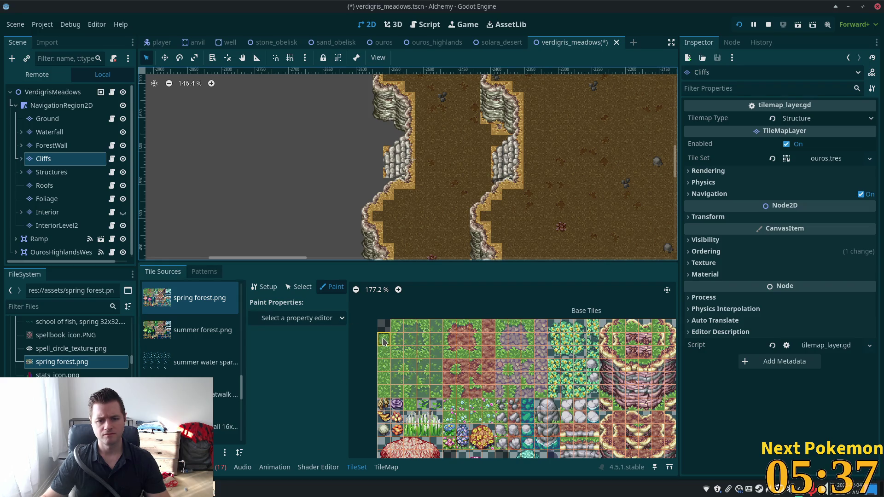
left_click(341, 319)
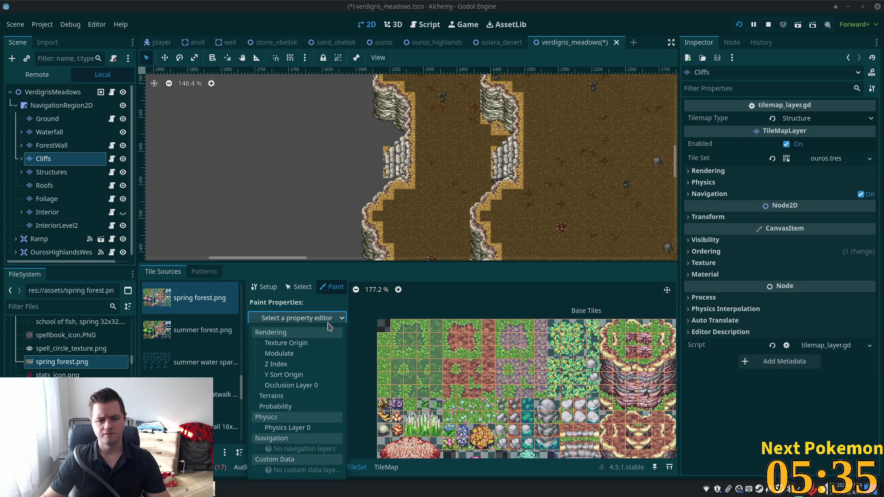
left_click(322, 396)
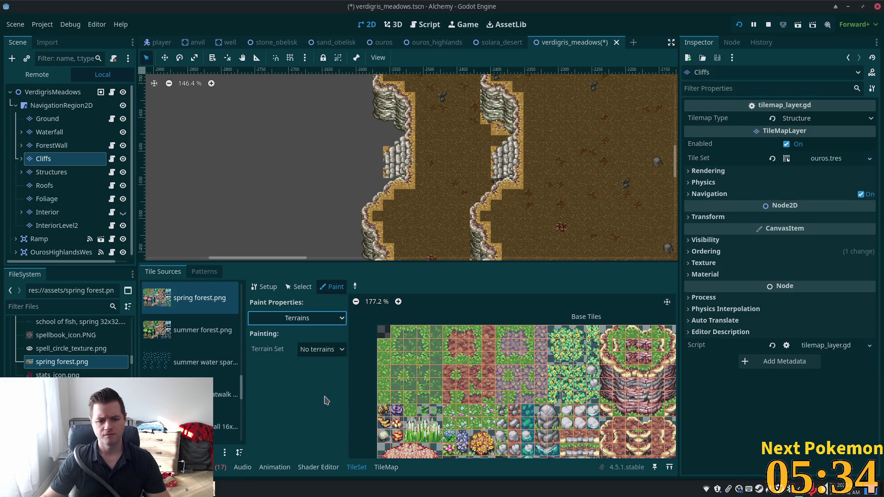
left_click(322, 351)
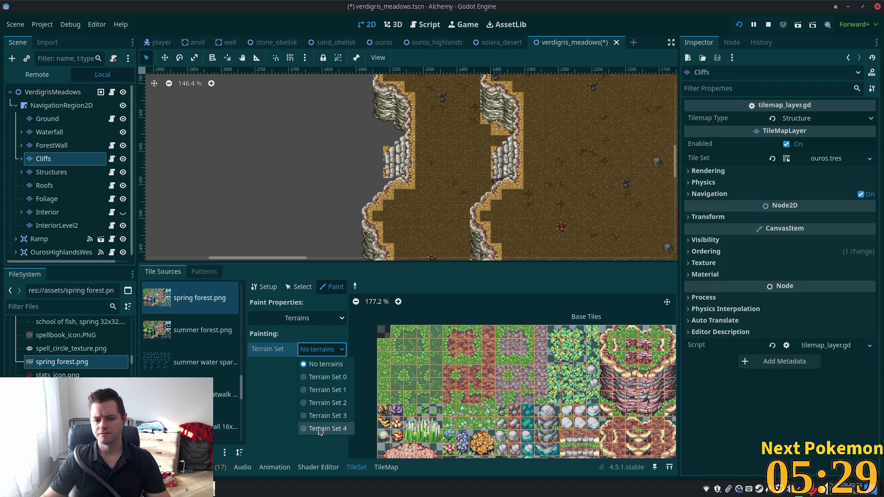
left_click(327, 378)
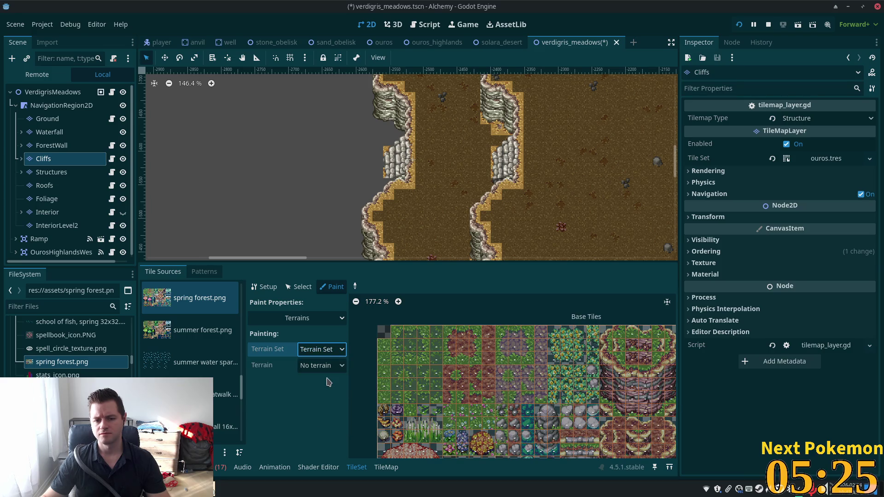
left_click(330, 365)
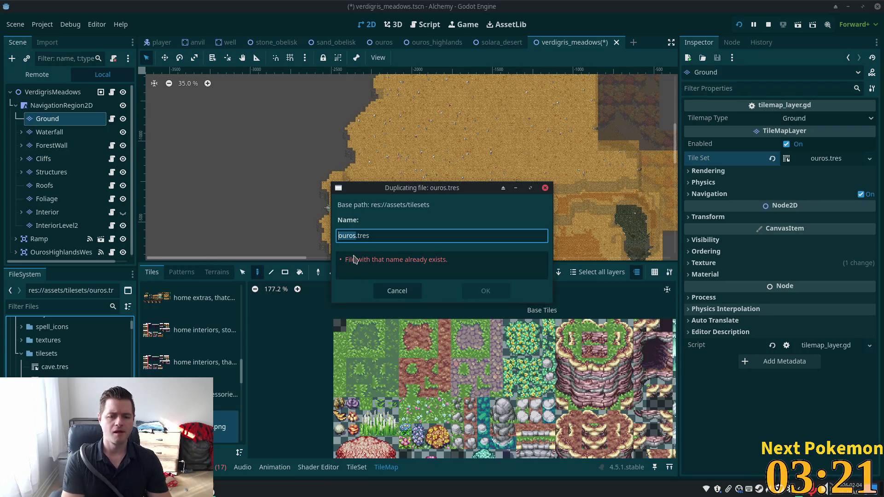
- Name the ouros.tres copy verdigris_meadows.tres and drop it onto the Ground layer's Tile Set field
type("meado")
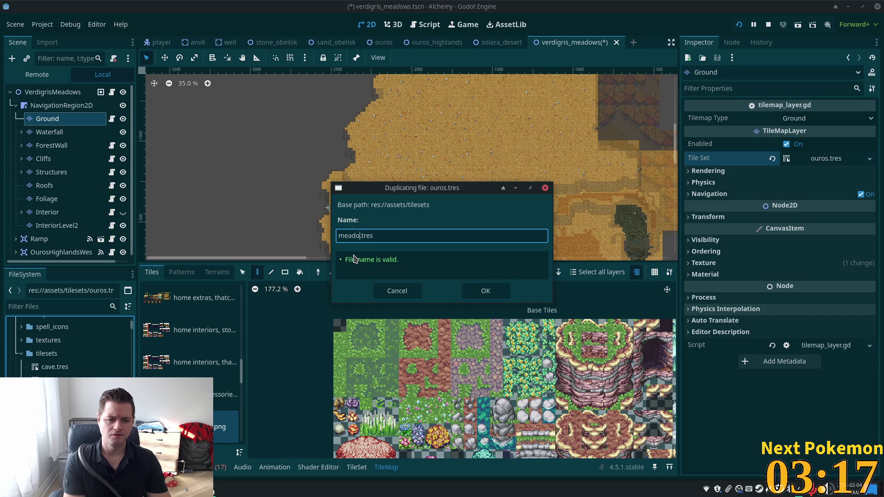
type("ws")
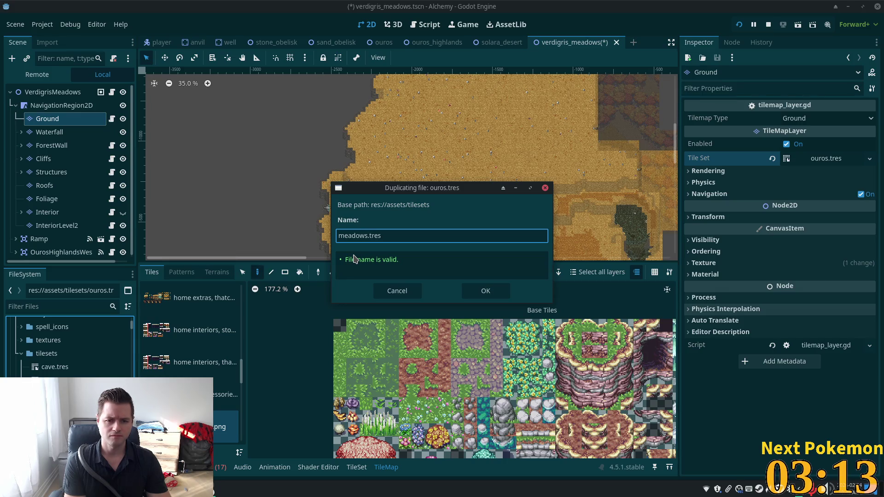
key("BackSpace")
key("BackSpace")
key("BackSpace")
type("verd")
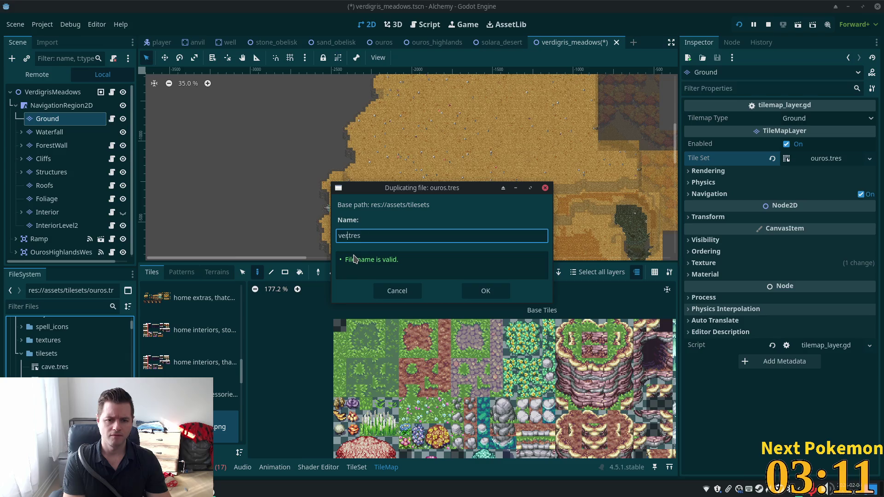
type("igris_")
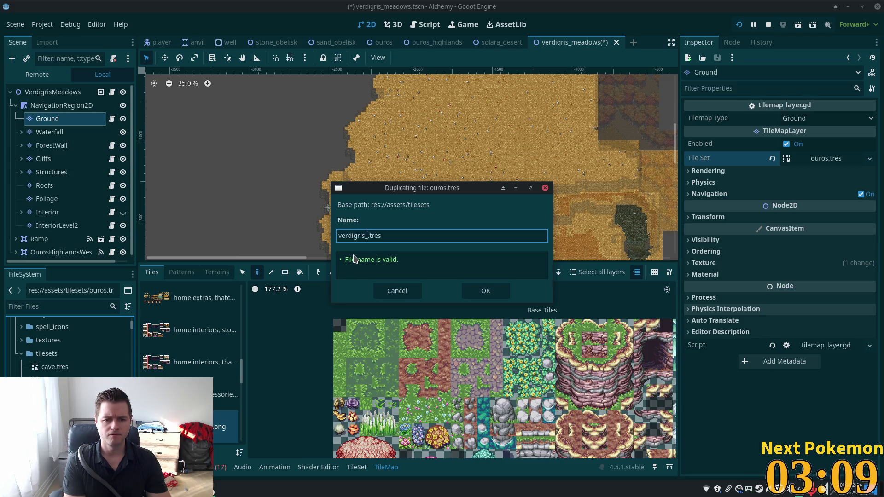
type("mea")
key("BackSpace")
type("dows")
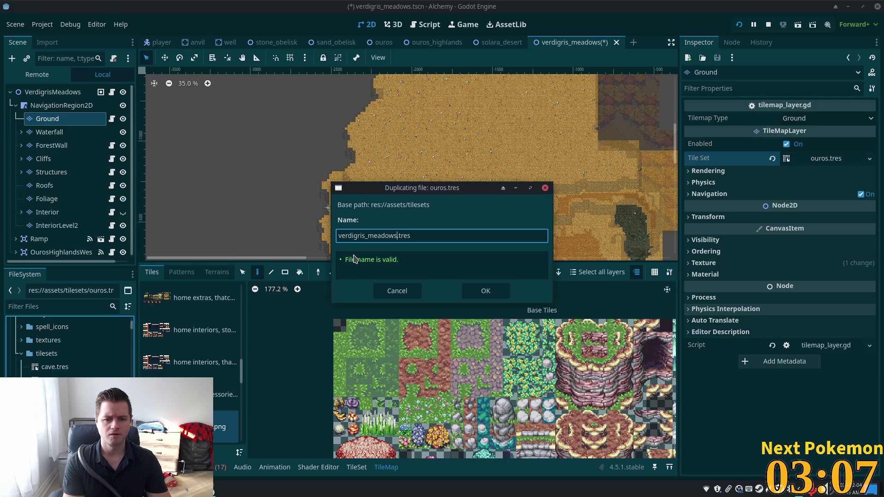
key("Return")
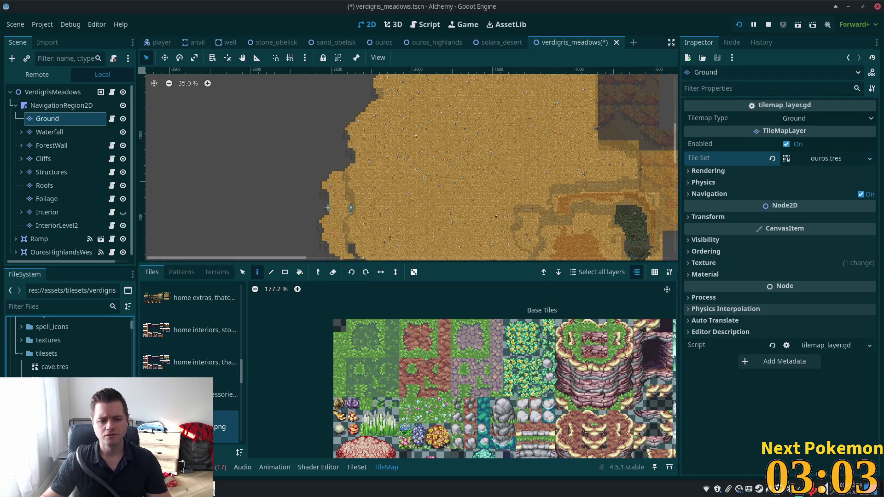
mouse_move(274, 371)
left_mouse_down()
mouse_move(857, 156)
mouse_move(835, 163)
left_mouse_up()
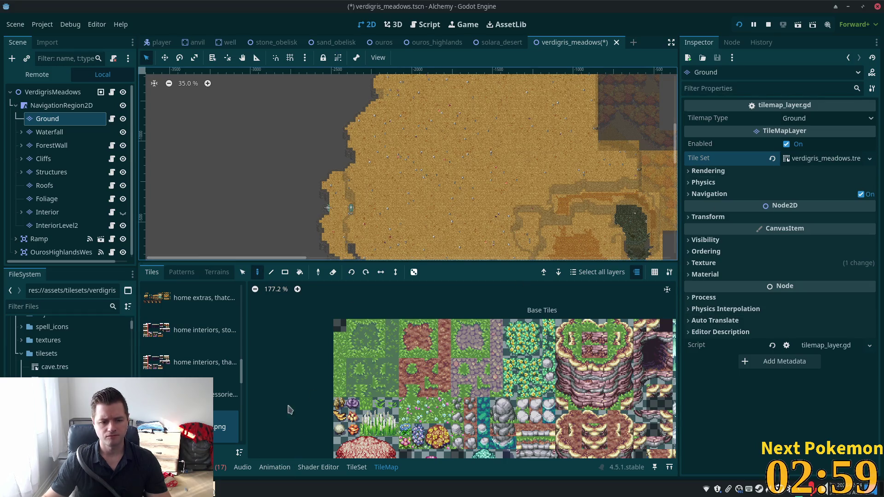
left_click(826, 158)
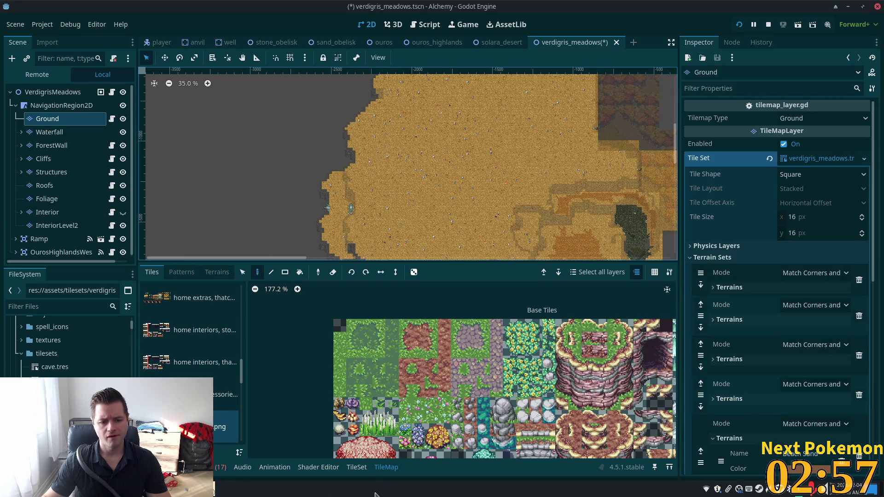
- Open the TileSet editor and reselect the Ground layer after checking ForestWall and the Tile Set menu
left_click(357, 468)
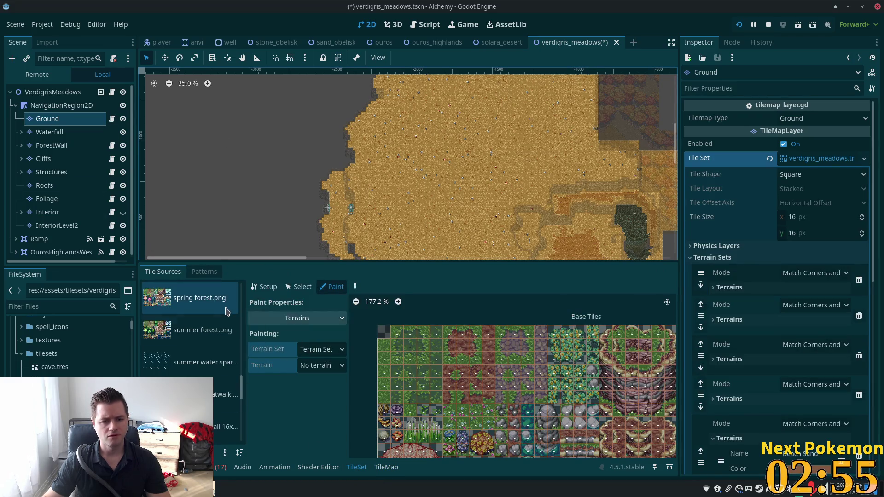
left_click(51, 145)
left_click(48, 118)
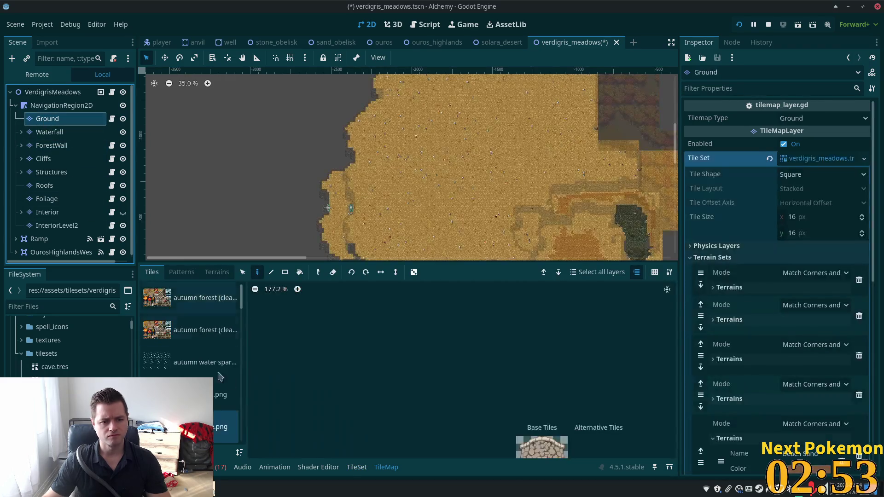
right_click(831, 161)
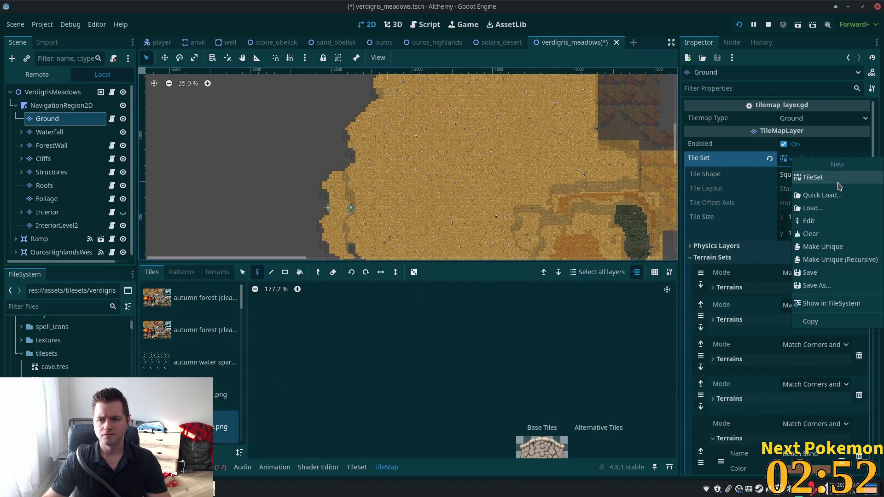
left_click(837, 253)
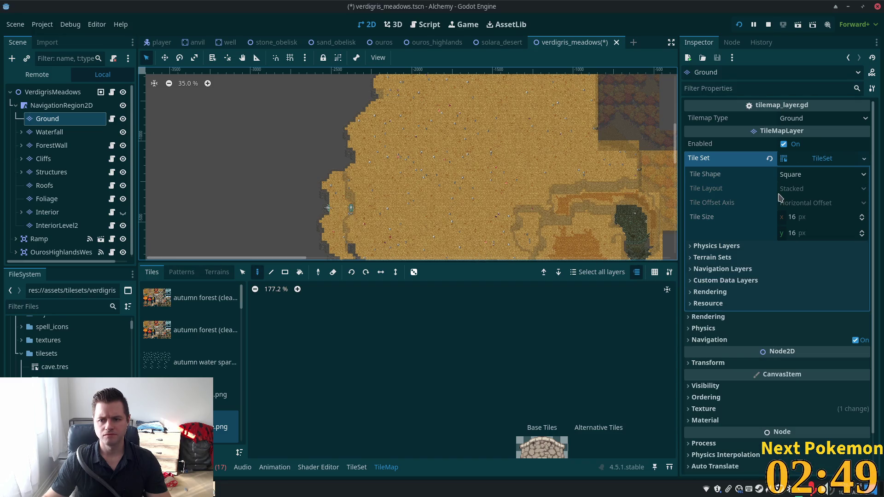
- Clear the Ground layer's Tile Set and drag verdigris_meadows.tres back onto it
left_click(829, 162)
left_click(828, 162)
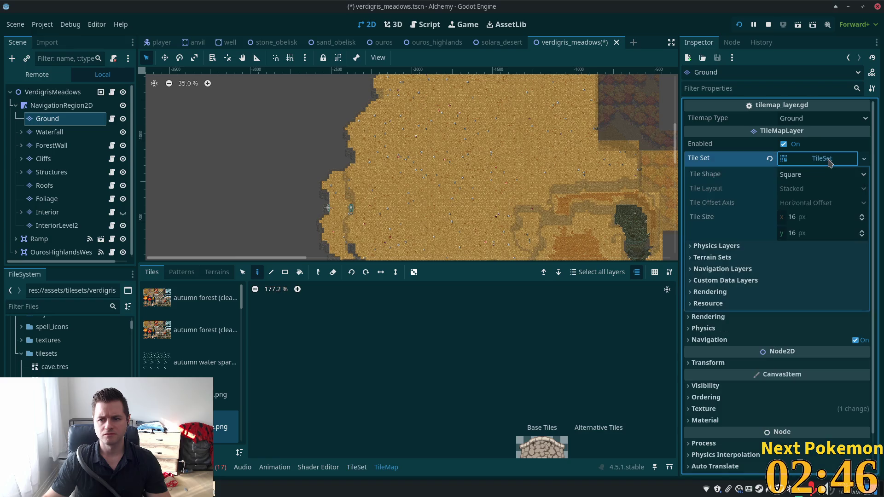
left_click(770, 158)
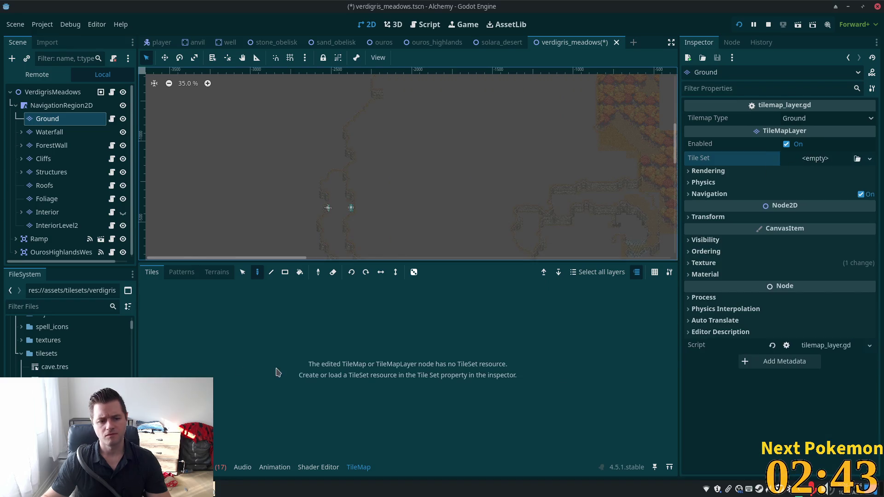
mouse_move(351, 316)
left_mouse_down()
mouse_move(789, 160)
mouse_move(800, 165)
left_mouse_up()
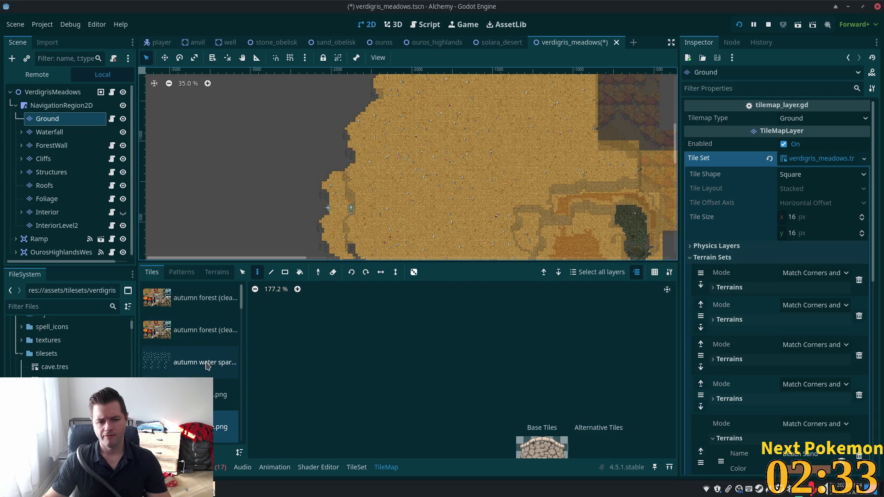
- Browse the autumn water sparkle tile sources in the TileSet editor
left_click(209, 395)
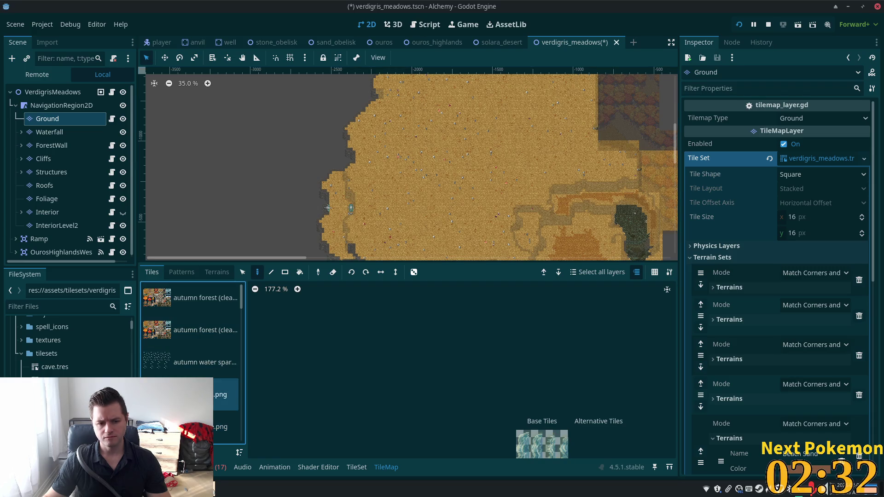
left_click(195, 364)
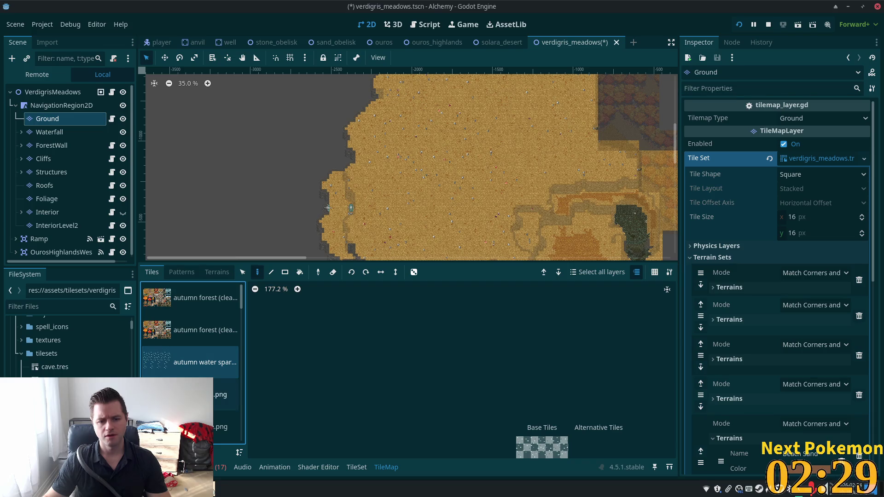
scroll(486, 189, "down", 1)
scroll(485, 190, "down", 2)
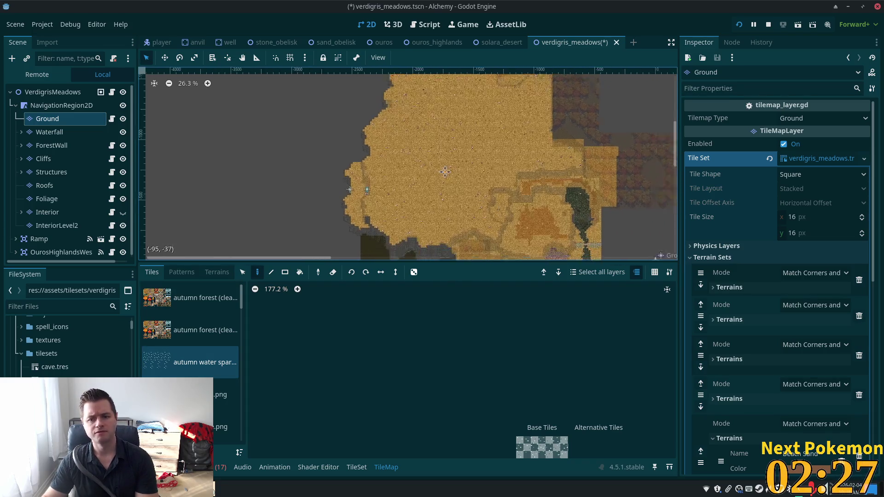
left_click(356, 467)
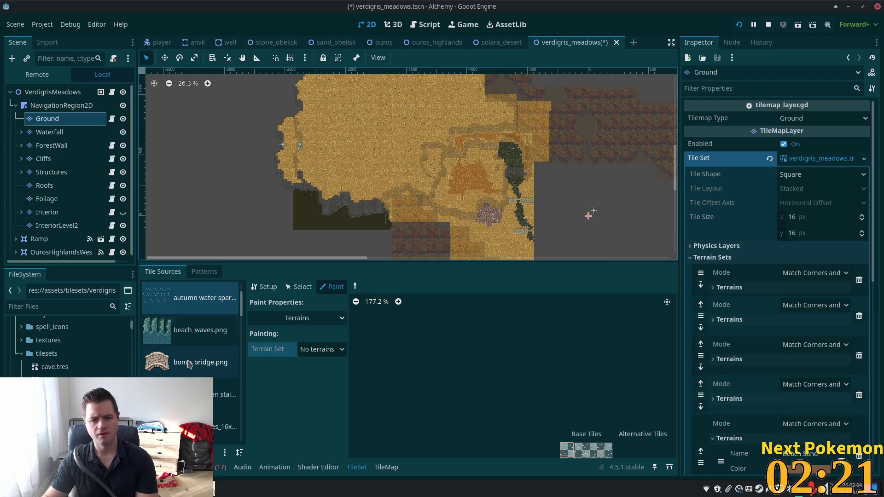
- With the autumn water sparkles source selected, delete the Ground node and confirm
left_click(209, 339)
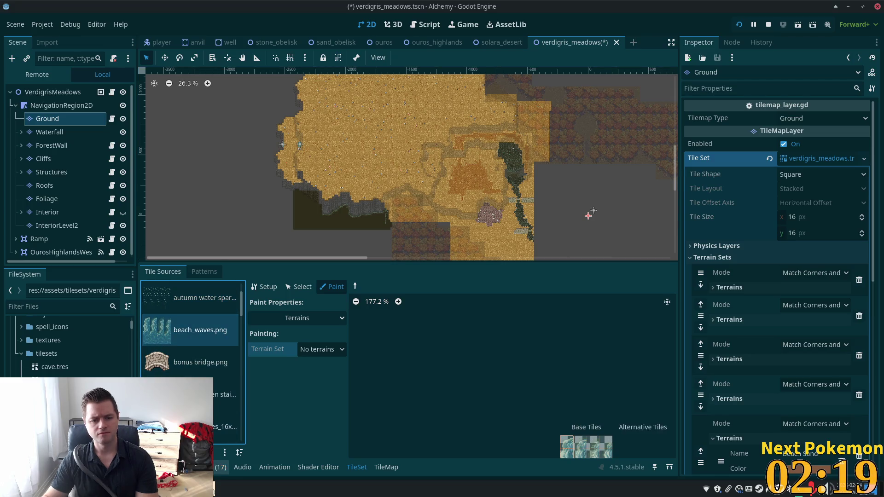
scroll(237, 361, "up", 3)
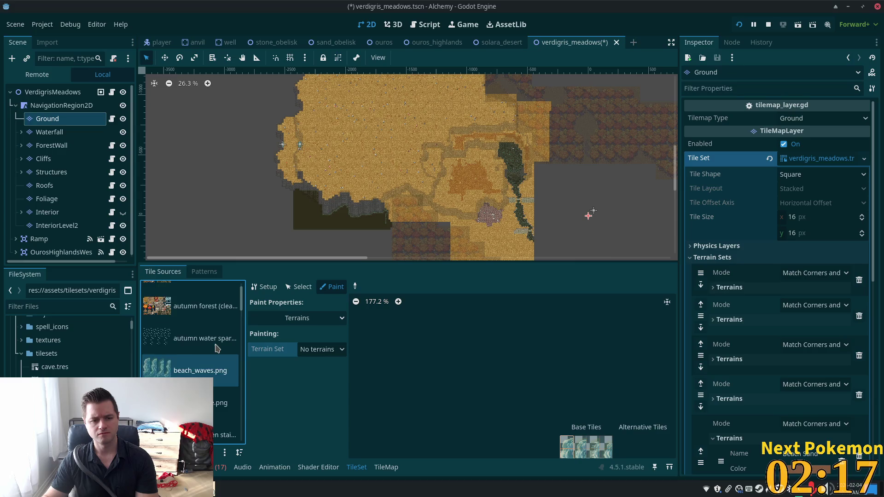
left_click(186, 366)
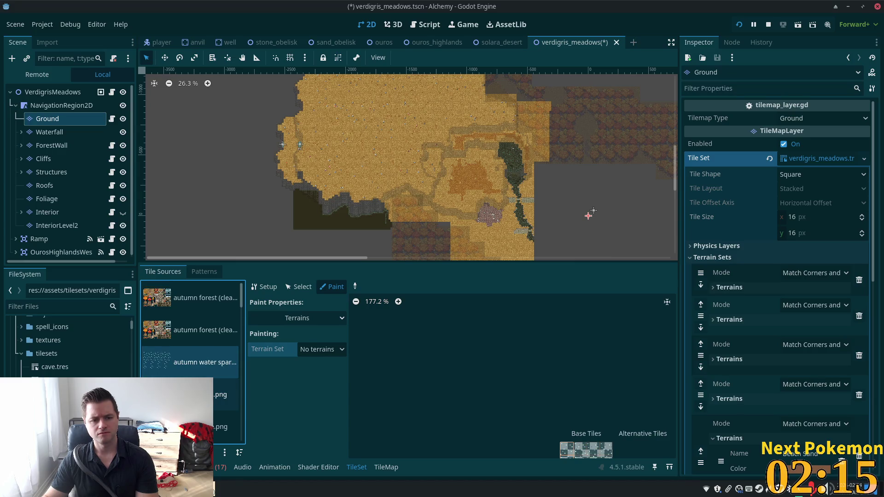
key("Delete")
left_click(463, 256)
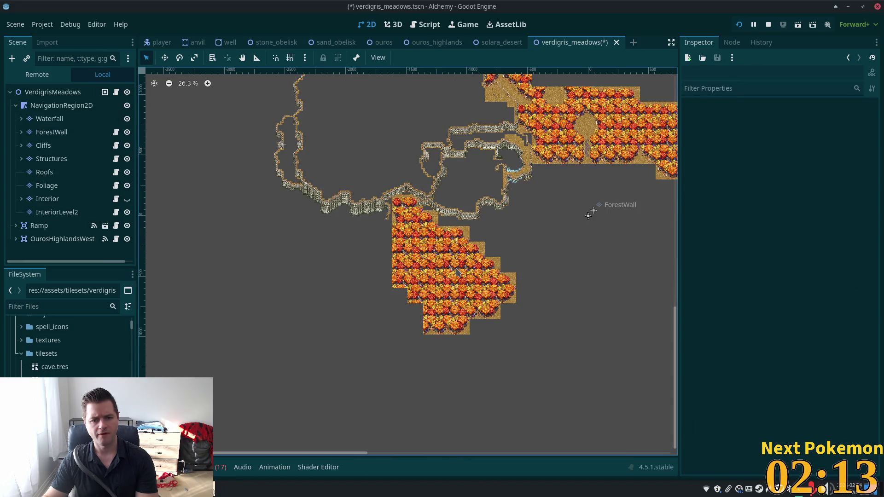
- Undo the deletion to restore the Ground layer, then select it and browse its tile sources
key("ctrl+z")
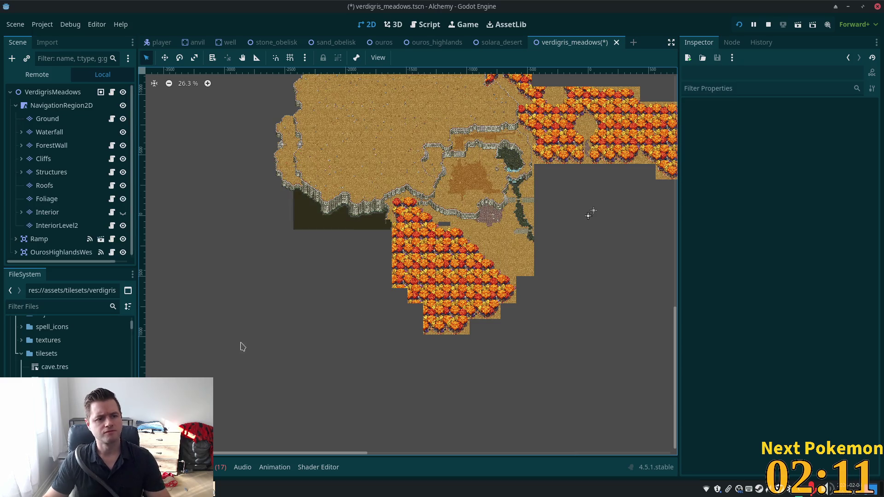
left_click(48, 118)
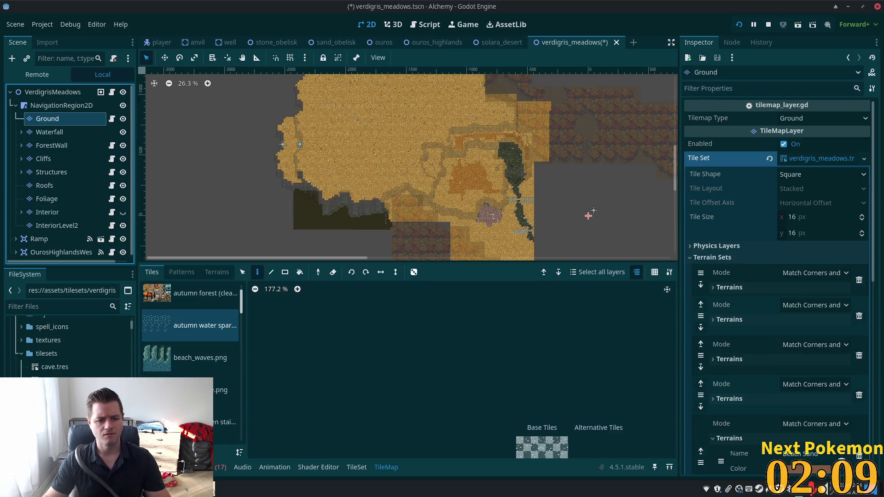
left_click(188, 326)
left_click(184, 357)
left_click(184, 340)
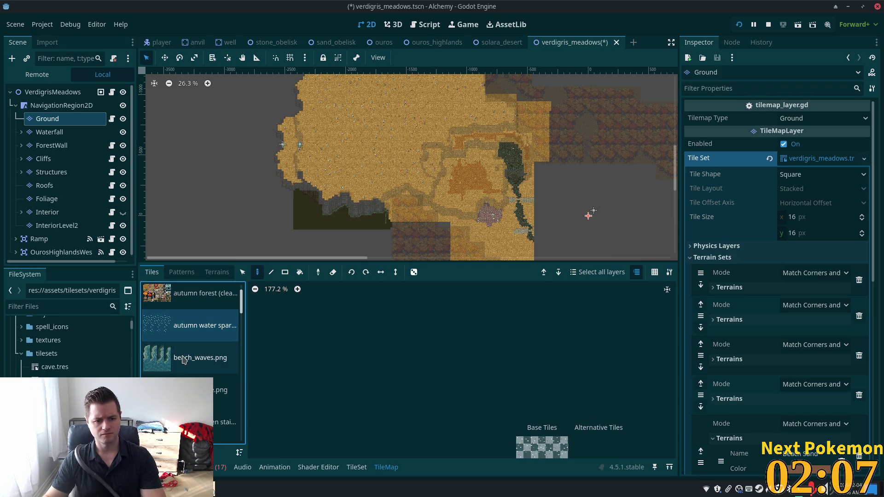
key("Delete")
left_click(433, 255)
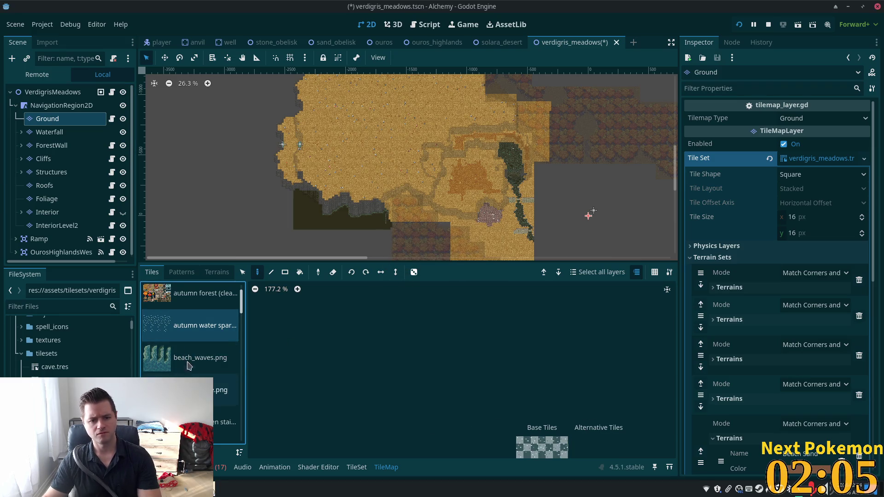
- Try deleting the beach_waves.png and autumn water sparkles sources, cancelling each Ground deletion prompt
left_click(186, 350)
key("Delete")
left_click(416, 257)
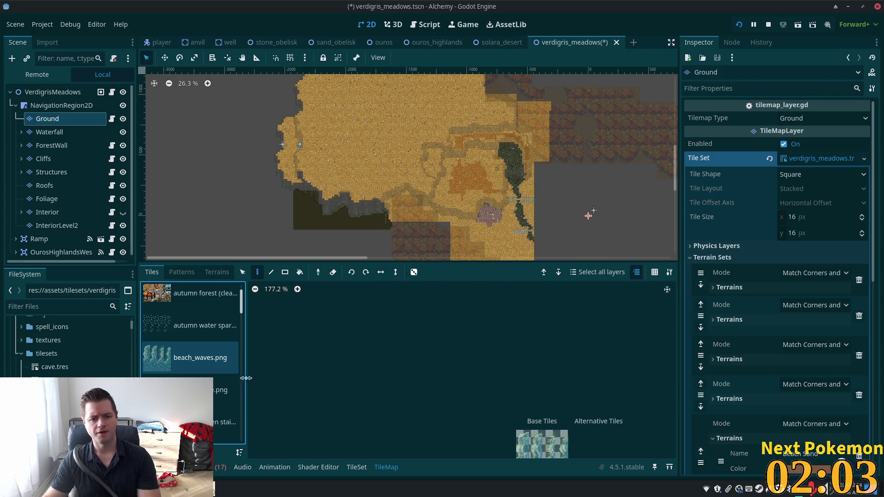
left_click(184, 325)
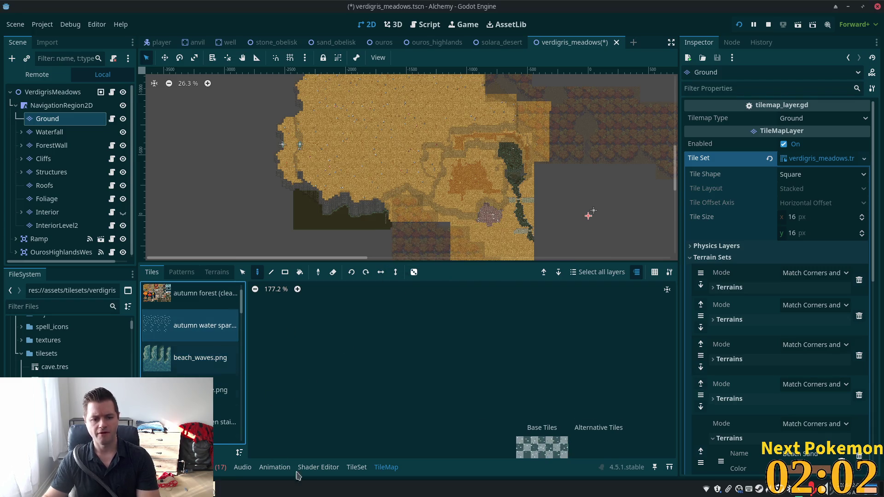
left_click(357, 467)
left_click(186, 332)
left_click(182, 366)
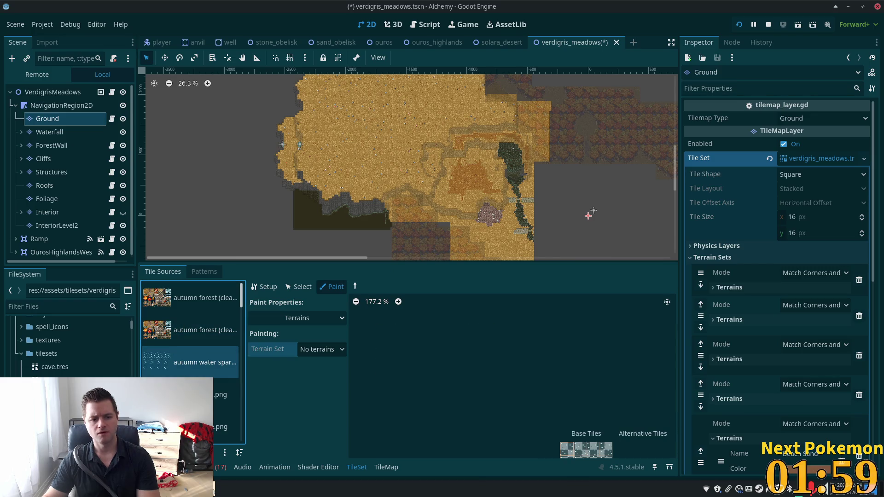
key("Delete")
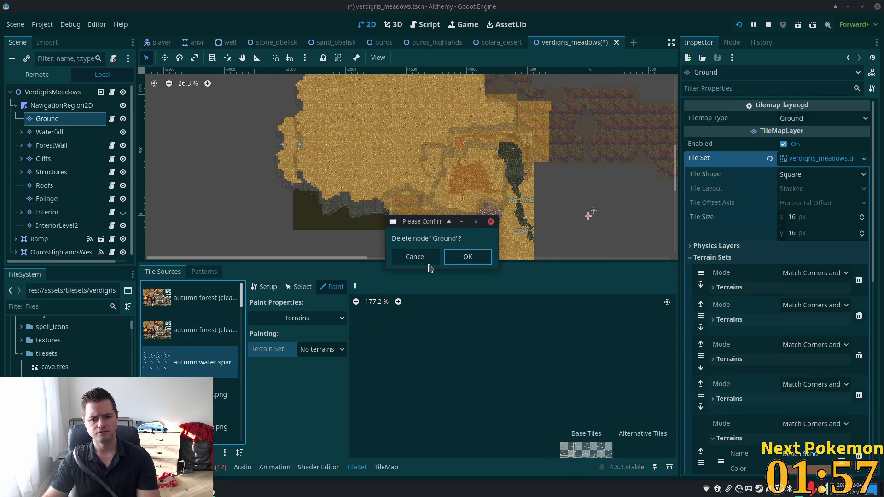
left_click(428, 261)
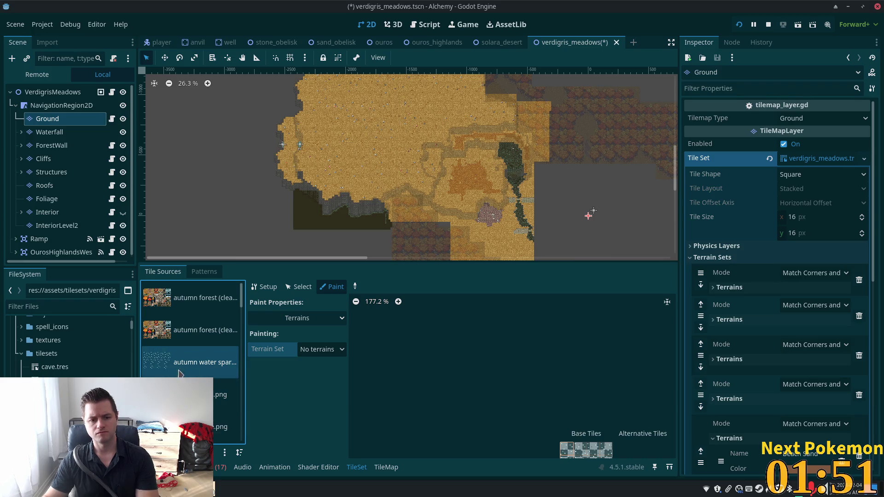
- Restore Ground once more and show the verdigris_meadows.tres properties in the TileSet editor
key("Delete")
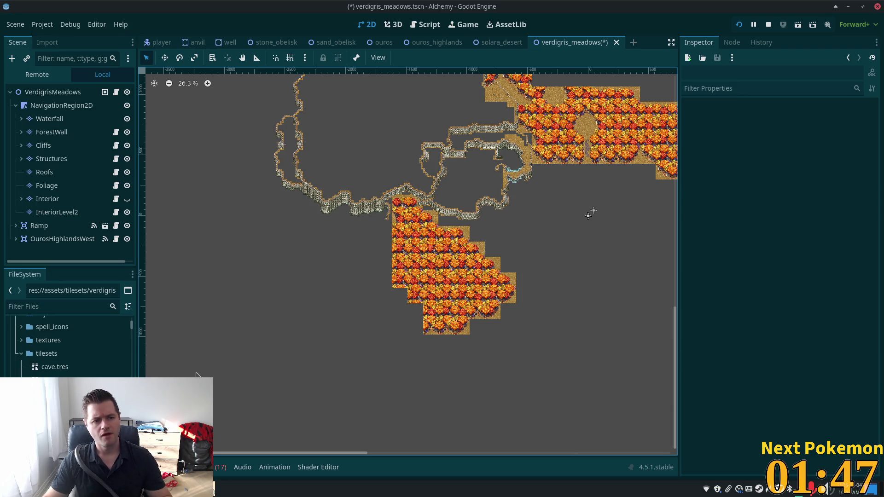
key("ctrl+z")
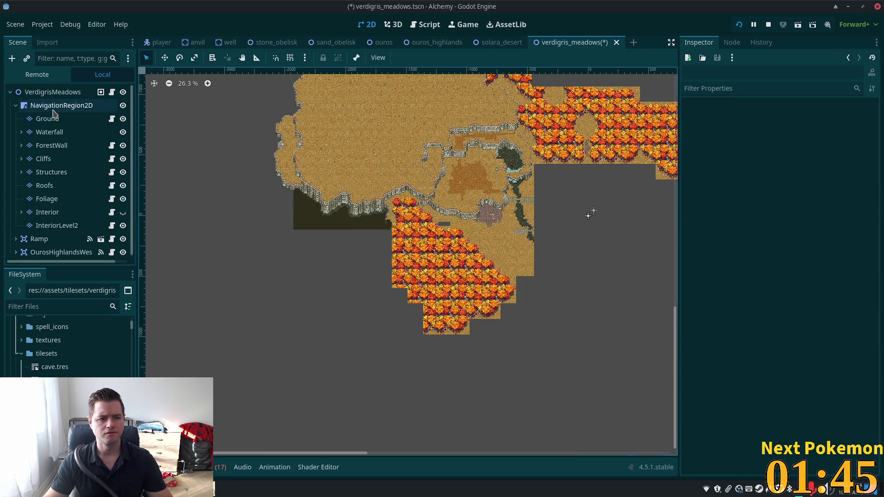
left_click(48, 118)
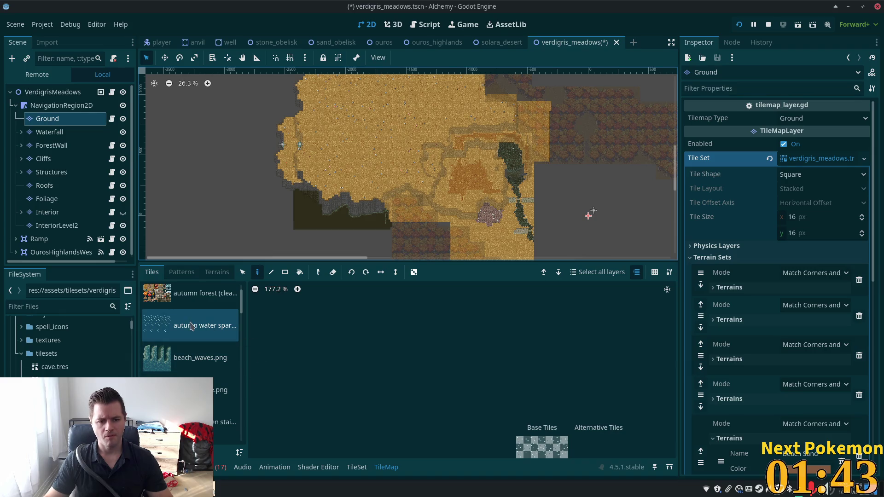
left_click(356, 467)
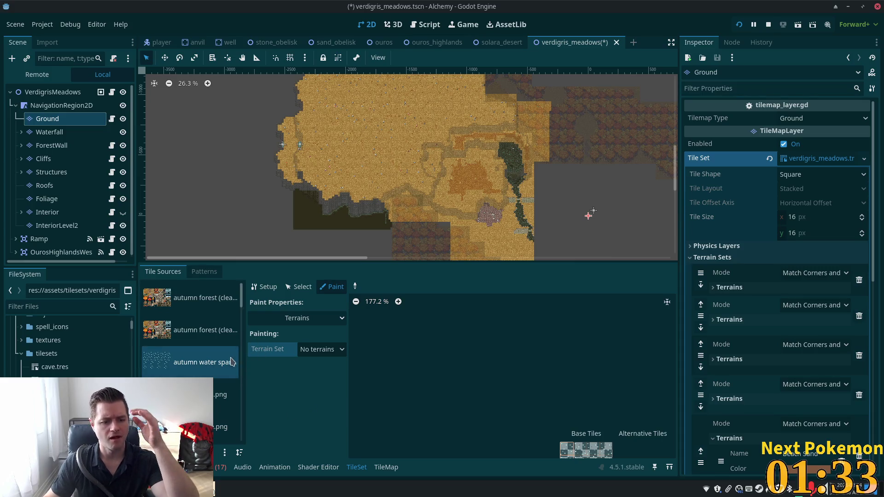
left_click(60, 393)
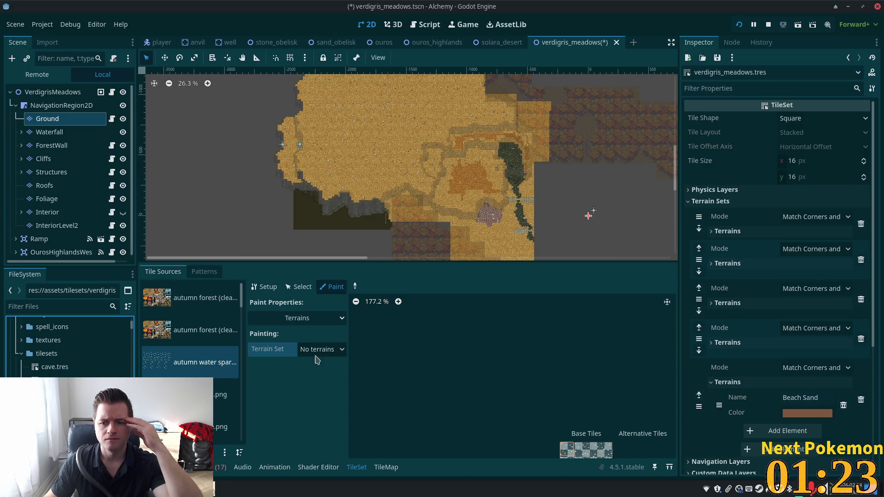
key("Delete")
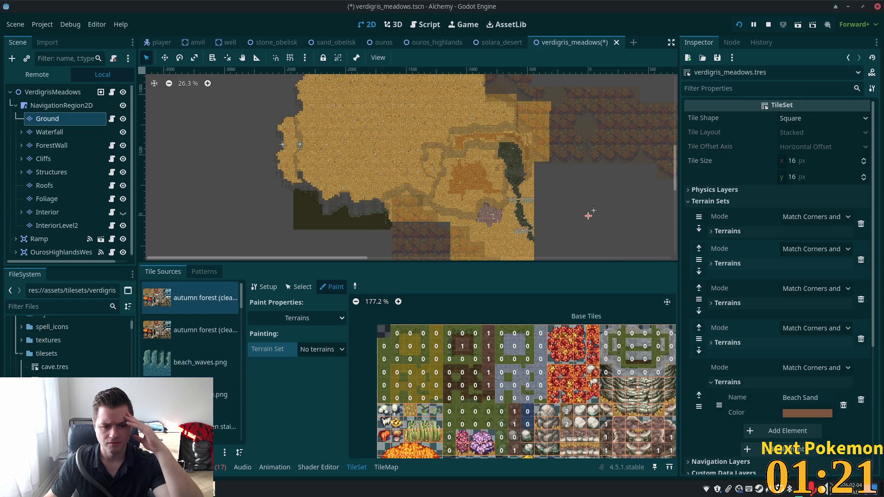
- Remove the beach_waves.png, bonus bridge.png and wooden stairs tile sources
left_click(194, 369)
key("Delete")
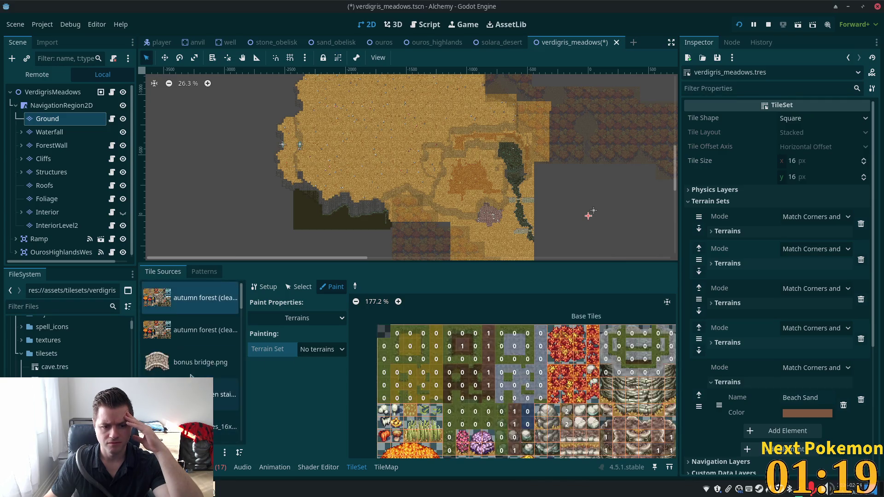
left_click(194, 364)
key("Delete")
left_click(194, 362)
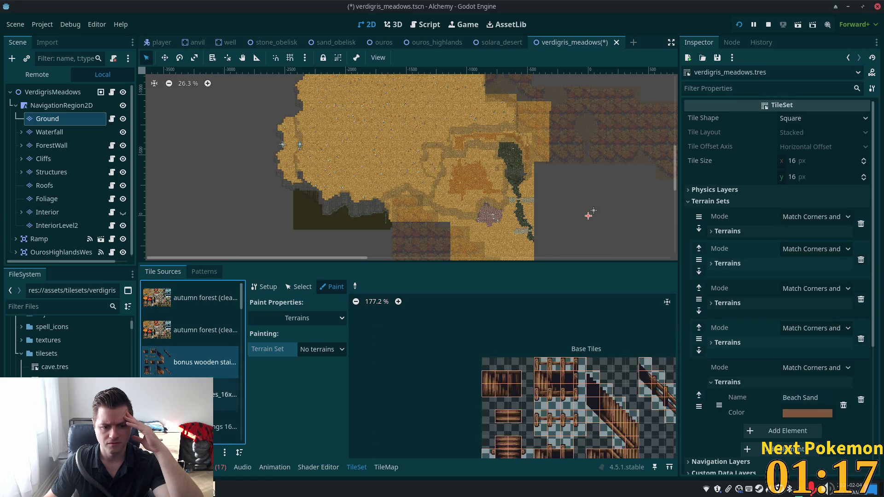
key("Delete")
- Remove another furniture source and the cozy furnishings source, then view the blacksmithing atlas
left_click(195, 363)
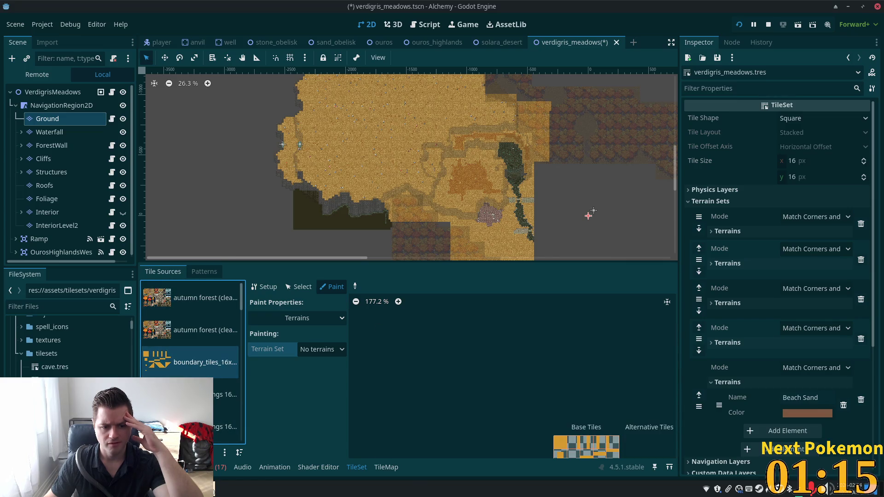
left_click(195, 395)
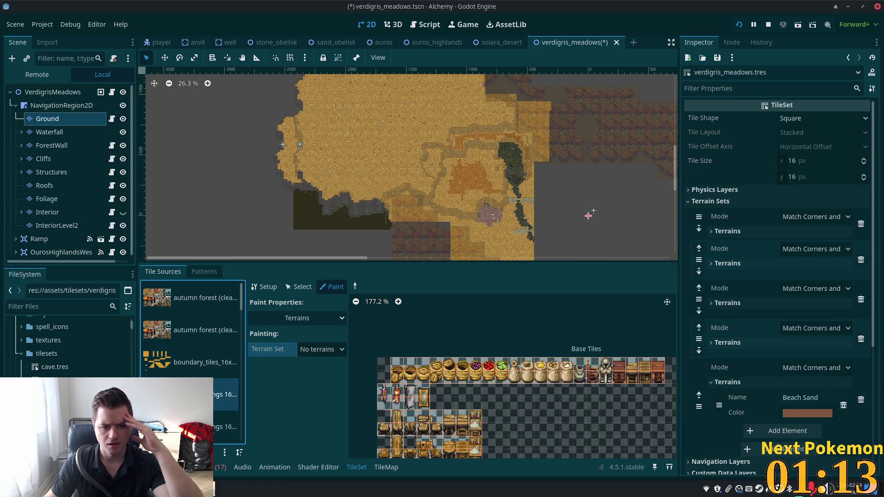
left_click(198, 427)
key("Delete")
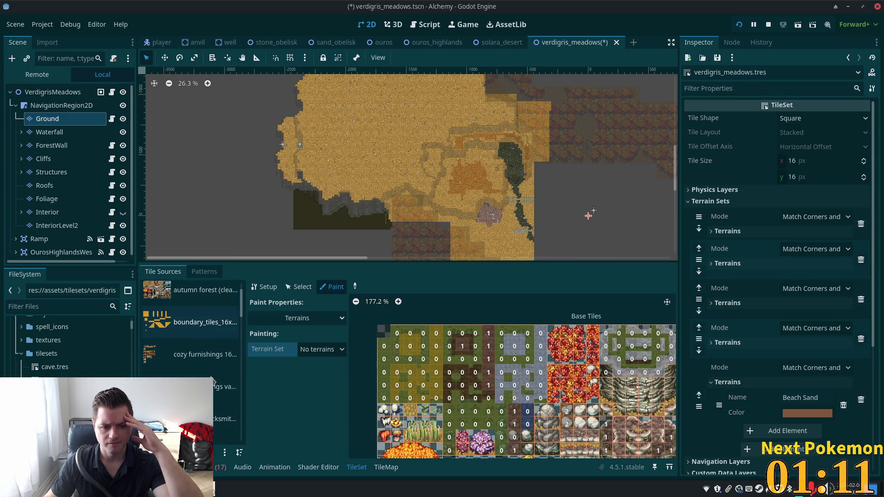
left_click(201, 364)
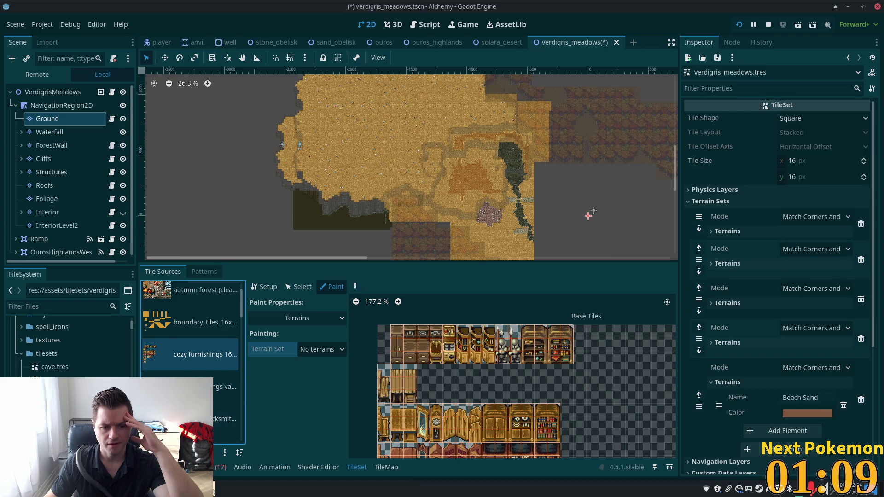
key("Delete")
key("Delete")
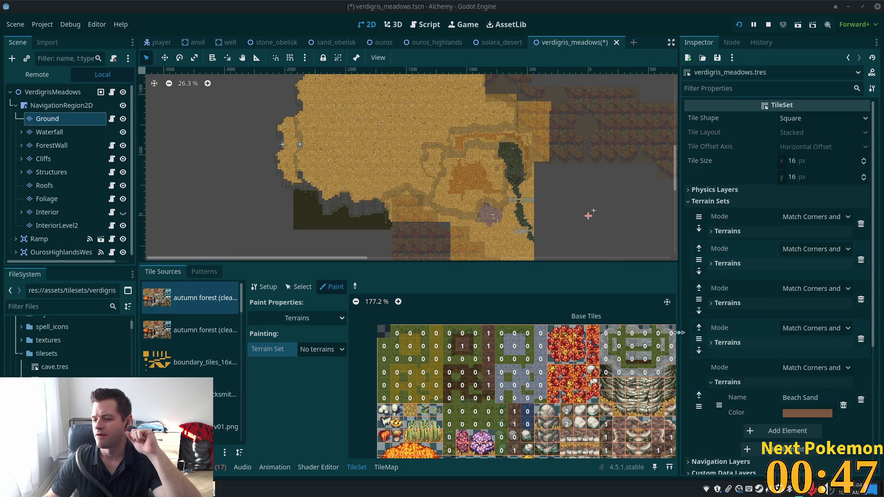
left_click(202, 395)
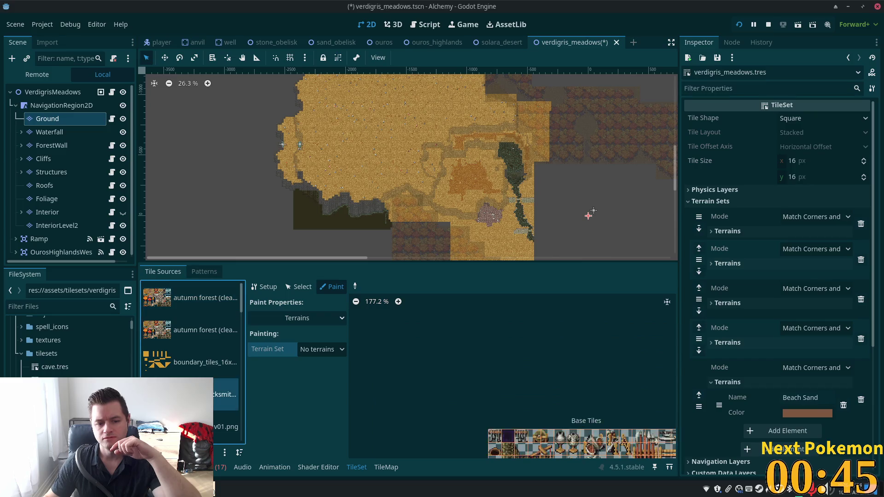
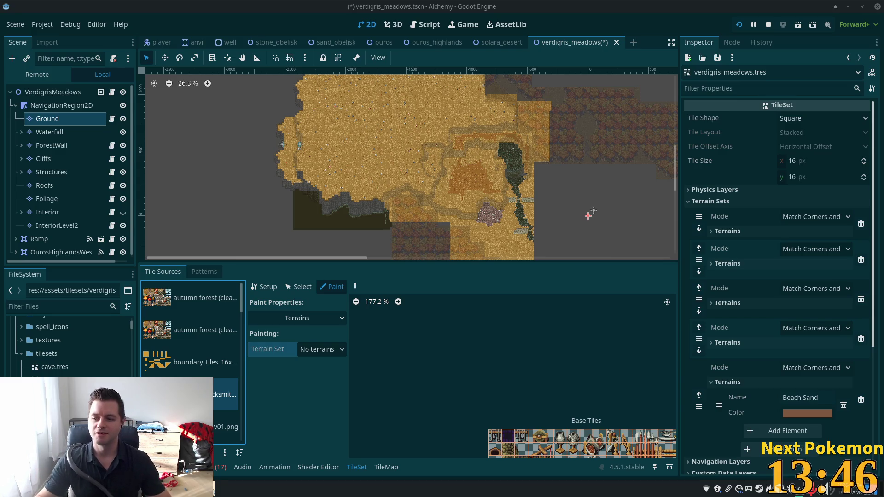
- Zoom in on the verdigris_meadows map's left edge and pan along the cliff
scroll(272, 152, "up", 2)
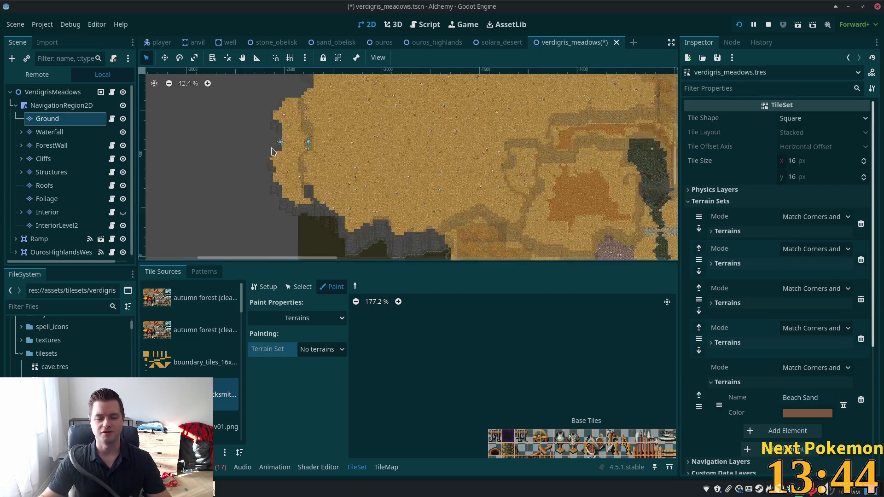
scroll(270, 156, "up", 3)
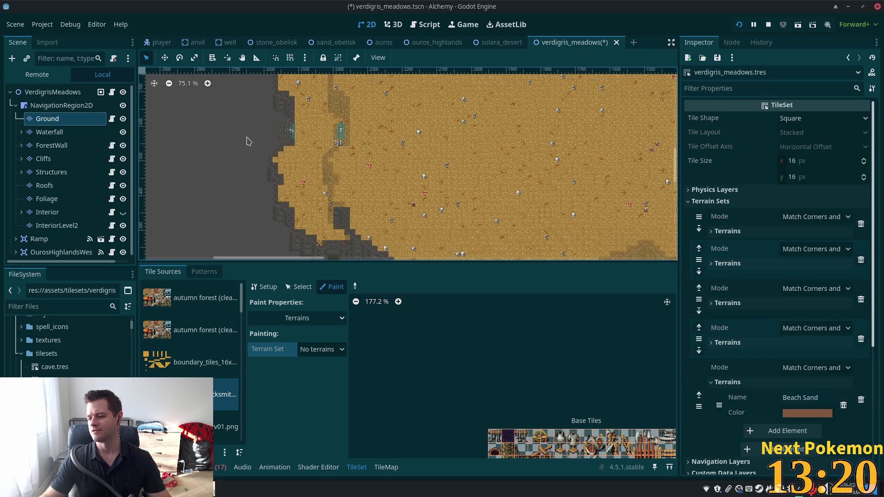
scroll(279, 181, "up", 10)
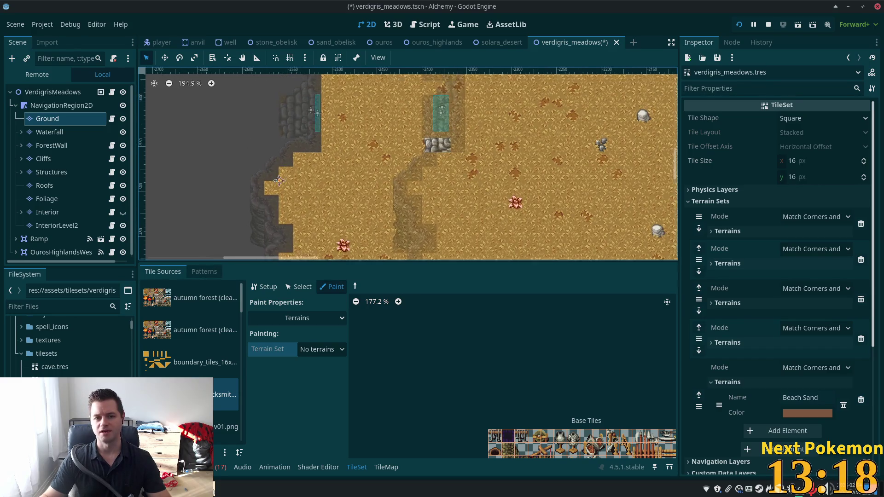
left_click_drag(279, 180, 316, 266)
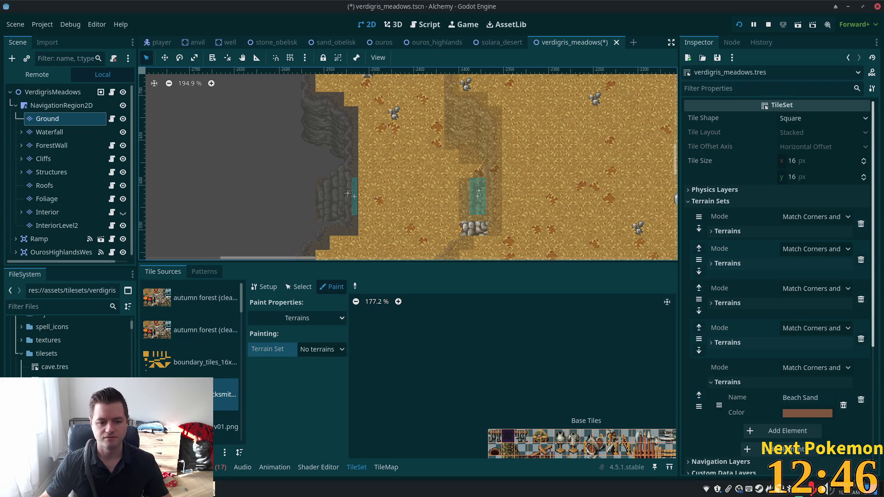
- Browse the autumn forest, desert and crops tile source atlases
scroll(183, 354, "down", 1)
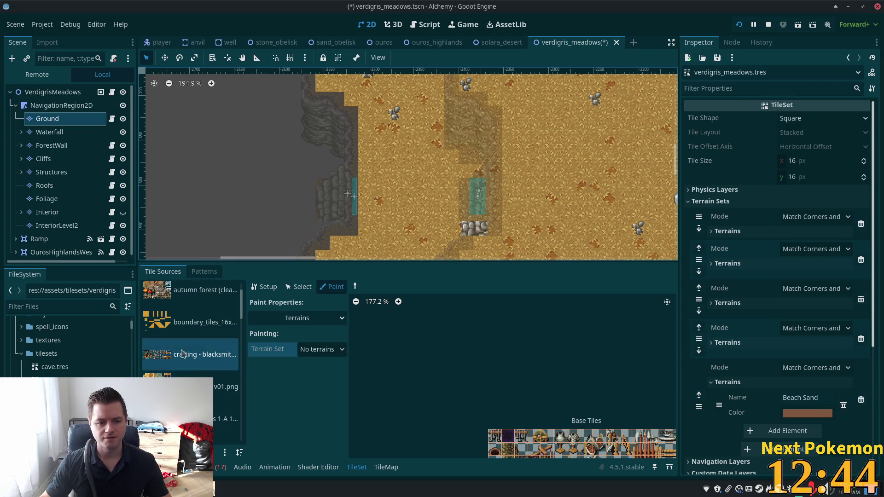
left_click(177, 364)
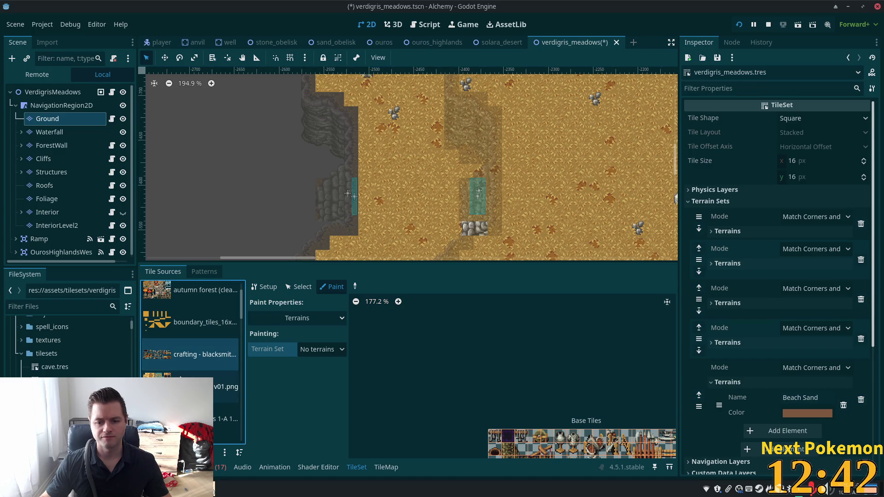
scroll(493, 368, "down", 3)
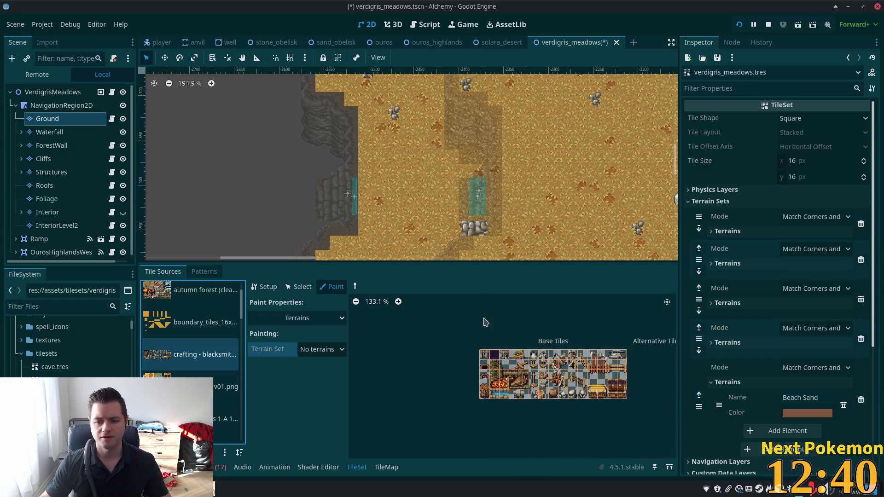
left_click(190, 298)
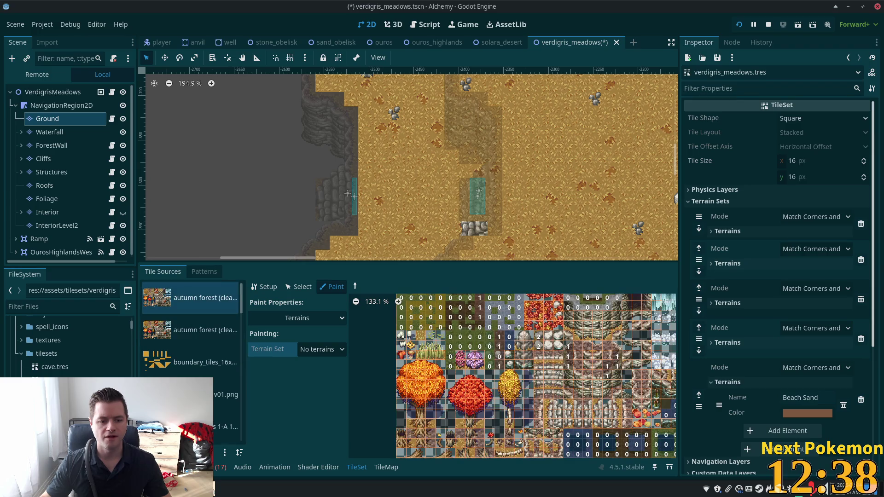
left_click(225, 395)
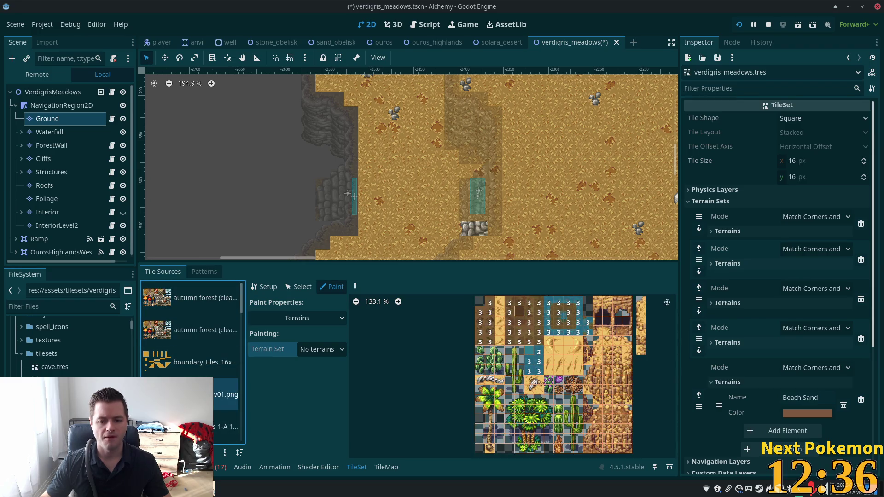
key("Down")
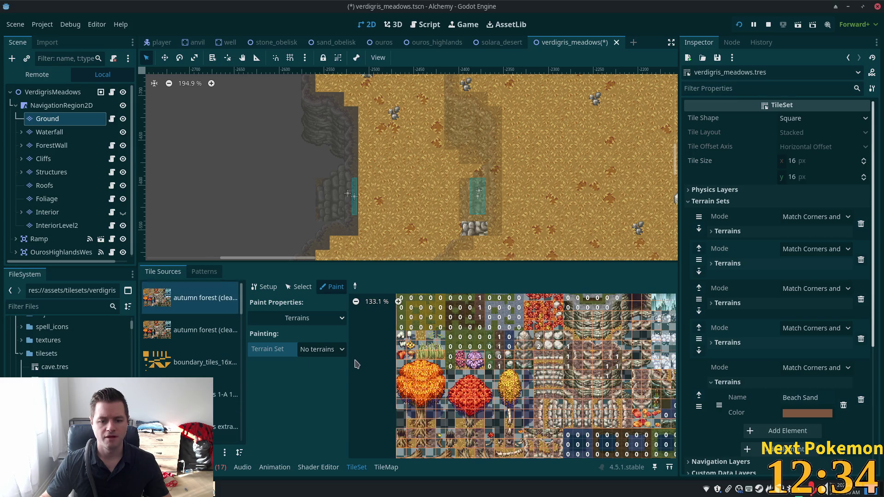
left_click(222, 402)
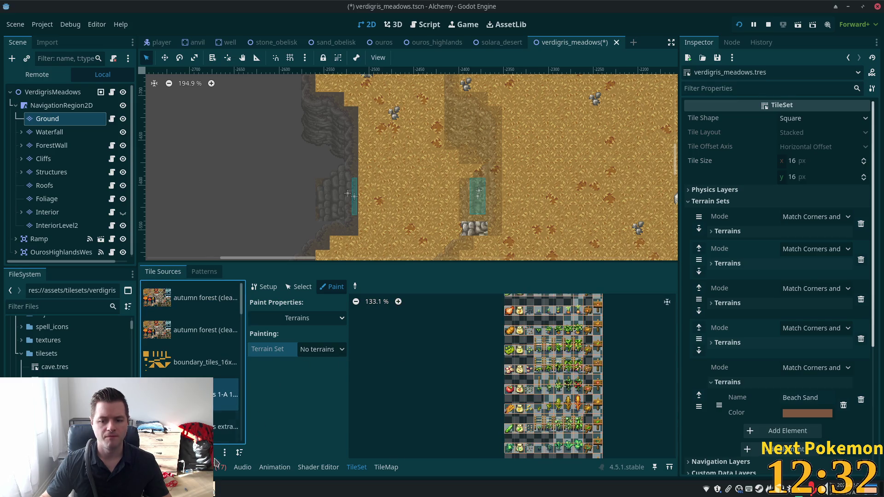
- Save the verdigris_meadows scene and bring up the Quick Open Scene list
scroll(519, 173, "down", 5)
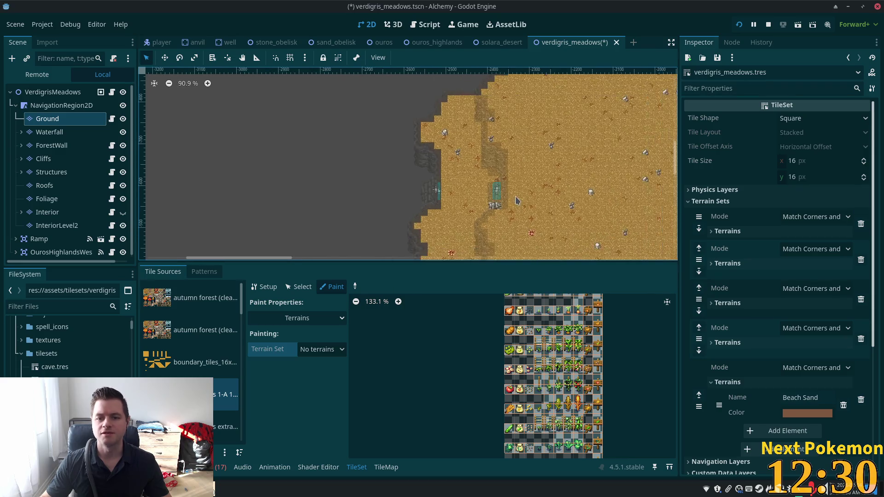
key("ctrl+s")
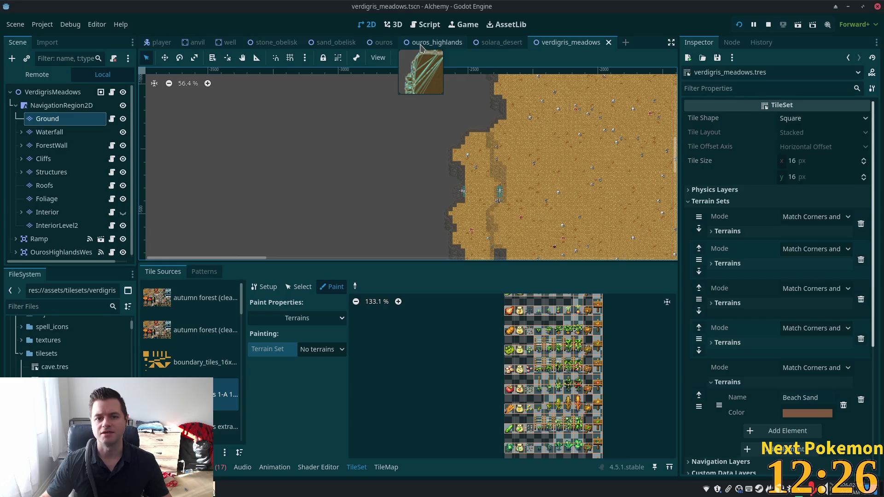
key("ctrl+shift+o")
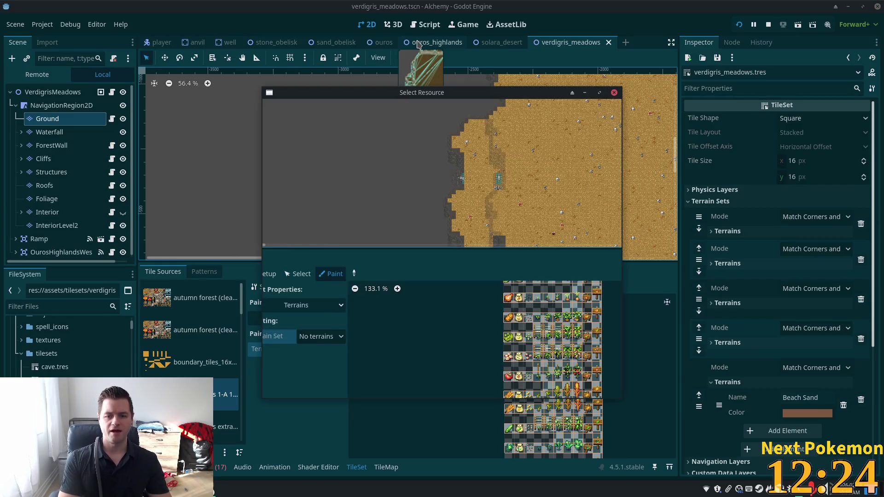
- Open ouros.tscn by searching 'ouros' in Quick Open, then zoom around its map
type("ouros")
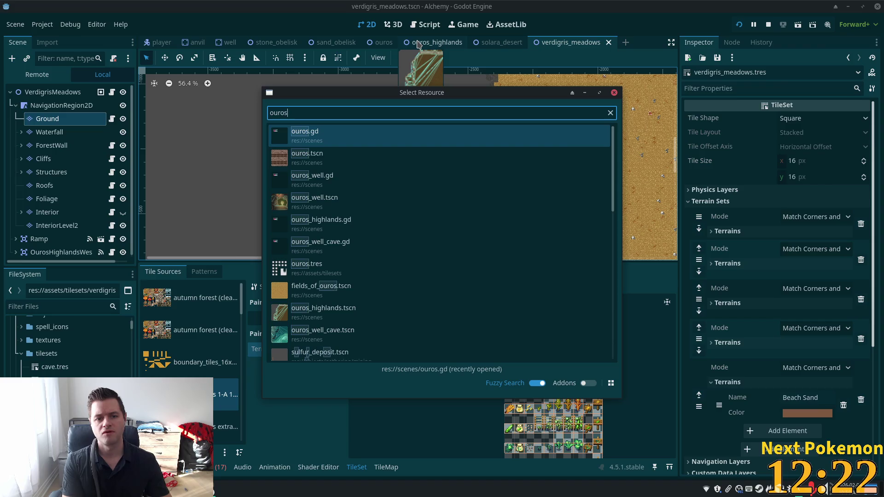
key("Down")
key("Return")
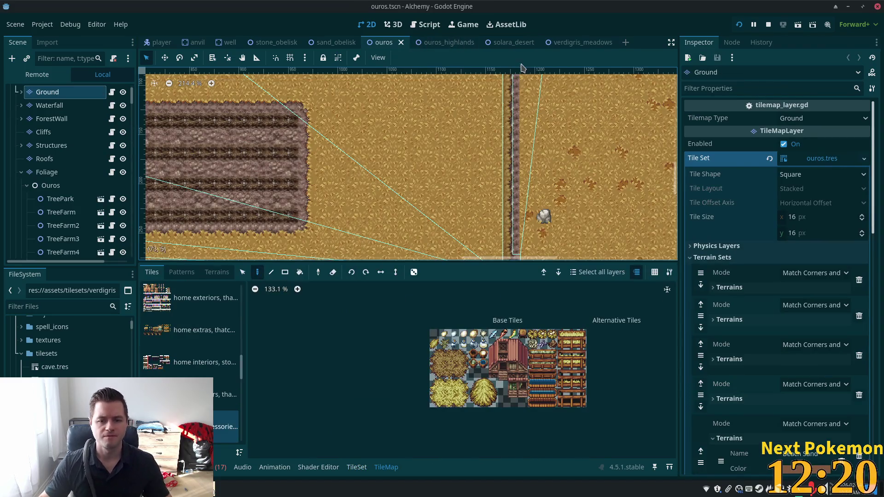
scroll(393, 165, "down", 3)
scroll(394, 166, "up", 4)
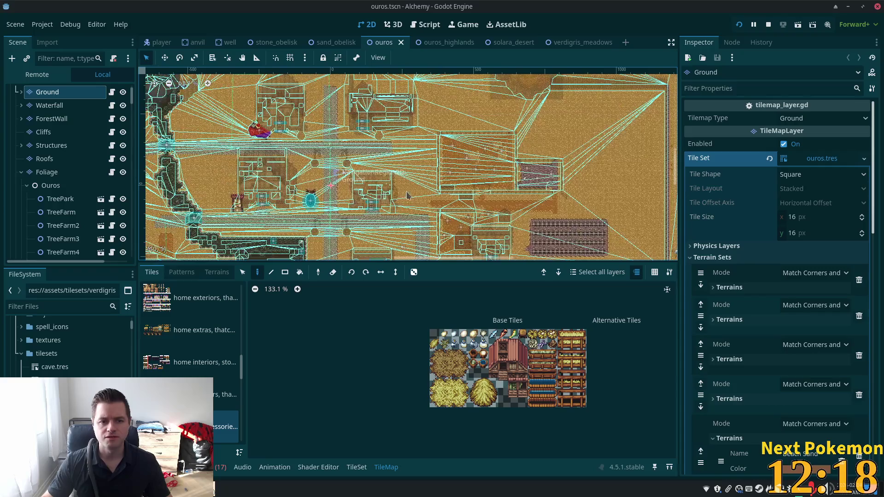
scroll(274, 185, "up", 4)
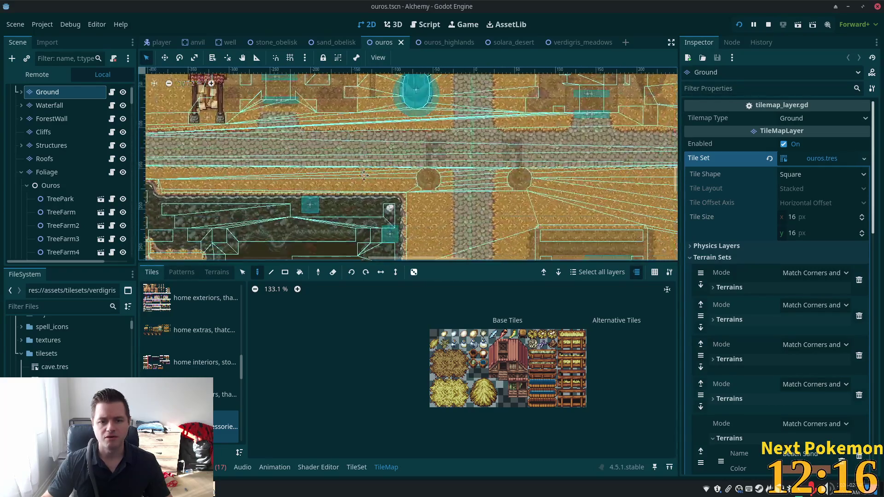
scroll(346, 94, "left", 10)
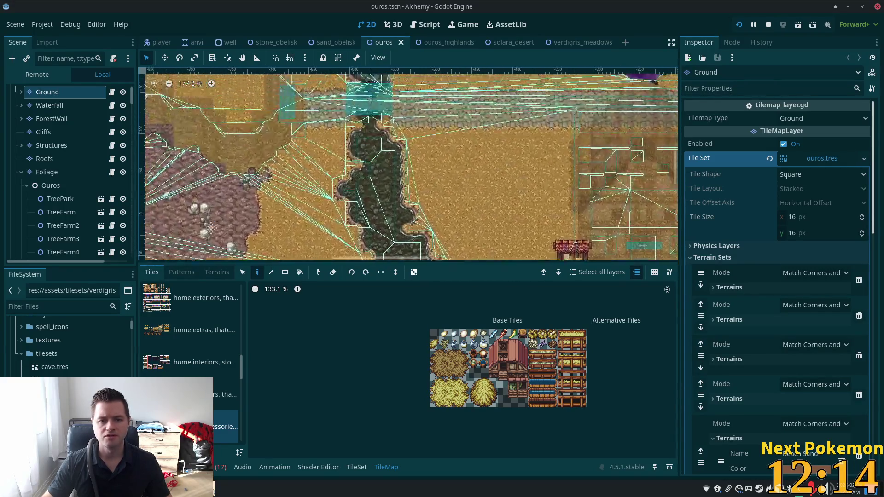
scroll(346, 93, "down", 8)
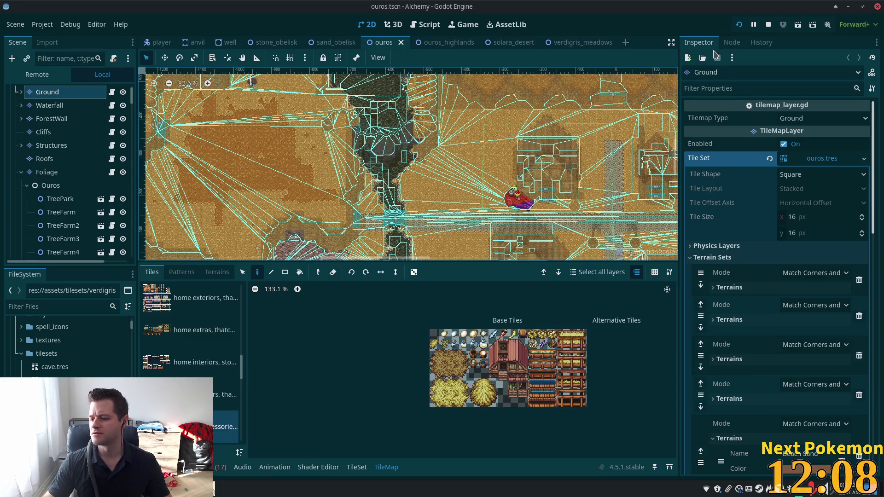
- Run the game and walk the character through the village, into a house and the shop
left_click(740, 26)
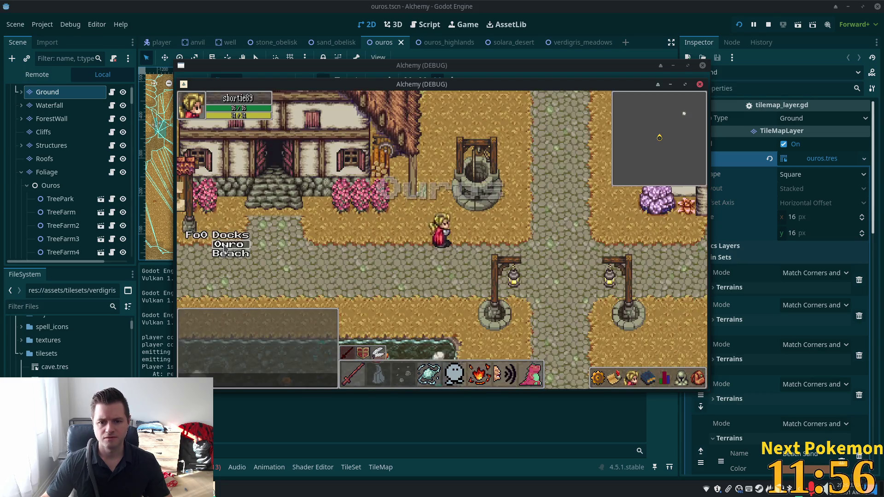
key("Left")
key("Up")
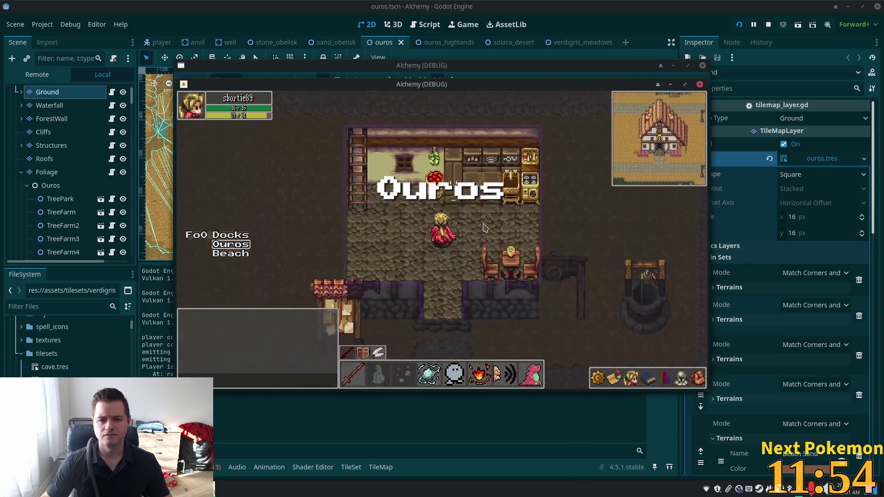
key("Up")
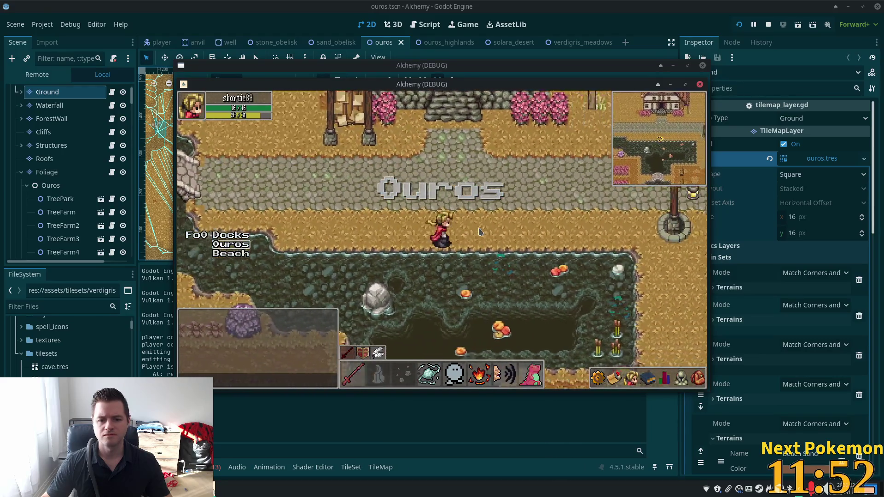
key("Right")
key("Up")
key("Right")
key("Up")
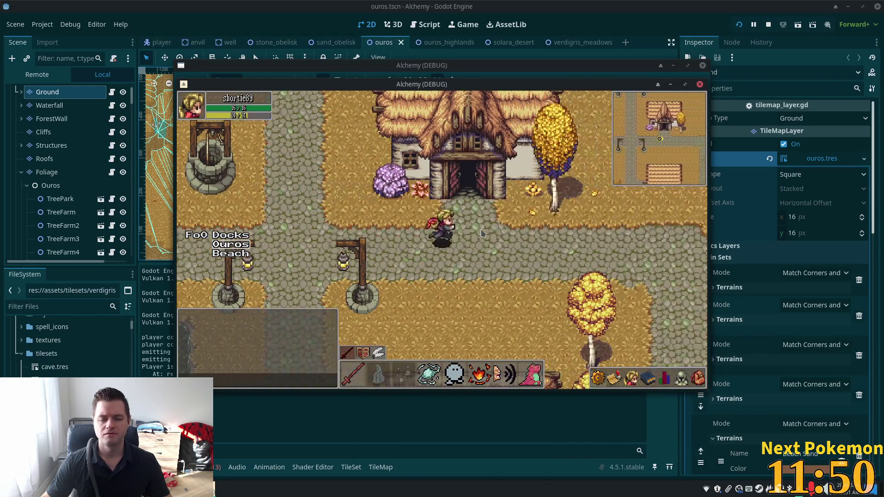
key("Right")
key("Up")
key("Down")
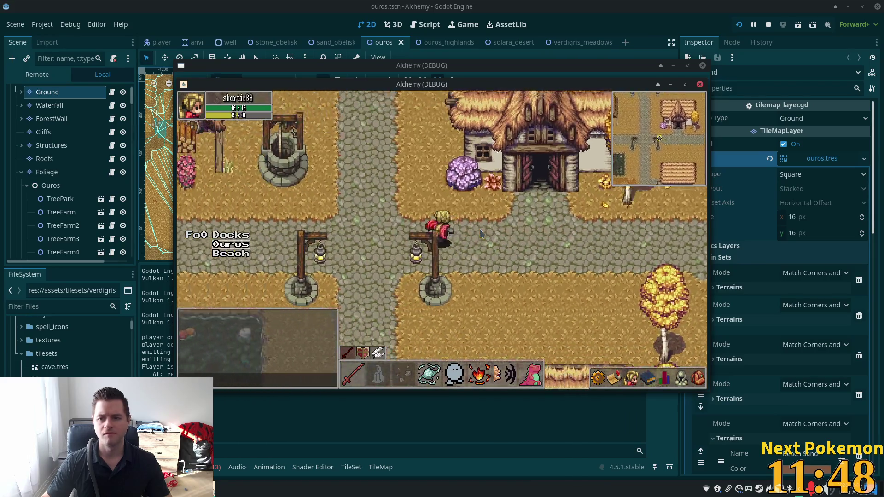
key("Up")
key("Left")
key("Up")
key("Left")
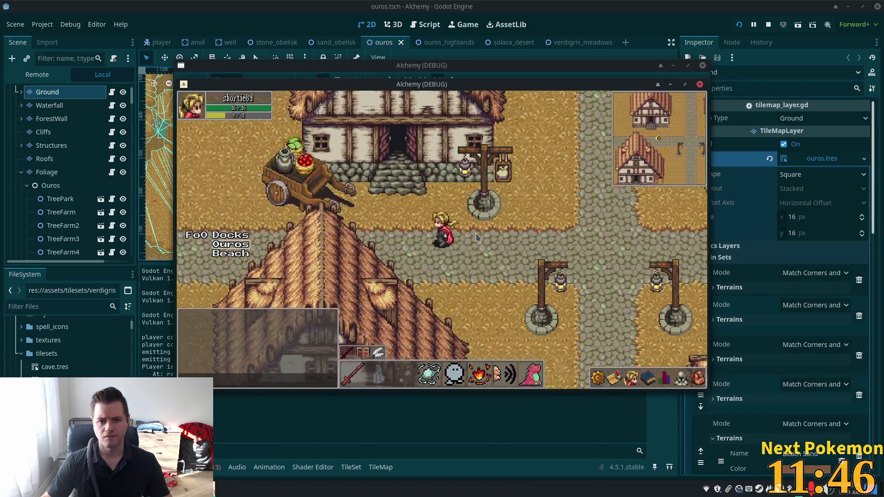
key("Up")
key("Down")
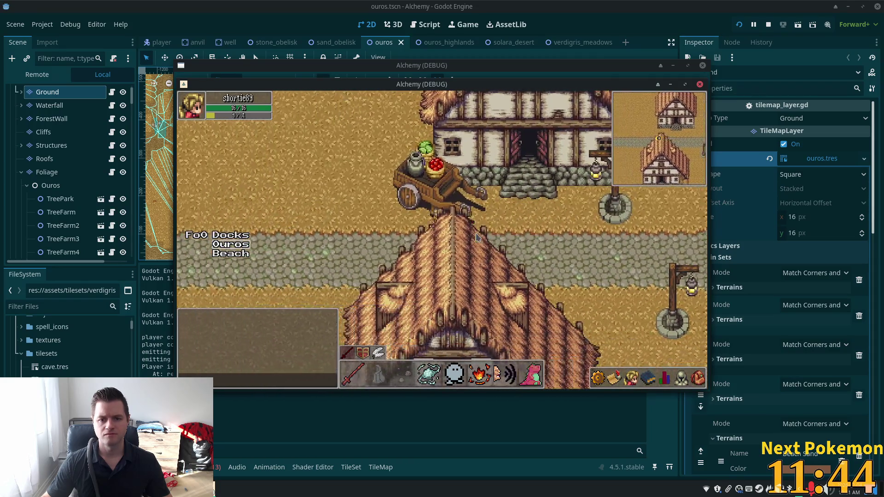
- Walk past the cliffs and waterfall toward the autumn woods, then close the game with F8
key("Left")
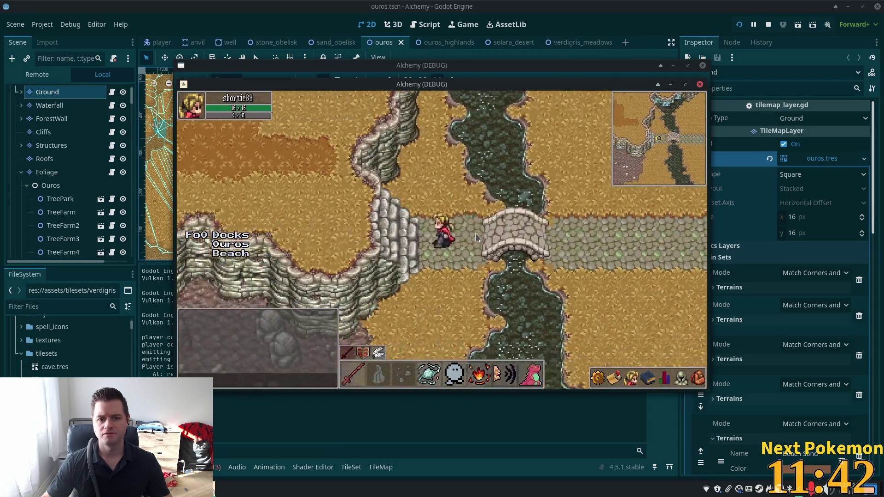
key("Left")
key("Up")
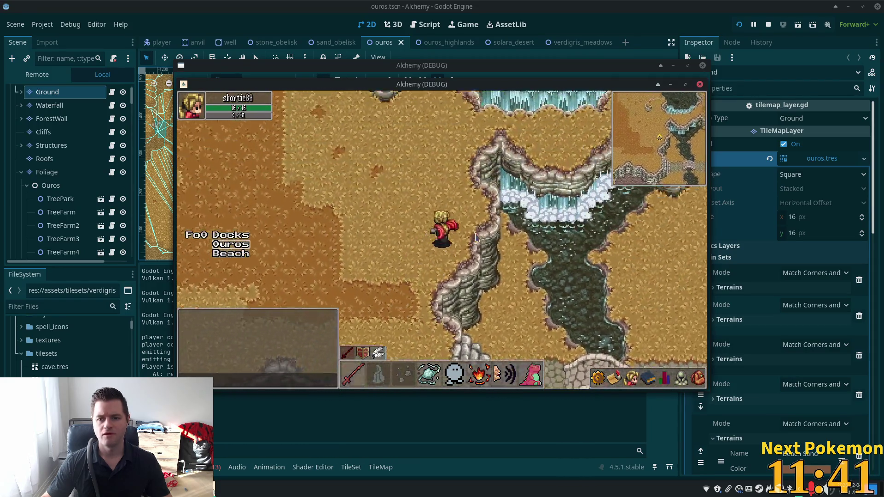
key("Up")
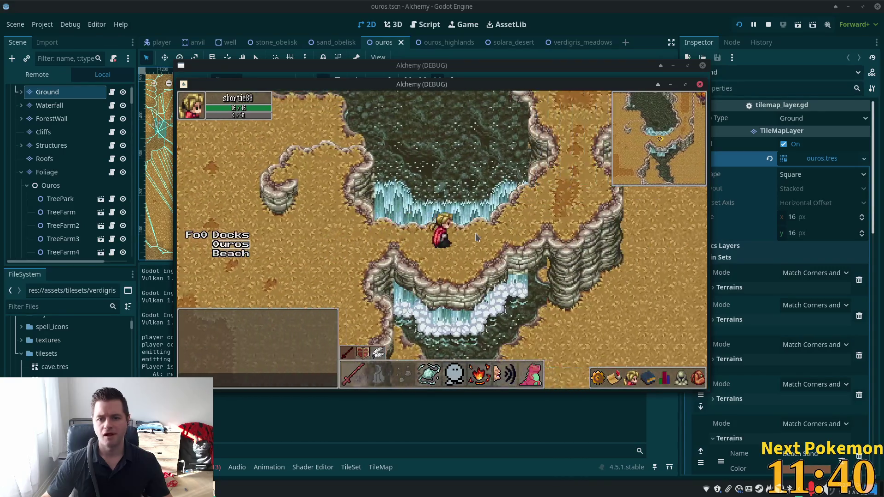
key("Right")
key("Up")
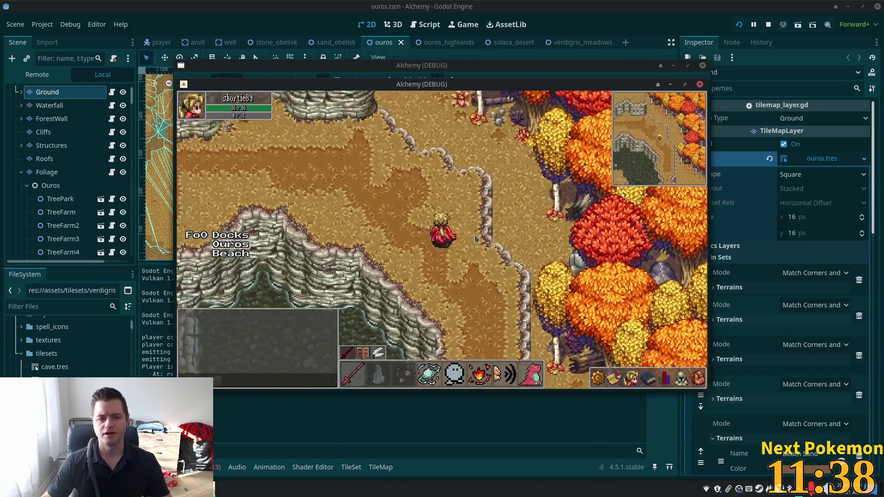
key("Up")
key("F8")
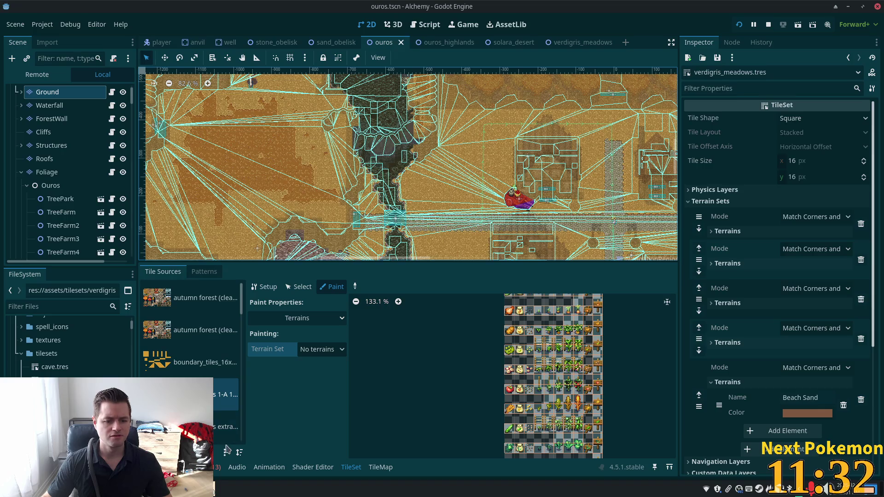
- View the farming crops, walls and roofs, nature, home exteriors and home extras atlases
scroll(184, 368, "down", 2)
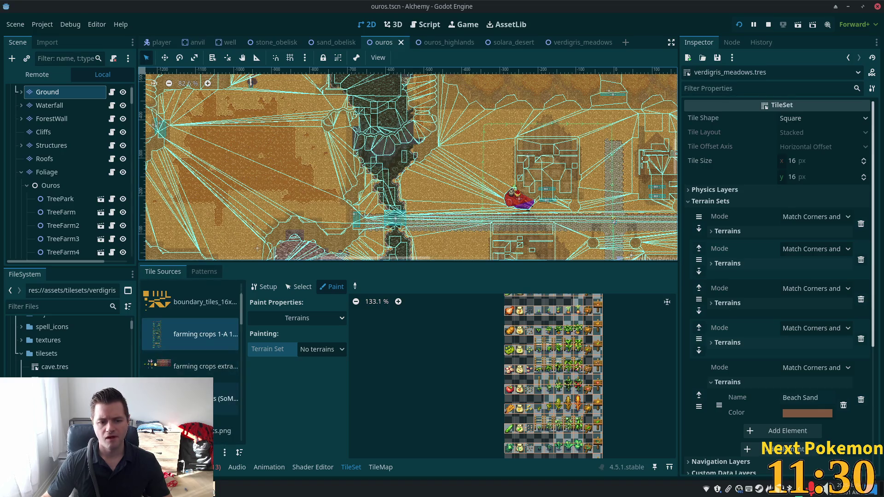
left_click(184, 368)
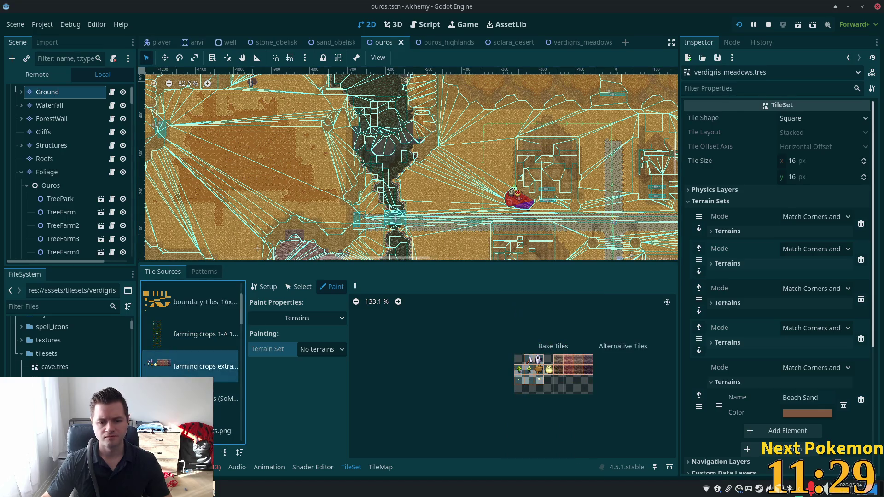
left_click(226, 397)
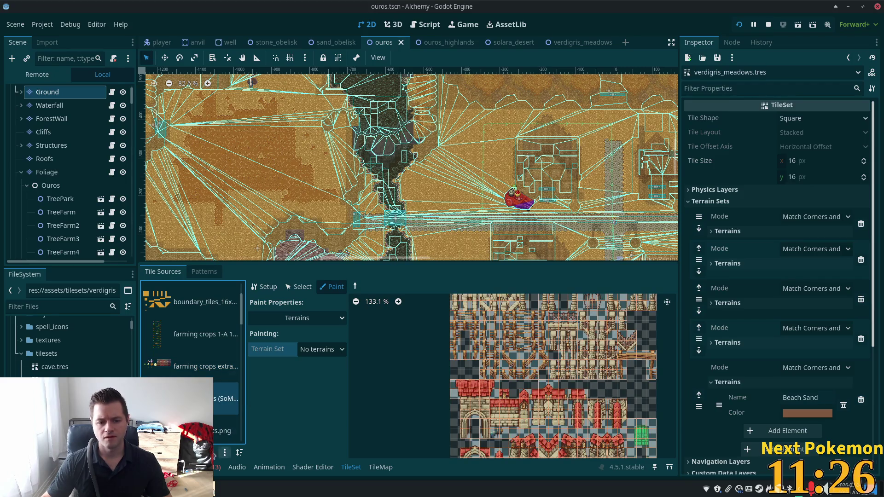
left_click(215, 431)
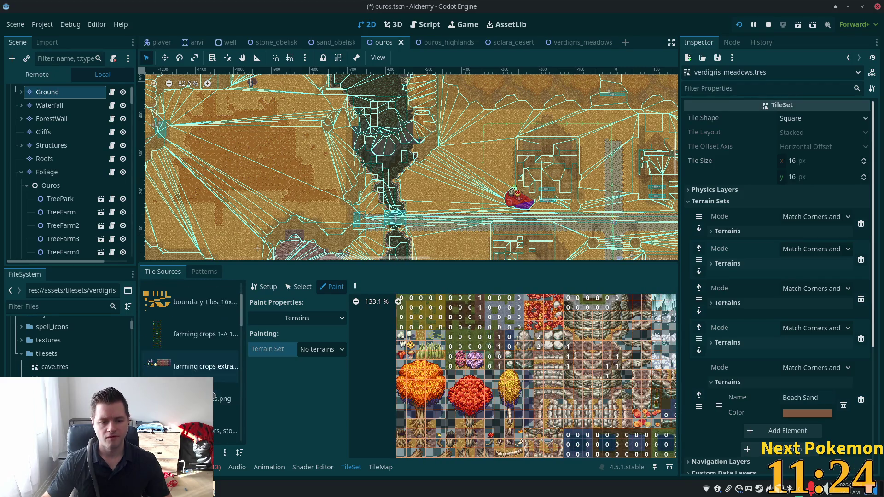
left_click(190, 348)
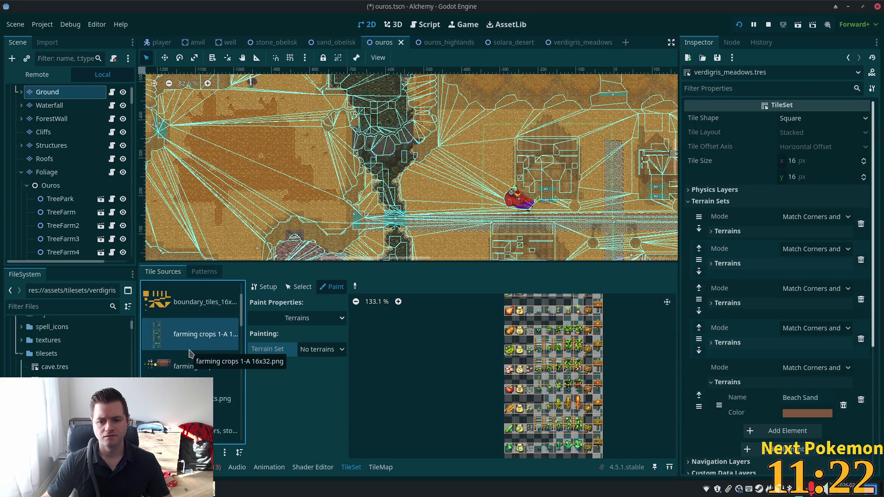
left_click(200, 399)
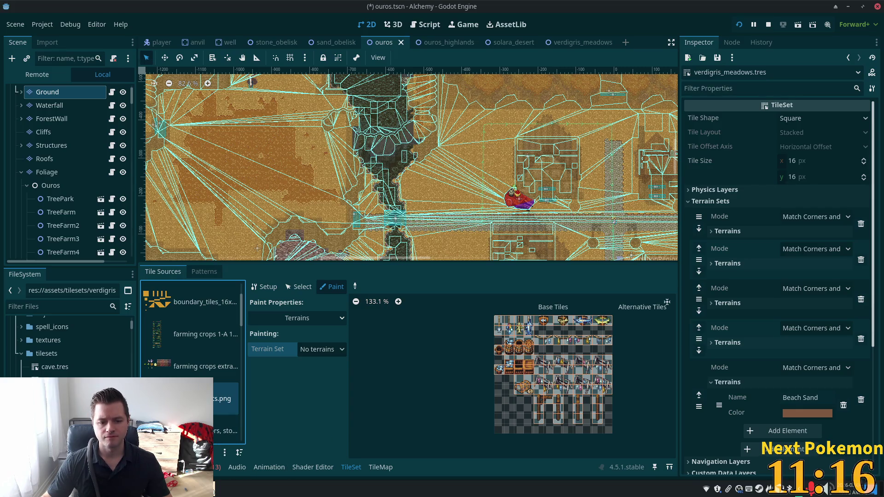
scroll(192, 364, "down", 4)
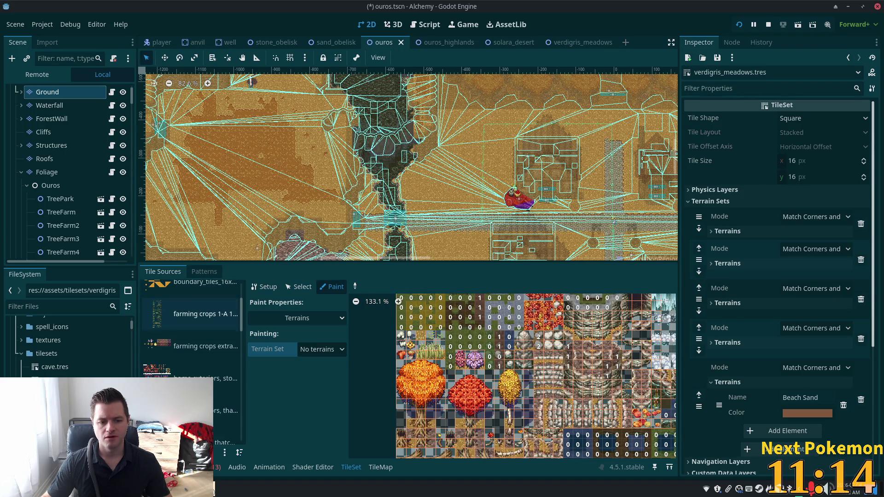
left_click(198, 379)
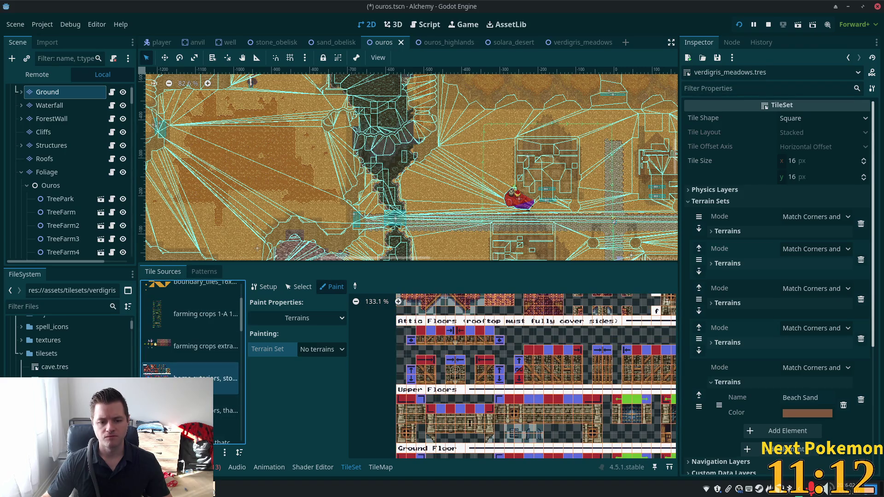
scroll(191, 364, "down", 2)
left_click(186, 374)
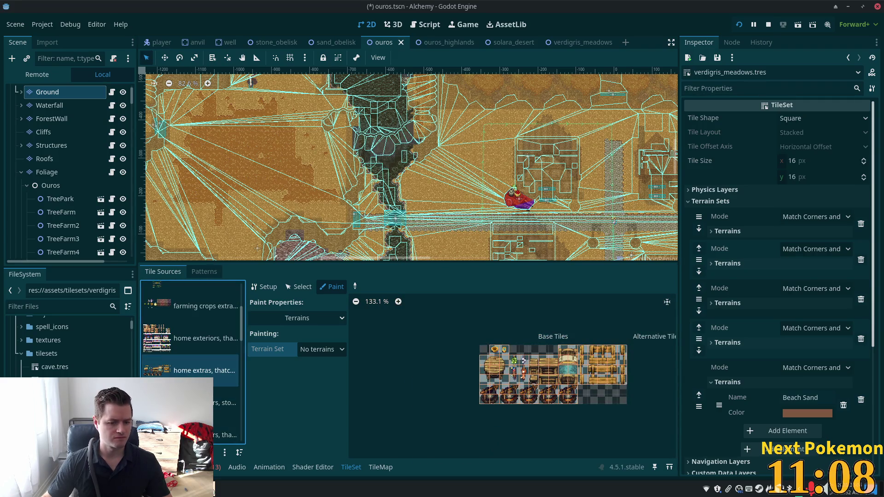
- Switch between autumn forest, home interiors and livestock accessories atlases, ending on autumn forest
key("Home")
key("Down")
key("Down")
key("Down")
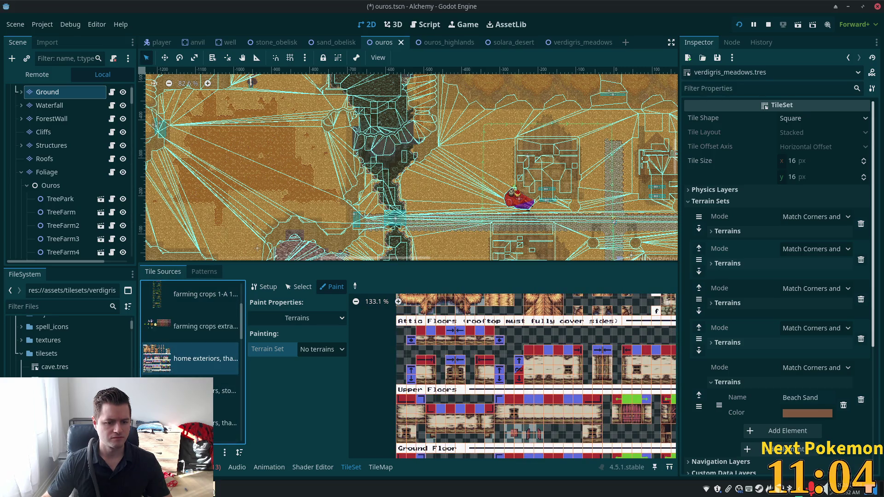
key("Home")
scroll(196, 358, "down", 3)
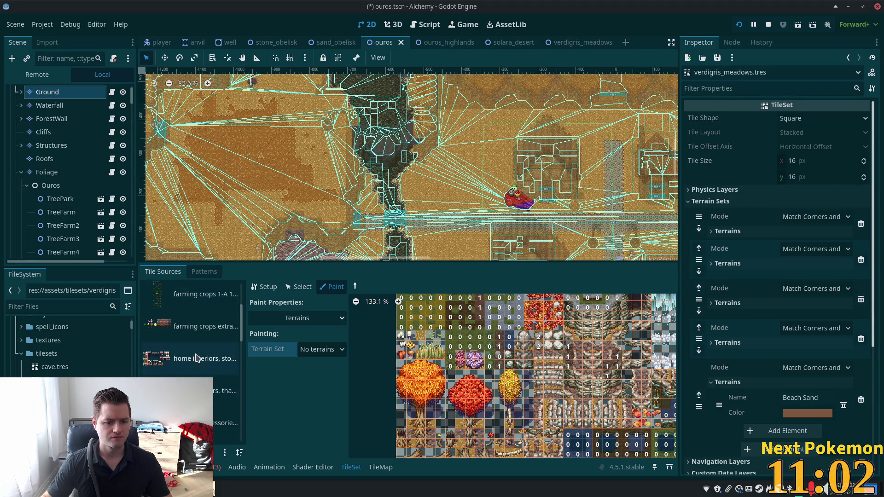
left_click(197, 358)
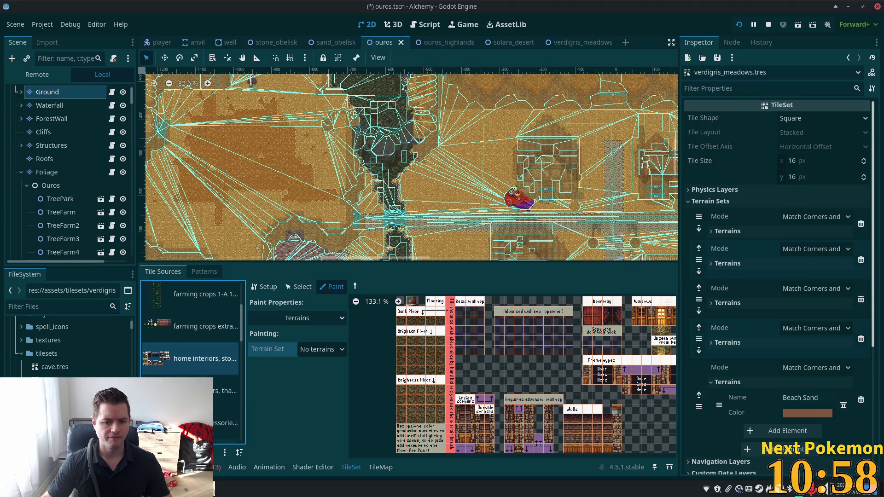
scroll(191, 359, "up", 3)
left_click(191, 299)
scroll(191, 359, "down", 1)
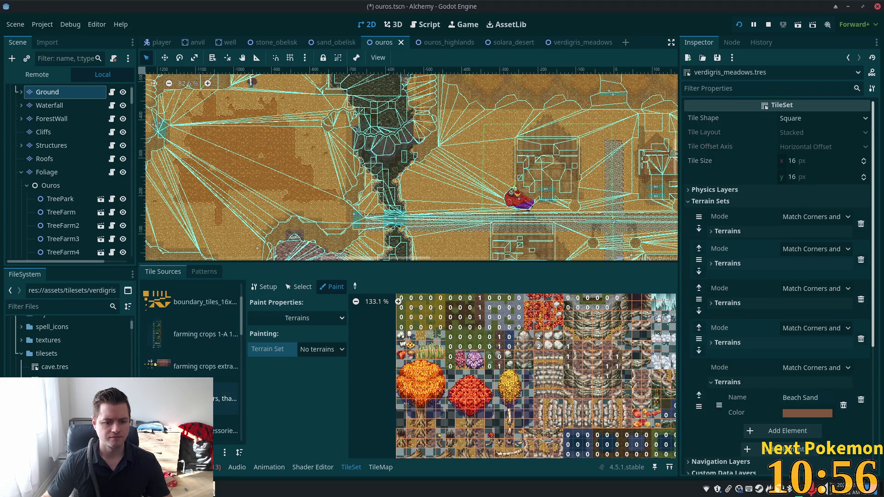
left_click(226, 398)
scroll(192, 360, "down", 1)
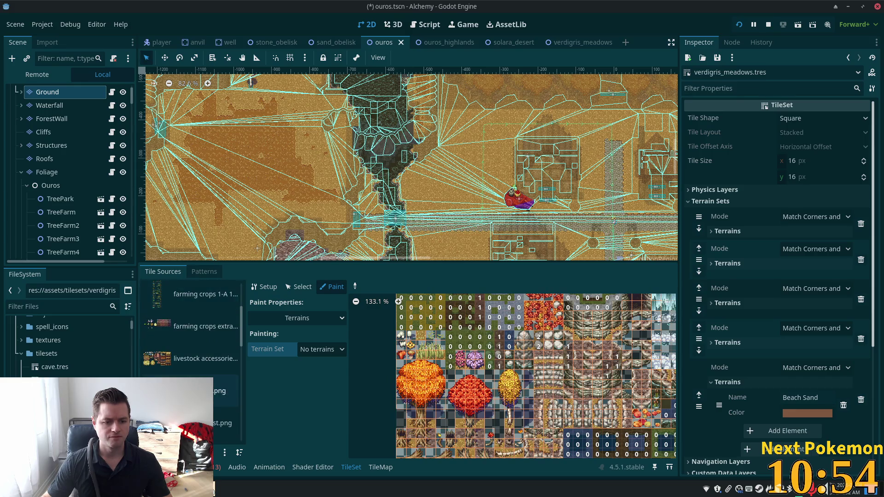
left_click(191, 358)
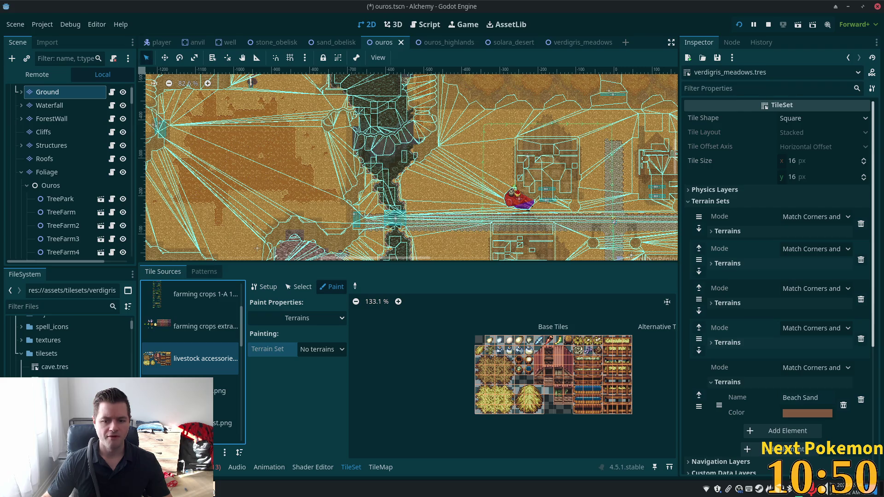
key("Home")
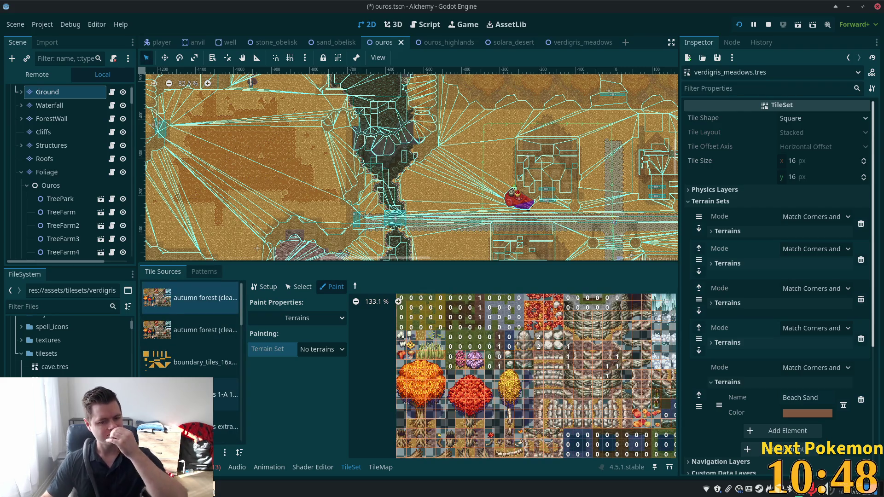
scroll(192, 359, "down", 1)
scroll(207, 359, "down", 2)
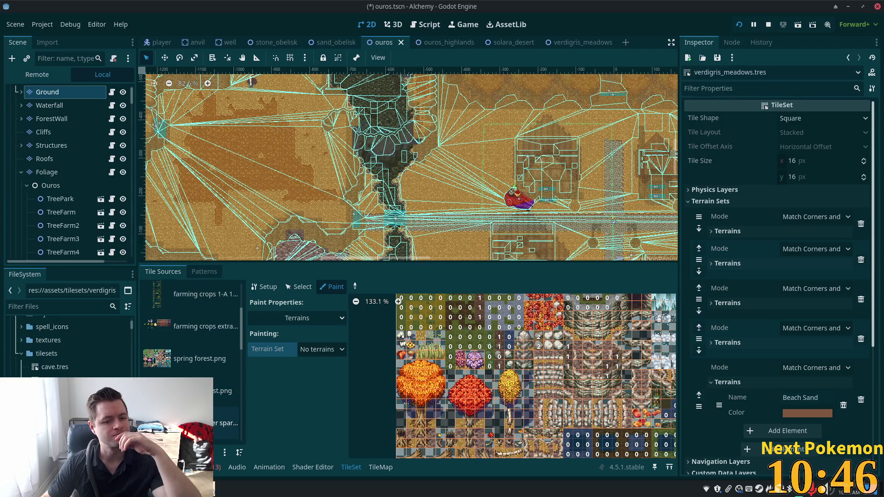
left_click(208, 363)
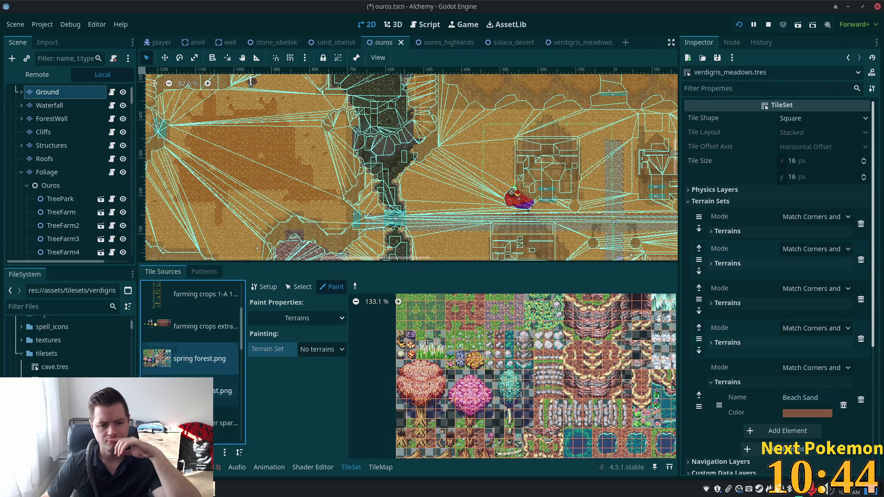
left_click(194, 391)
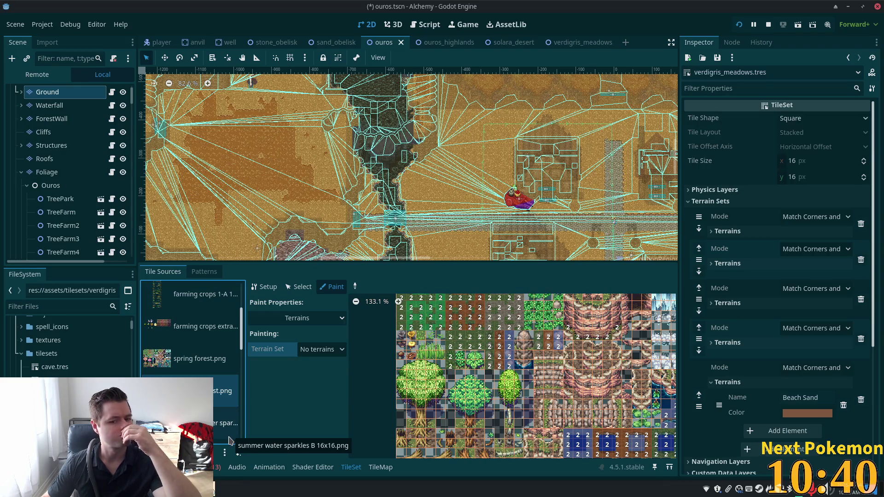
scroll(203, 368, "down", 2)
left_click(201, 366)
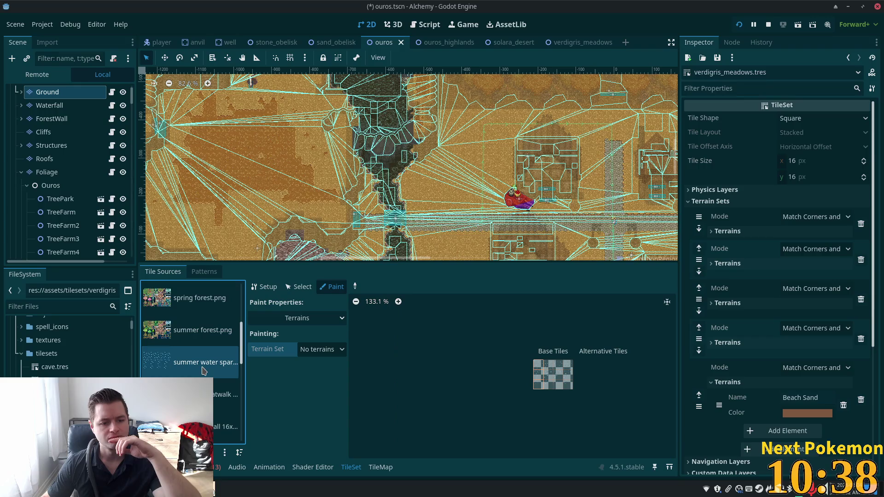
left_click(215, 401)
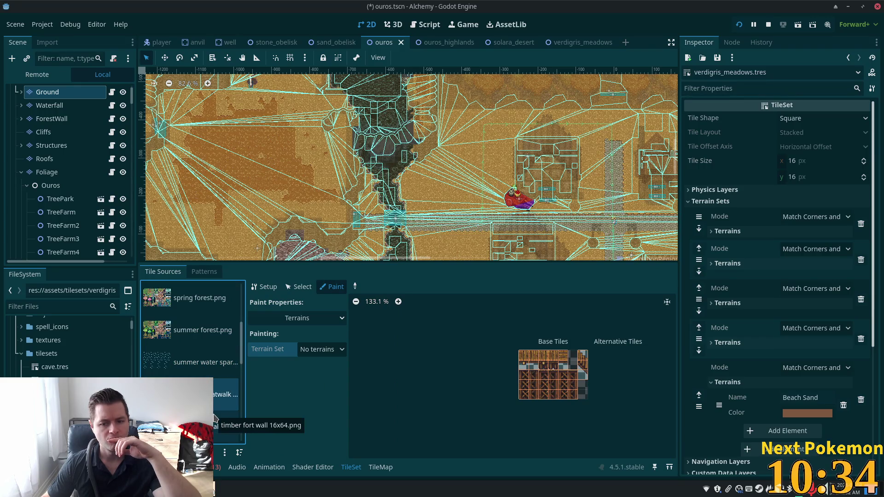
left_click(221, 431)
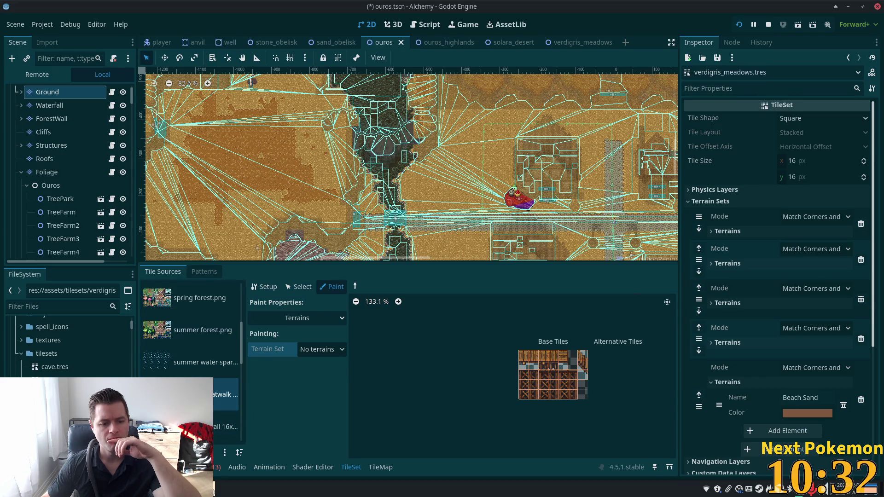
scroll(217, 419, "up", 2)
scroll(189, 369, "down", 2)
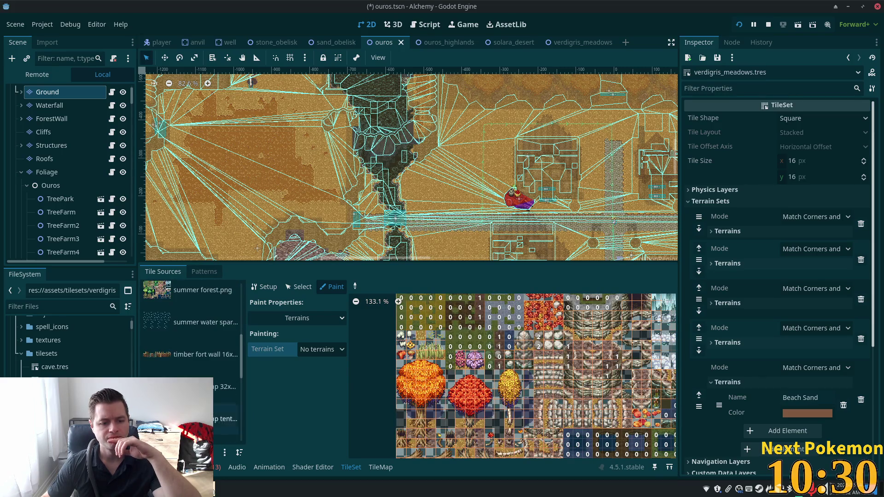
left_click(187, 367)
left_click(203, 354)
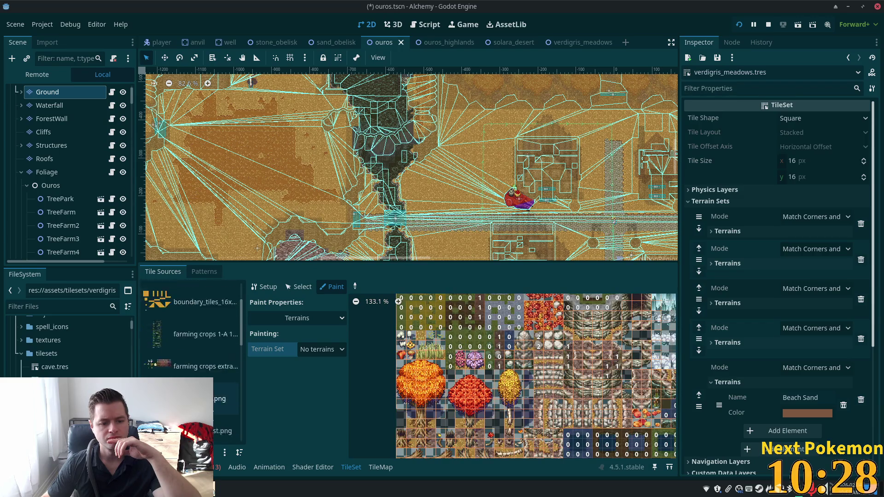
left_click(188, 358)
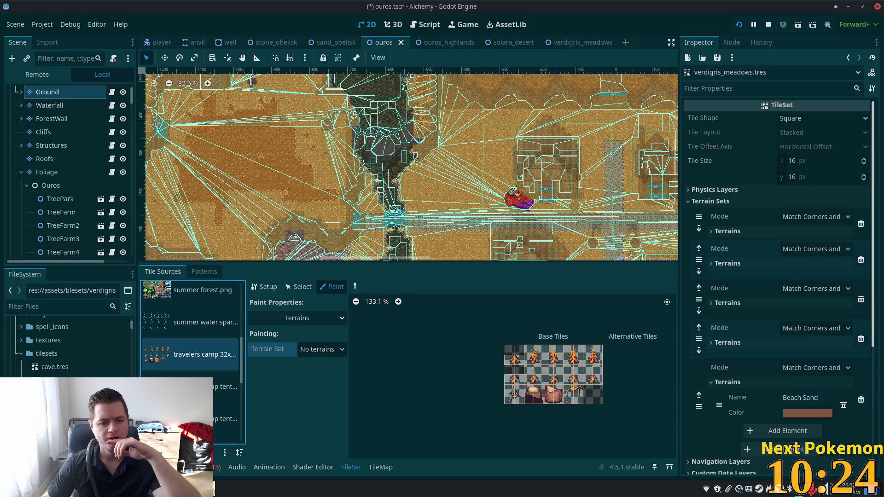
left_click(202, 290)
scroll(193, 350, "up", 3)
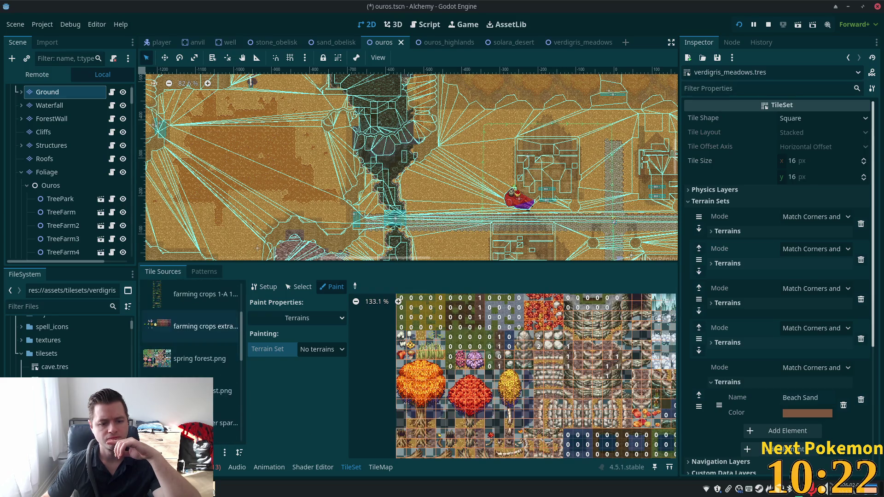
scroll(192, 359, "down", 2)
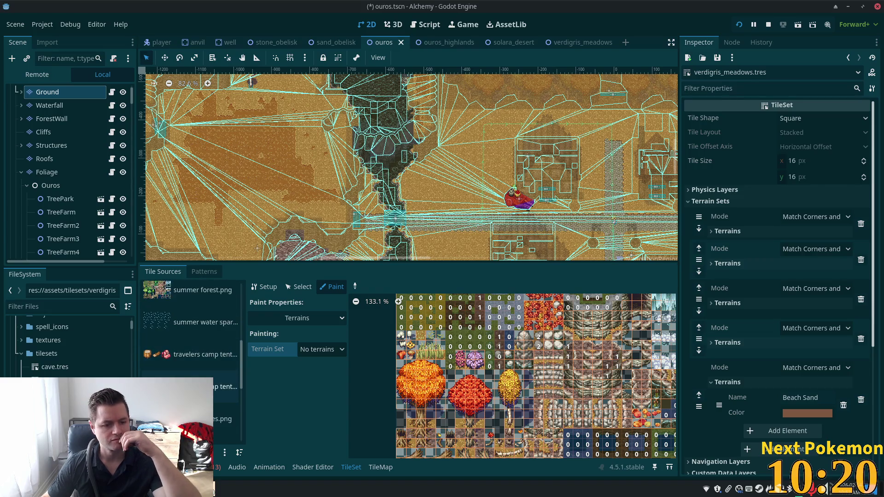
left_click(191, 355)
left_click(217, 405)
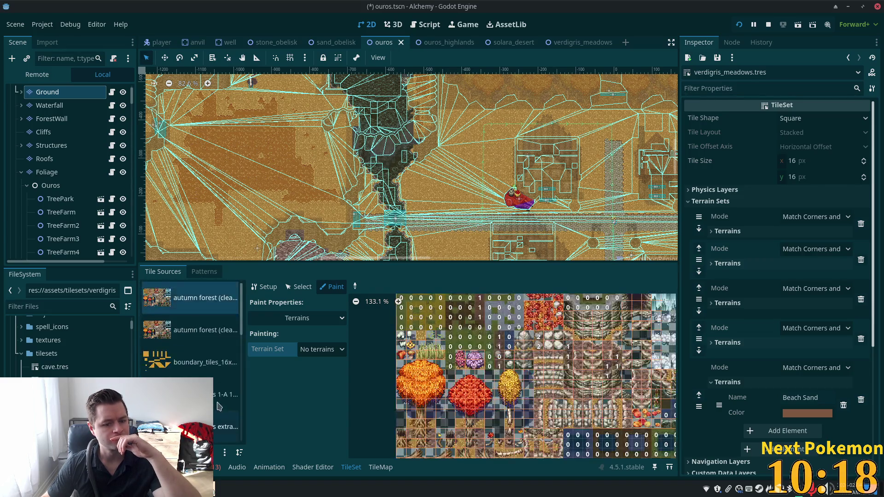
scroll(217, 403, "up", 2)
scroll(218, 403, "down", 1)
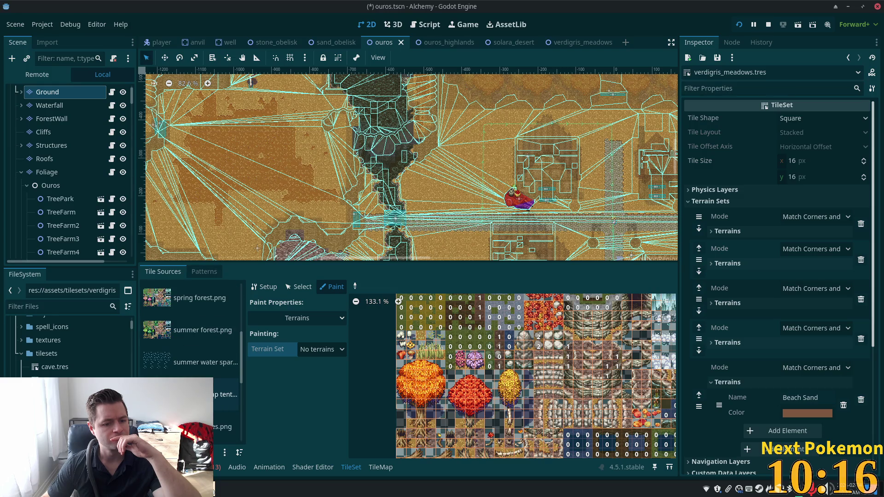
left_click(203, 330)
left_click(225, 394)
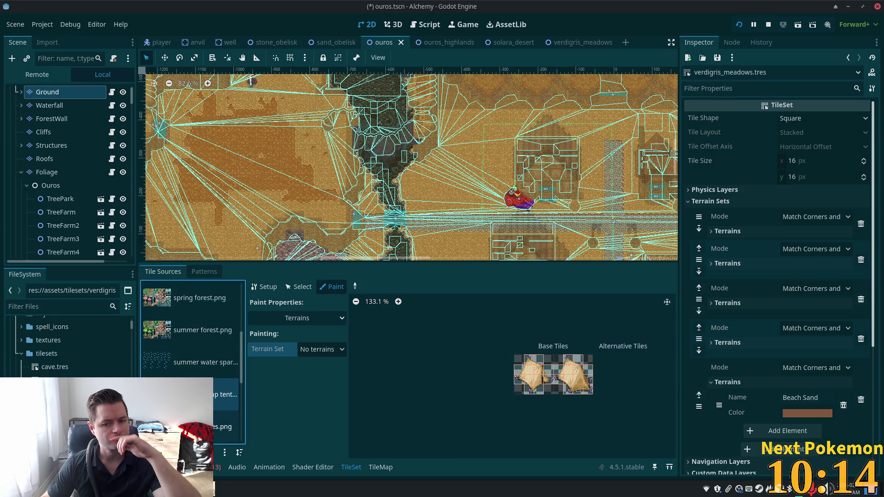
left_click(203, 362)
scroll(203, 362, "down", 2)
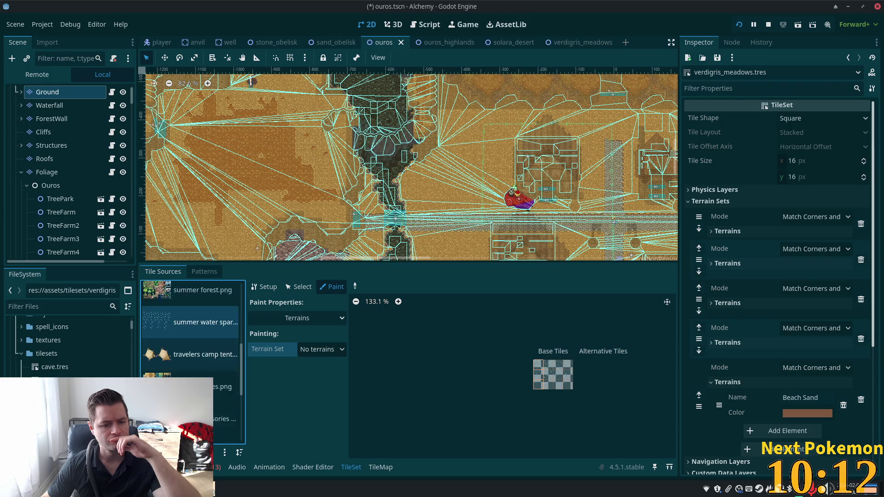
scroll(203, 363, "down", 1)
left_click(203, 366)
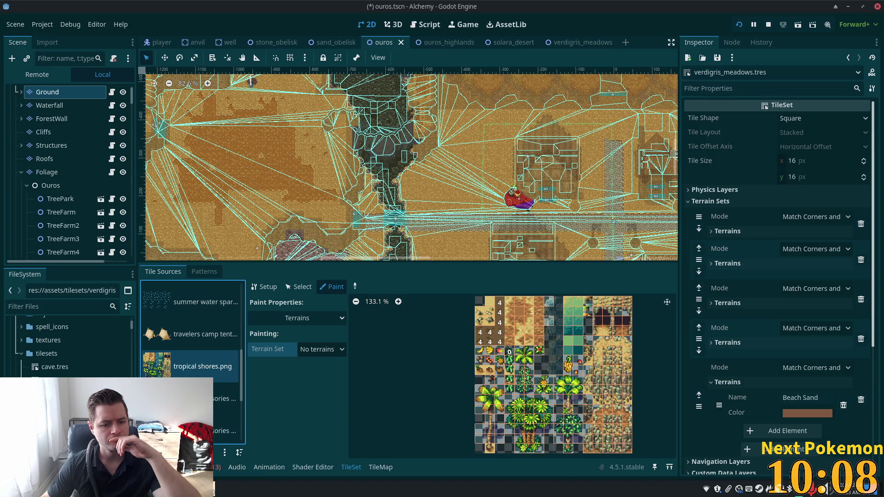
key("Delete")
scroll(193, 362, "down", 8)
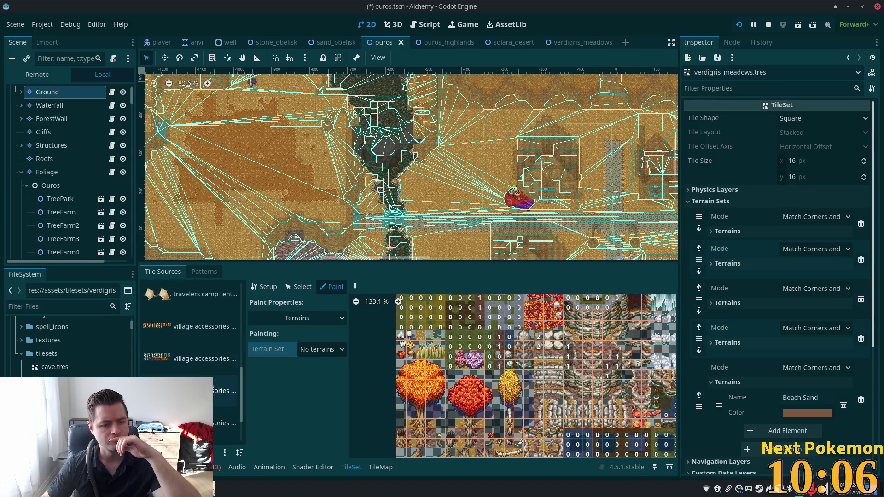
left_click(202, 358)
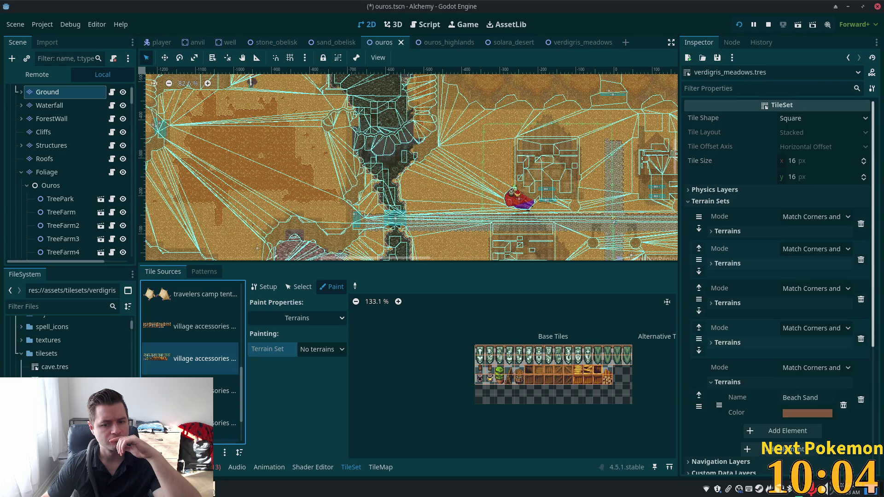
key("Home")
scroll(203, 343, "down", 4)
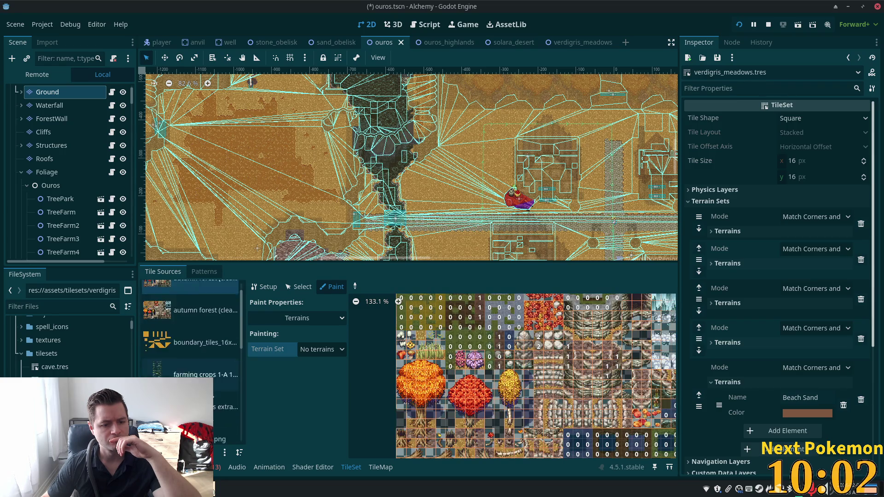
left_click(203, 387)
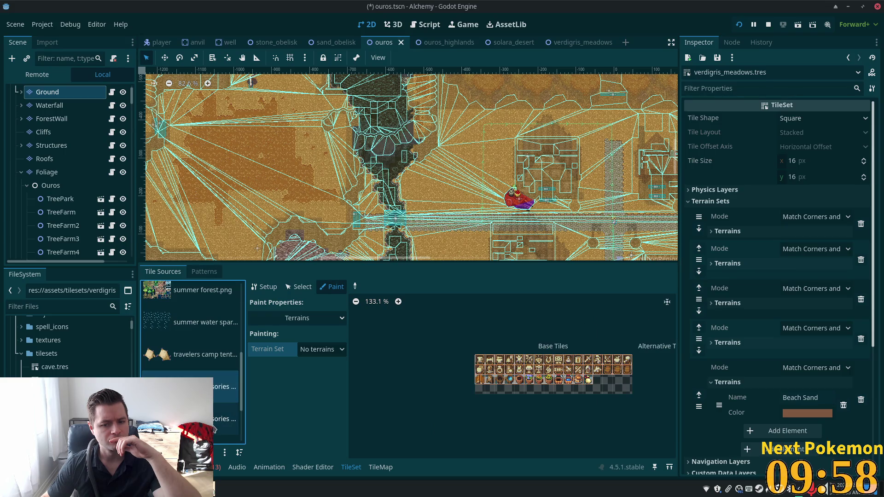
key("Home")
scroll(215, 406, "down", 3)
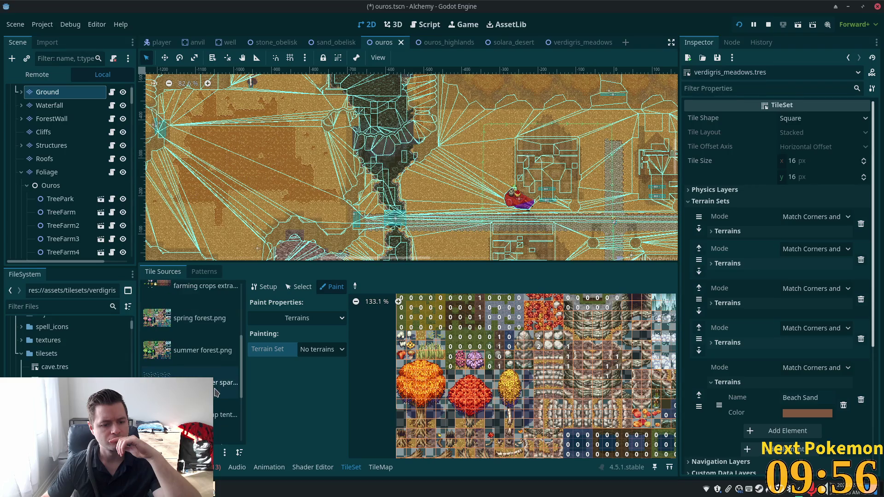
scroll(216, 392, "down", 2)
left_click(217, 387)
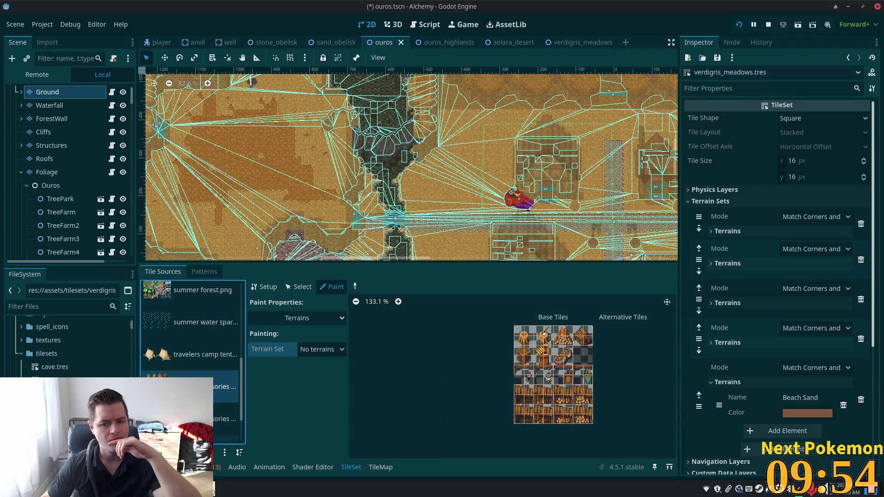
key("Home")
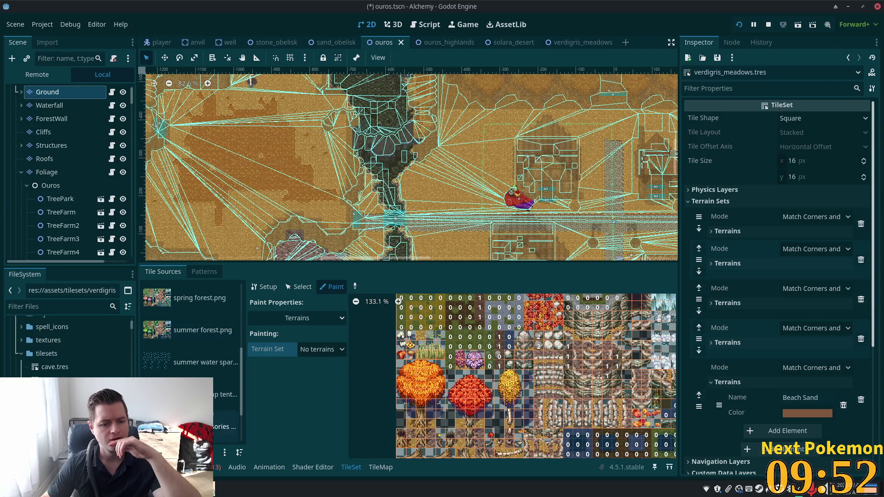
scroll(191, 364, "down", 2)
left_click(216, 393)
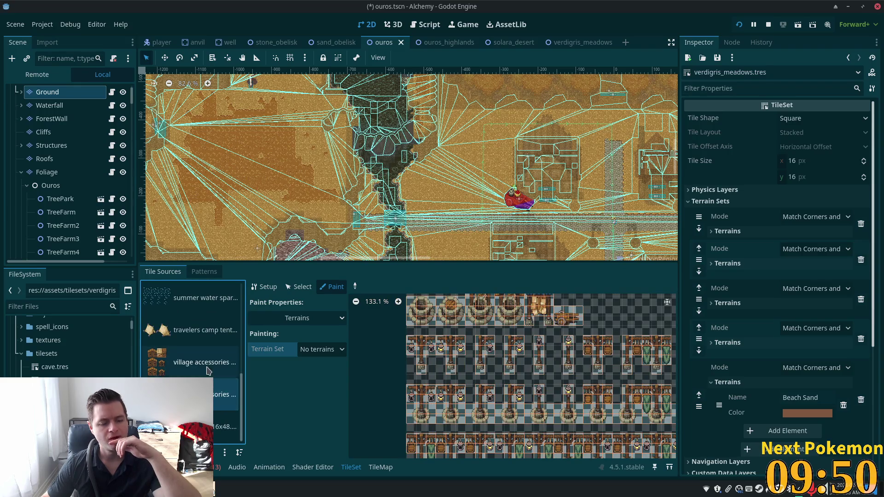
left_click(212, 371)
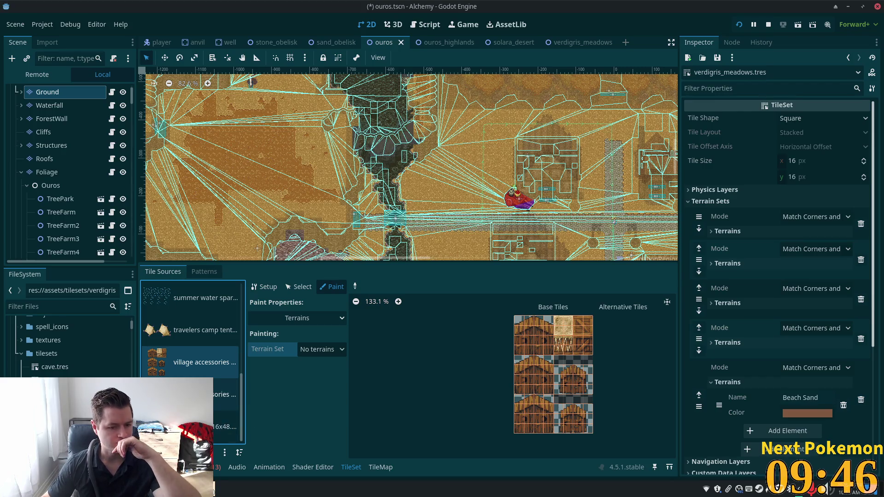
left_click(215, 395)
scroll(215, 401, "up", 2)
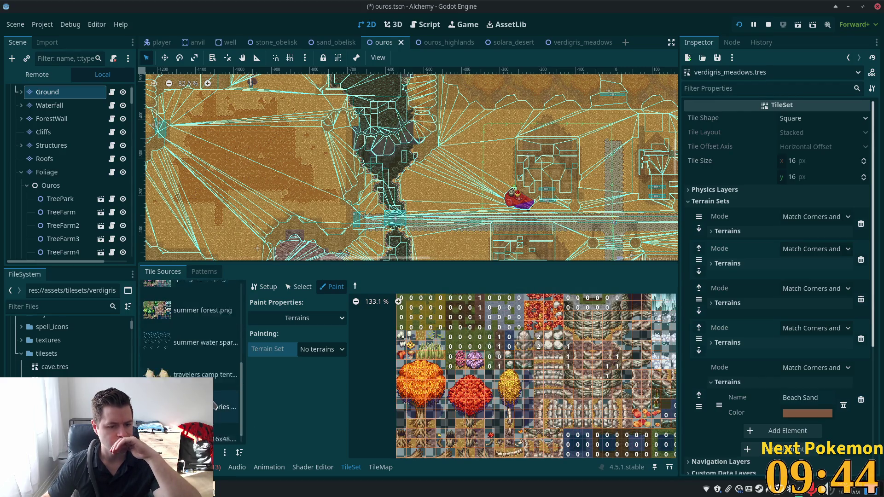
scroll(215, 405, "down", 1)
left_click(215, 400)
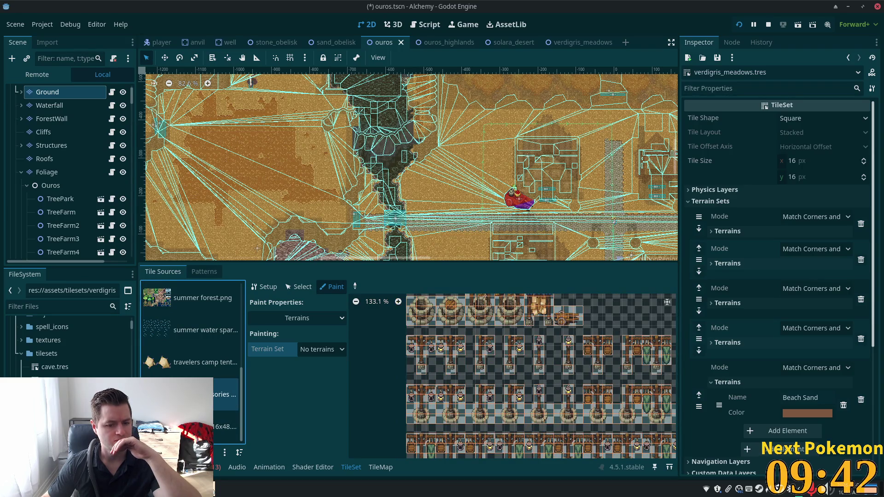
left_click(215, 414)
scroll(214, 400, "up", 1)
left_click(215, 427)
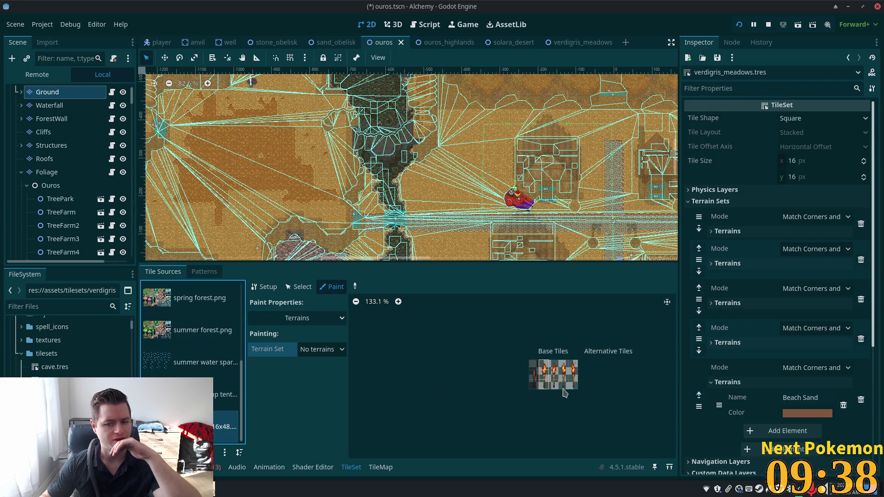
scroll(196, 366, "up", 3)
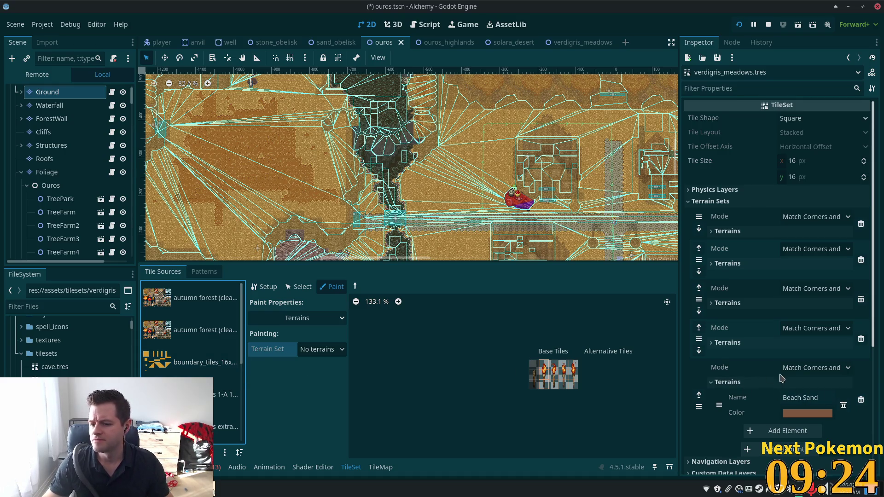
- Delete the Beach Sand terrain set and the sand-and-water terrain set
scroll(838, 405, "down", 3)
left_click(861, 307)
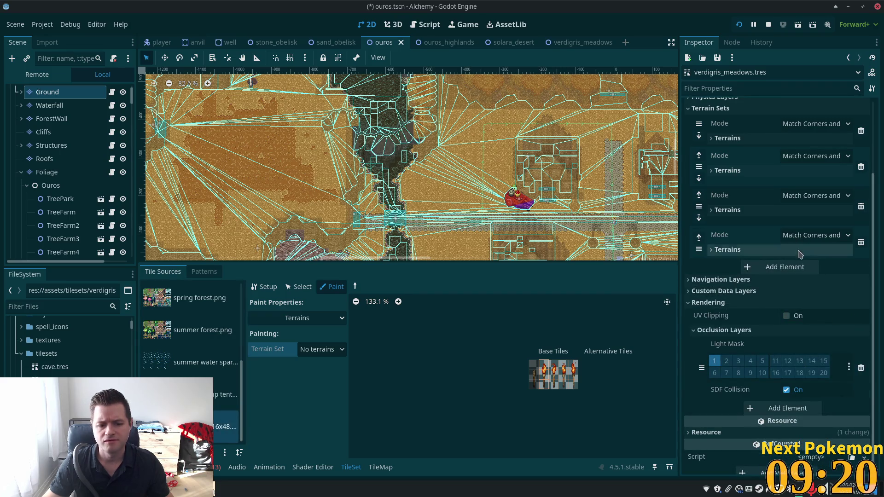
left_click(770, 247)
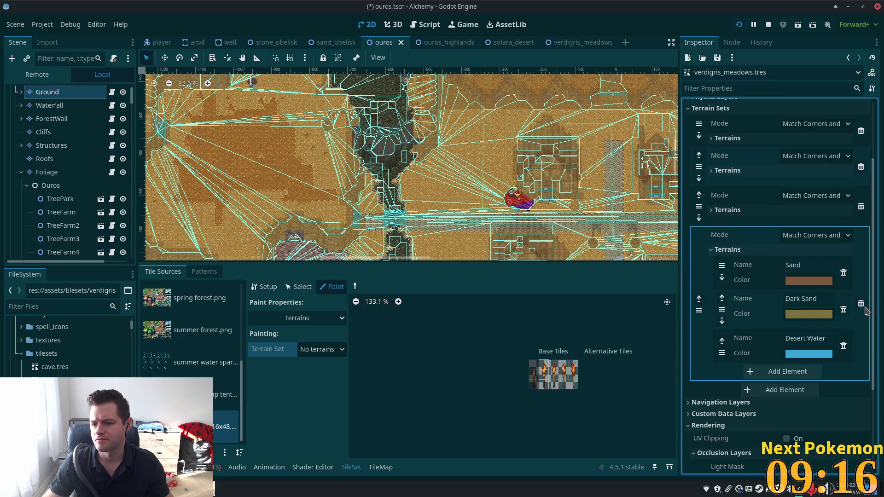
left_click(861, 305)
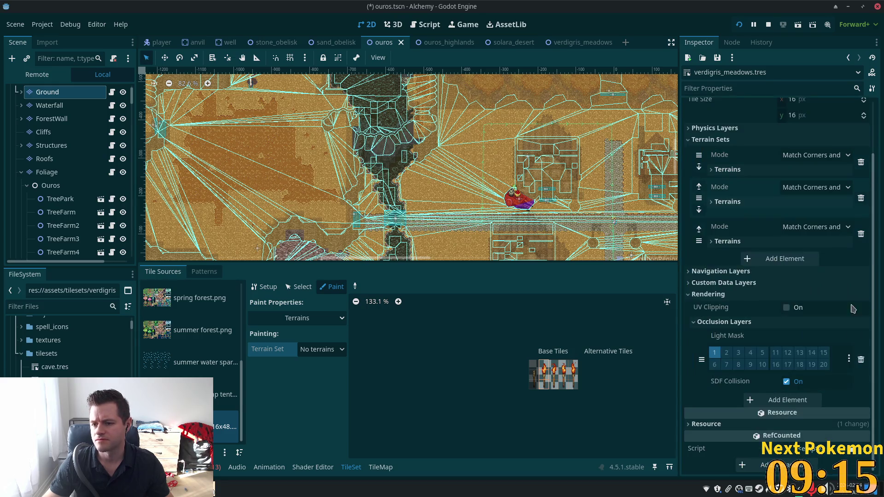
- Inspect the remaining terrain sets' terrains, then add a new empty terrain set
left_click(729, 243)
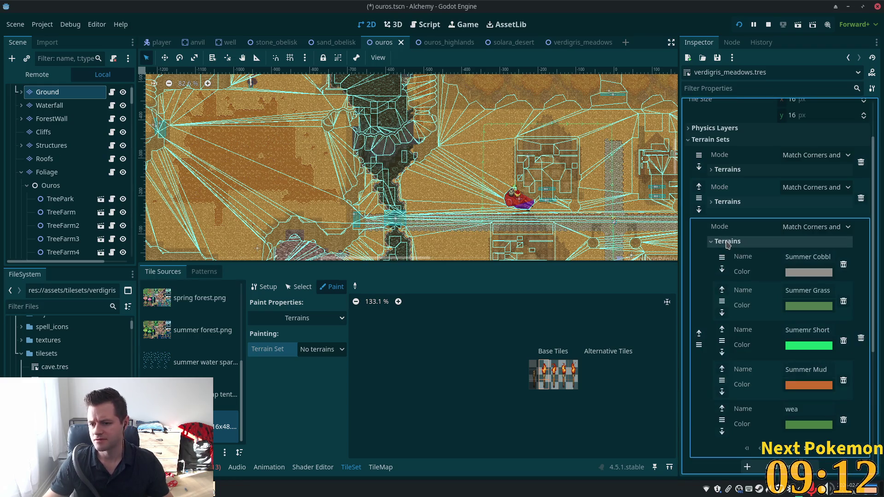
scroll(780, 253, "up", 3)
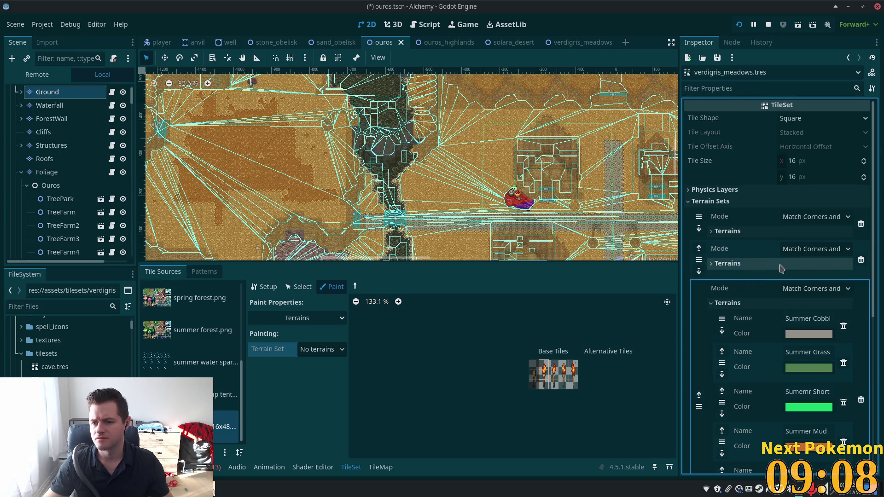
left_click(712, 265)
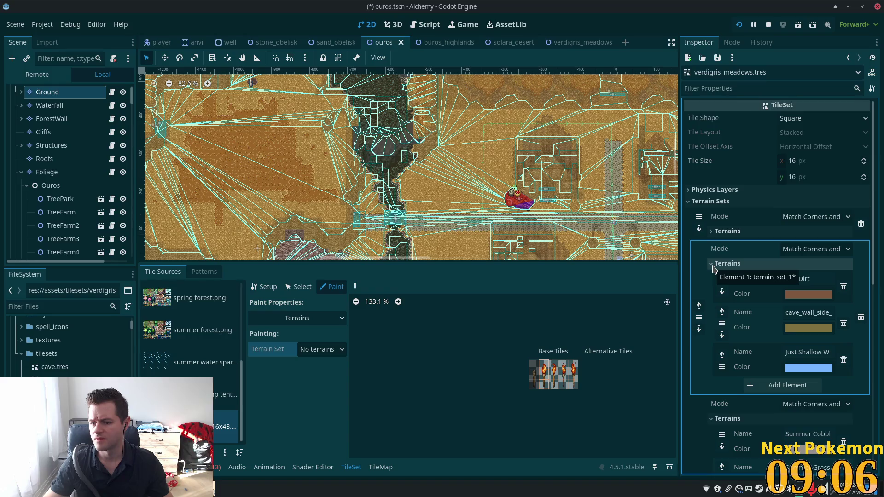
left_click(712, 264)
left_click(712, 231)
left_click(712, 232)
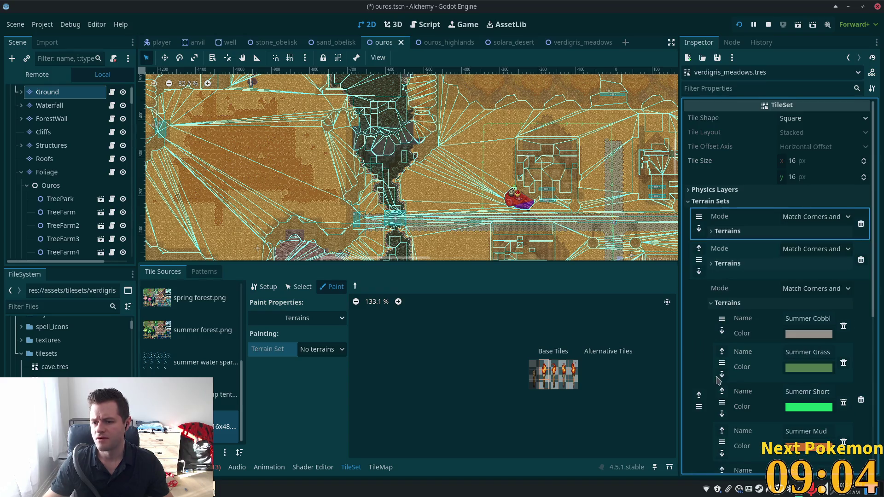
left_click(712, 264)
scroll(725, 258, "down", 2)
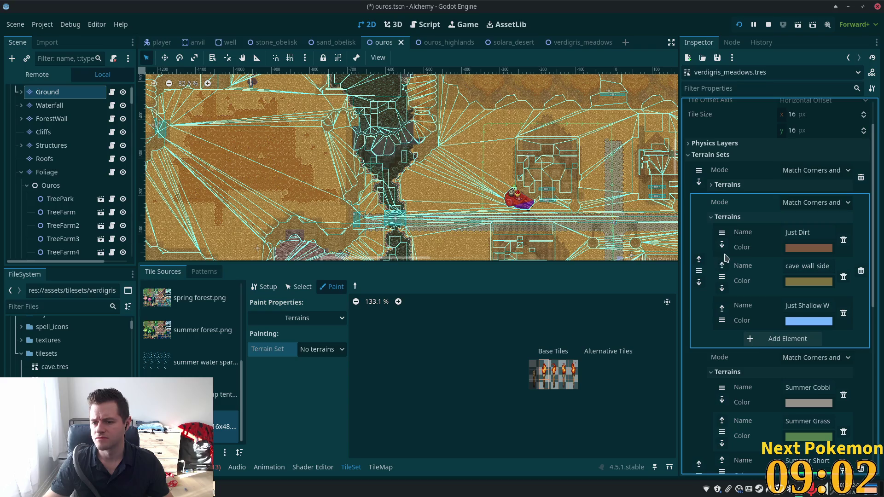
left_click(712, 217)
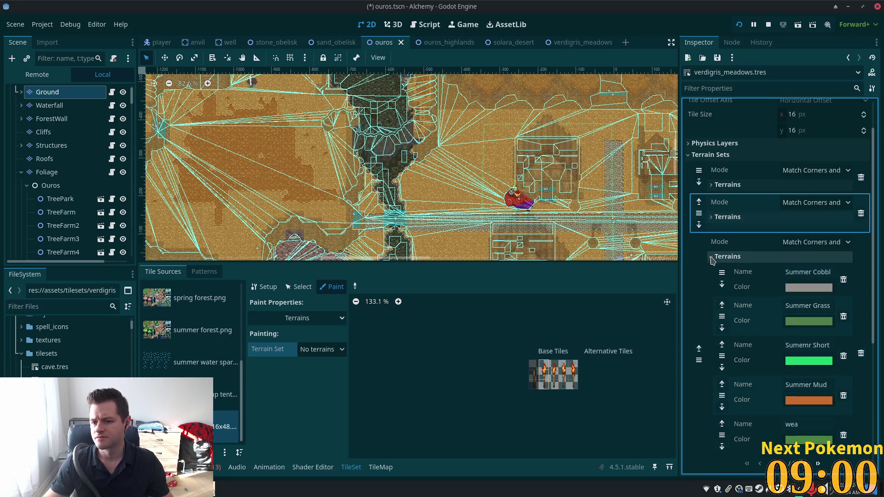
left_click(712, 257)
left_click(777, 280)
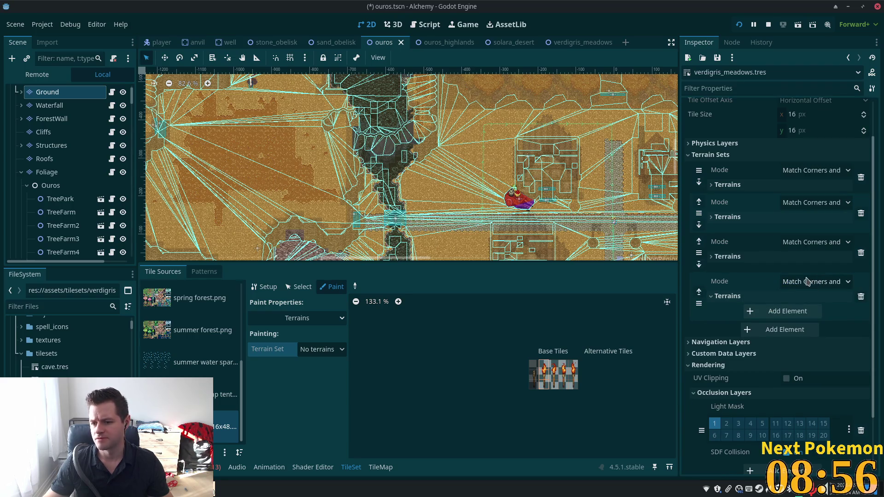
- Add a Grass terrain coloured bright green 20ff2c to the new terrain set, and save
left_click(742, 304)
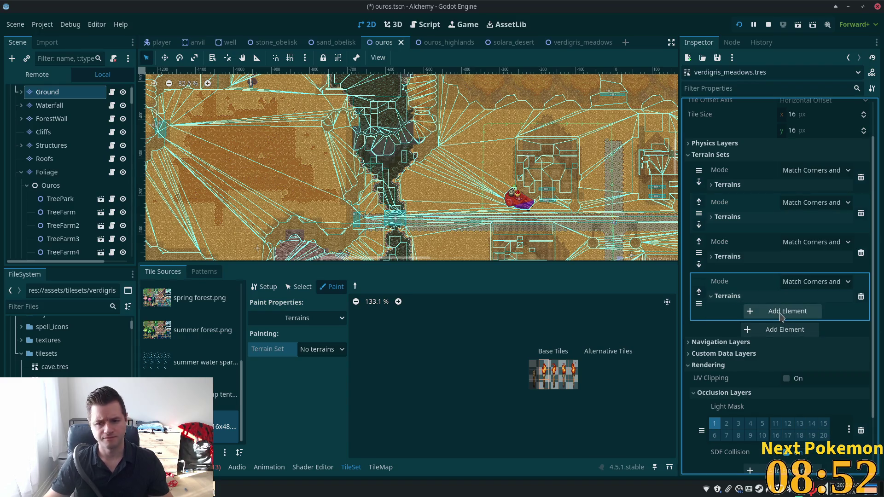
left_click(781, 316)
left_click(806, 312)
type("Grass")
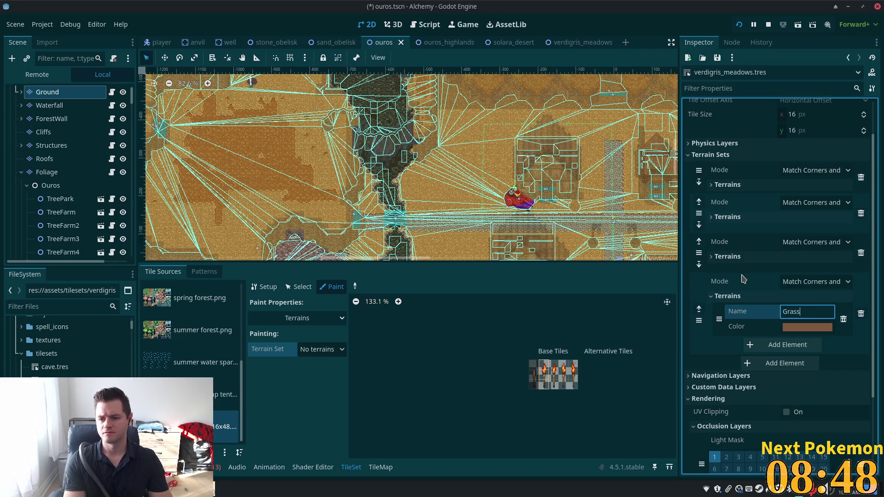
left_click(812, 327)
left_click(760, 124)
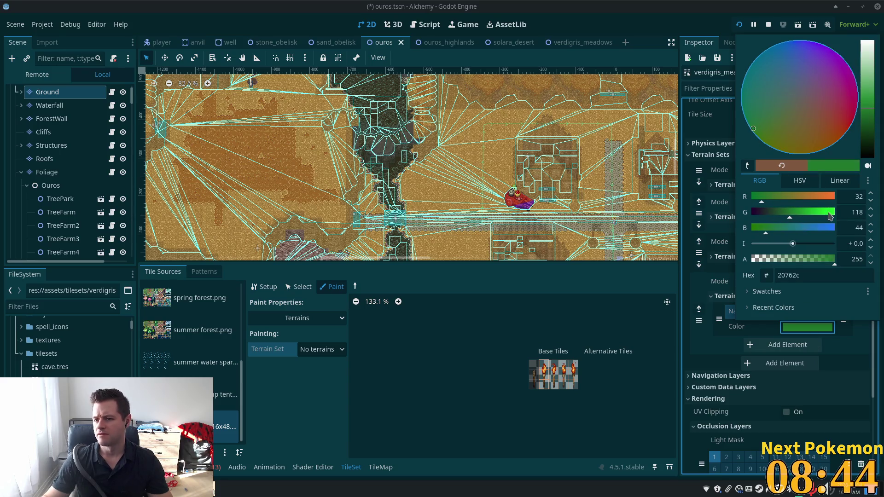
left_click_drag(830, 217, 839, 216)
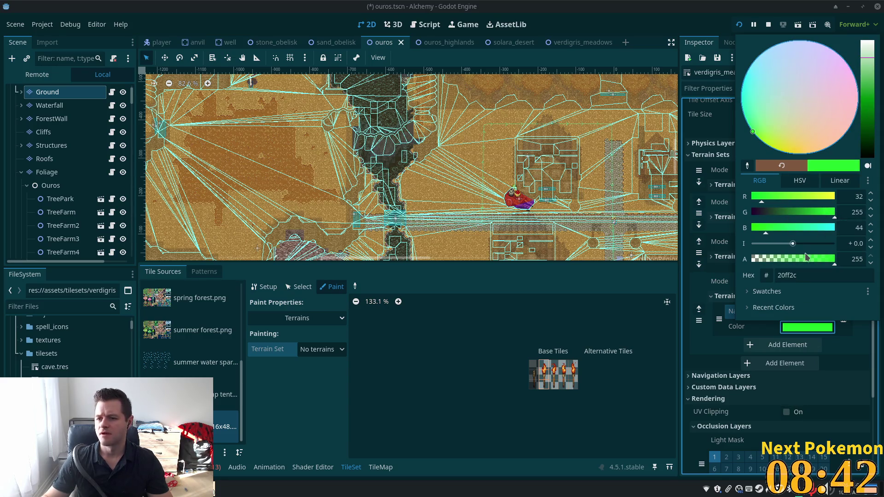
left_click(703, 352)
key("ctrl+s")
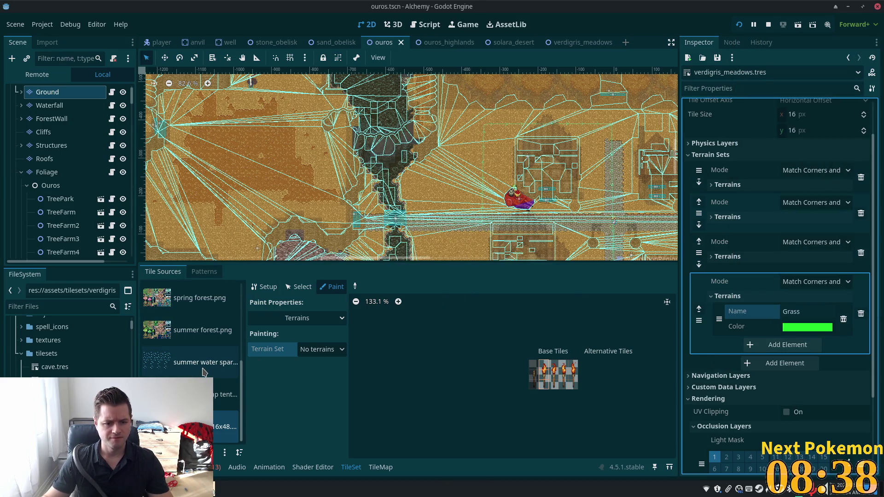
scroll(205, 373, "up", 3)
- Open the spring forest.png atlas and pick Terrain Set 3 with the Grass terrain for painting
left_click(227, 378)
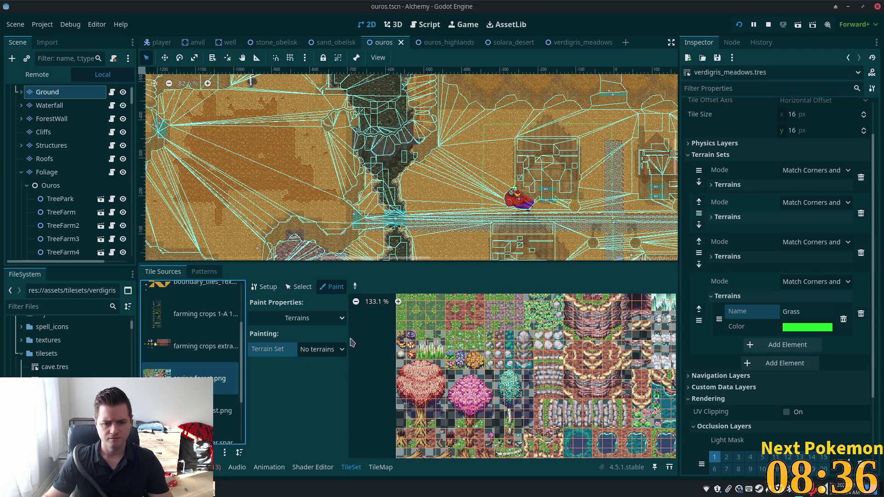
left_click(326, 350)
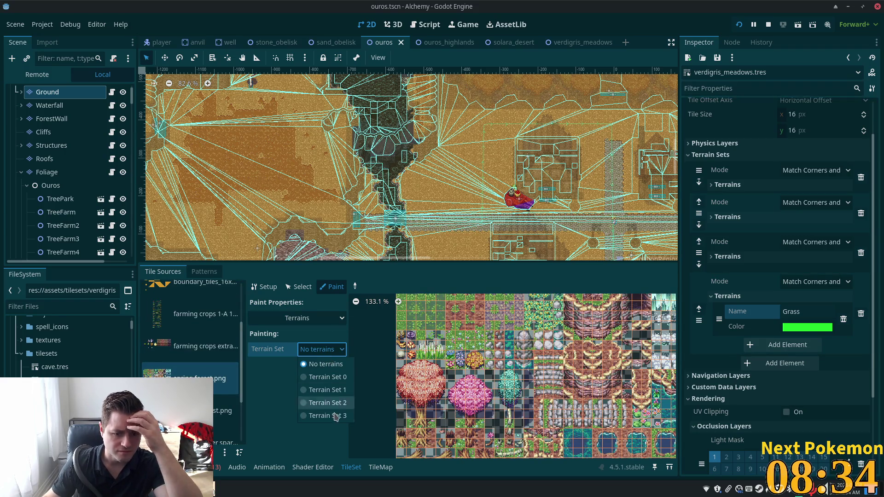
left_click(335, 418)
left_click(327, 366)
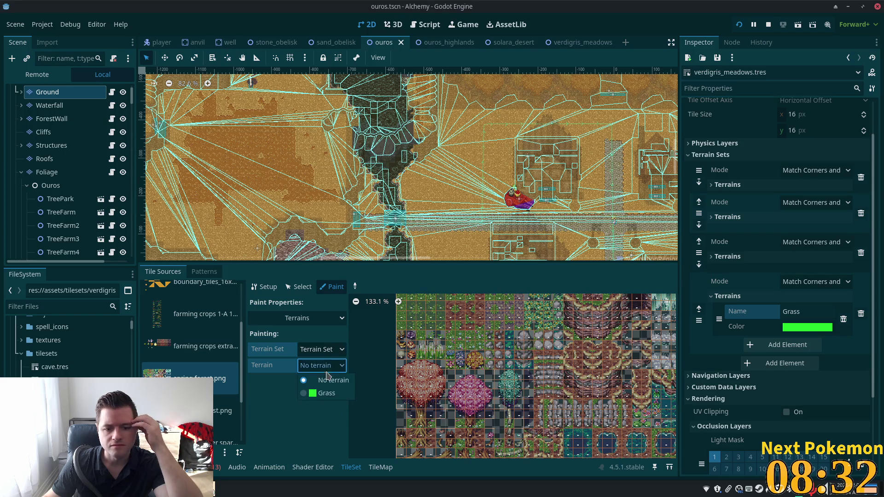
left_click(329, 391)
- Paint Grass down the atlas's left column of grass tiles
scroll(548, 327, "up", 3)
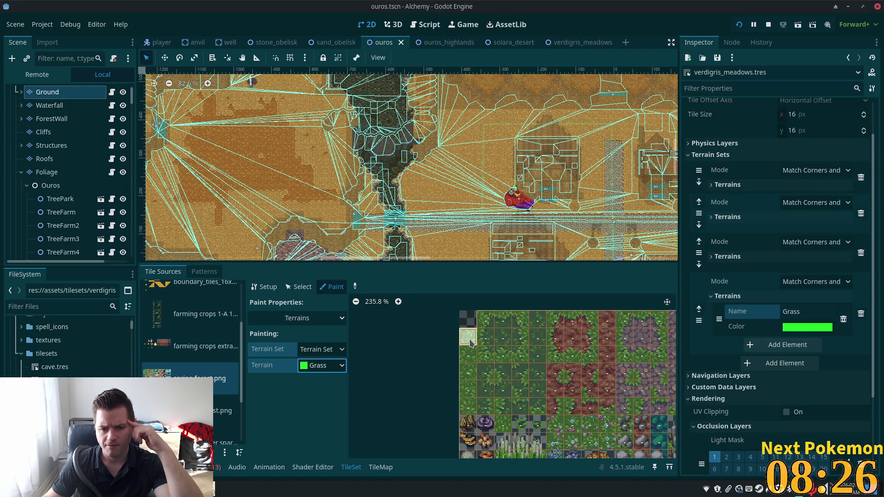
left_click_drag(470, 341, 470, 389)
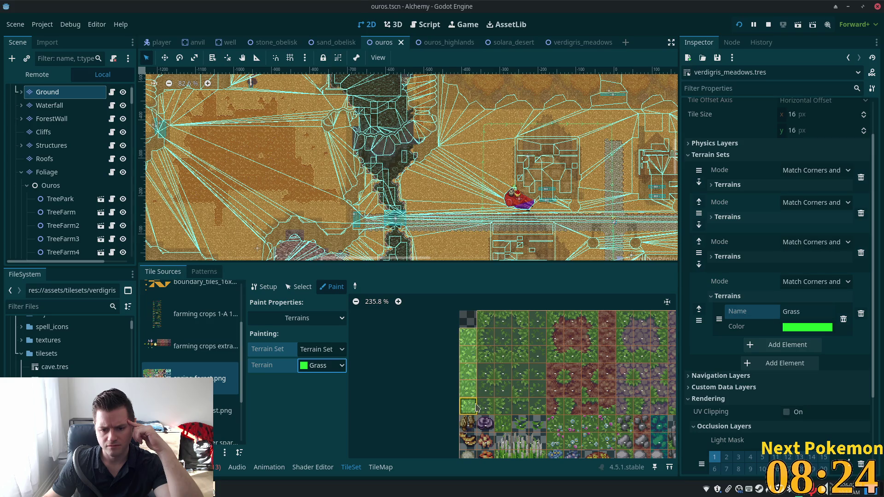
left_click(464, 353)
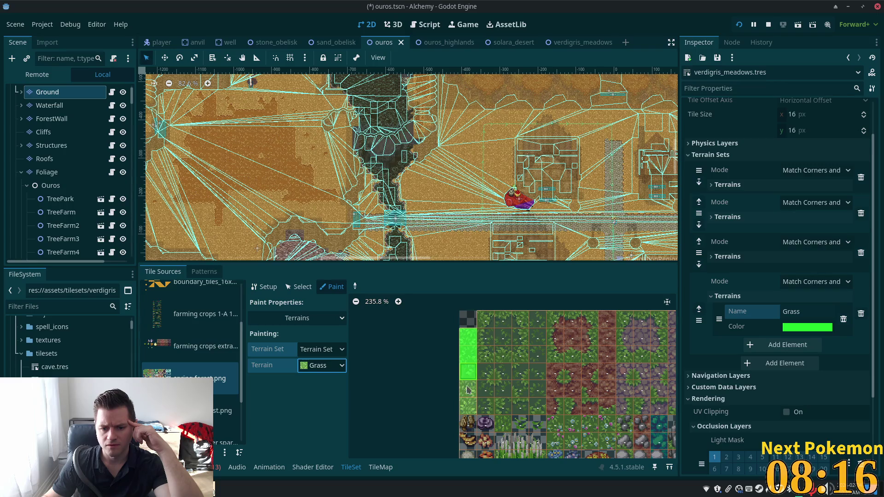
left_click(468, 390)
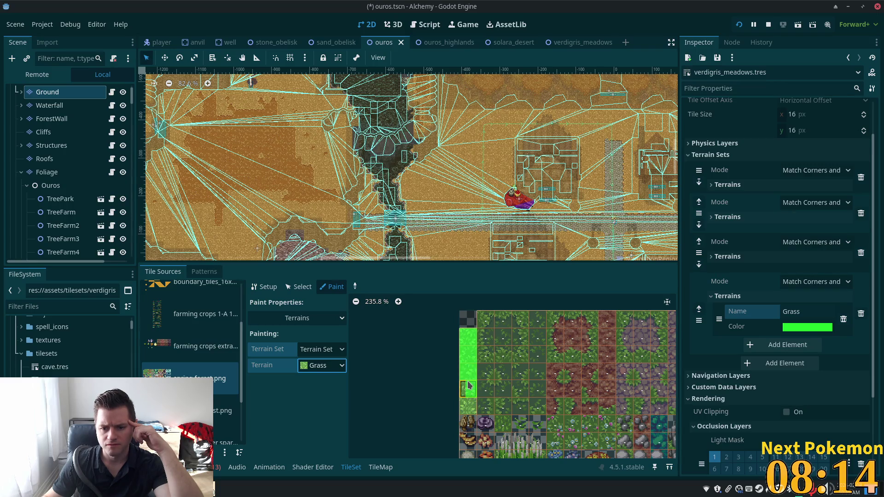
left_click(469, 388)
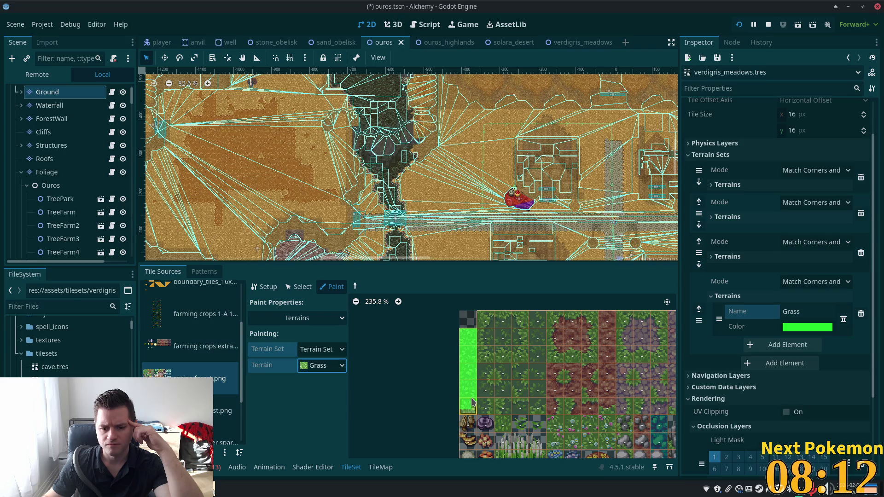